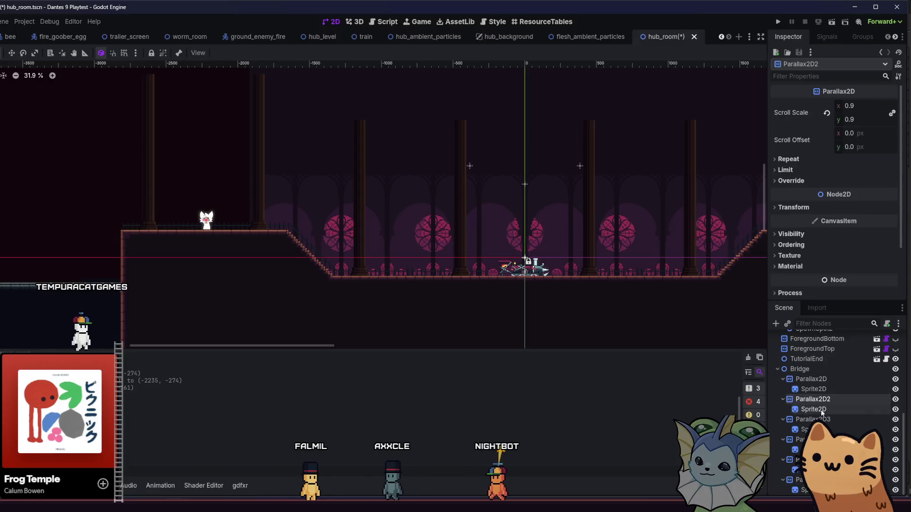
Darken the Parallax2D2 cat sprite's Visibility > Modulate tint in two slider passes.
left_click(816, 182)
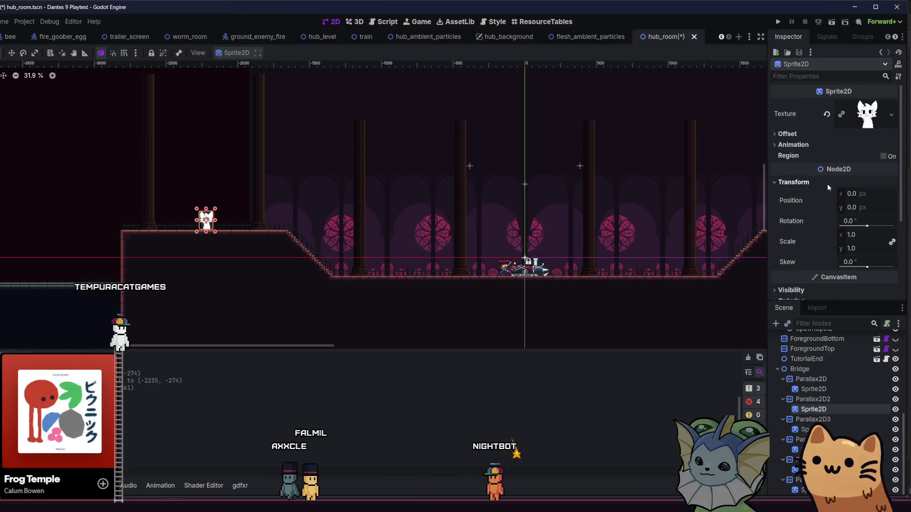
left_click(805, 183)
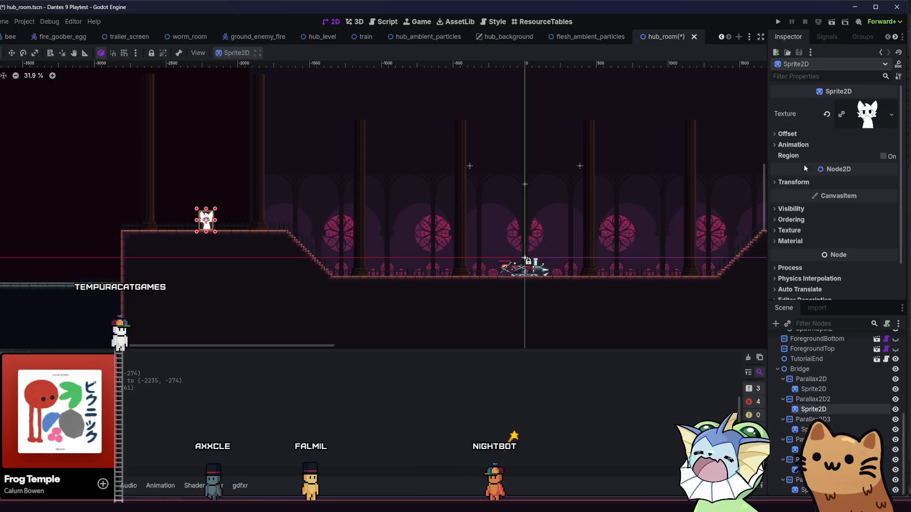
left_click(800, 209)
left_click(860, 235)
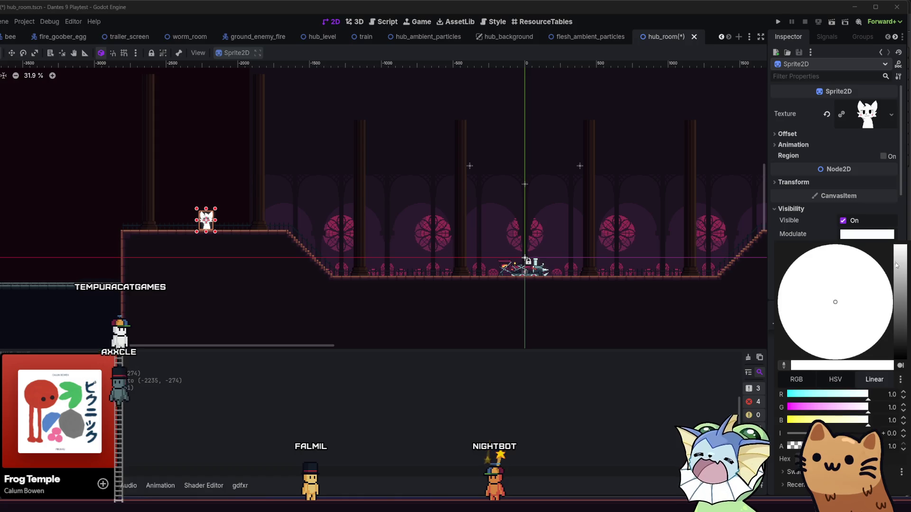
left_click_drag(896, 266, 899, 261)
left_click(626, 382)
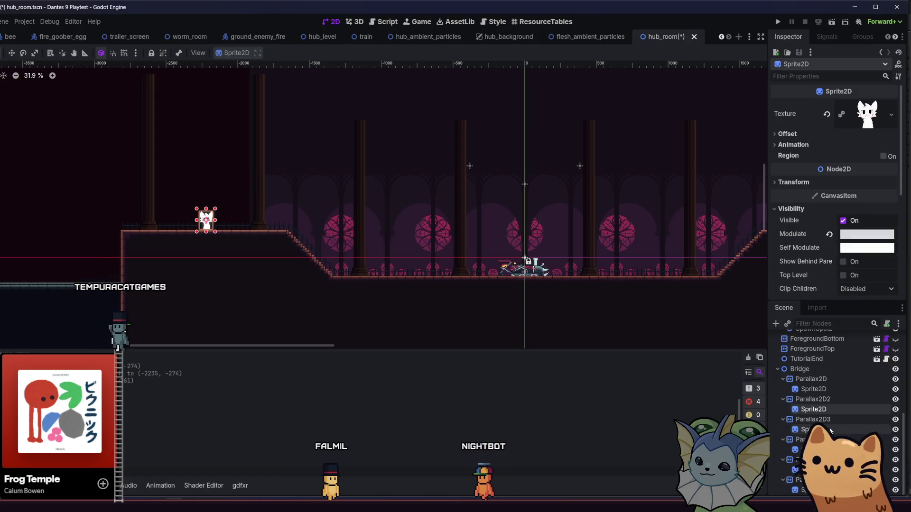
left_click(790, 209)
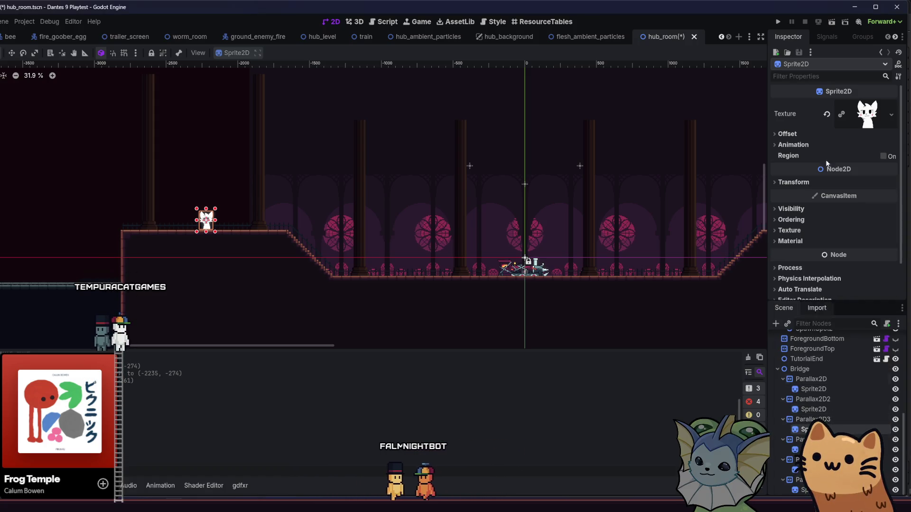
left_click(833, 208)
left_click(873, 234)
left_click_drag(900, 252, 905, 279)
left_click(714, 402)
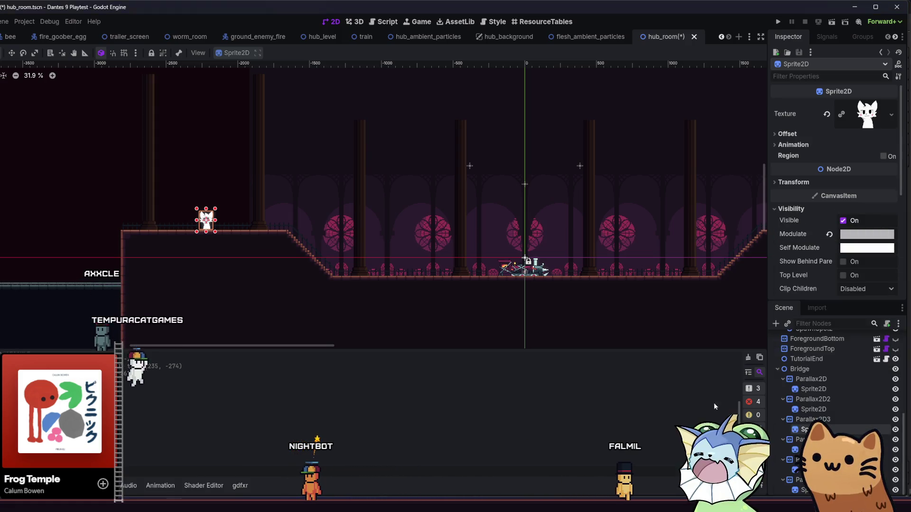
Darken the modulate further, reset it to white, then darken it to about 0.15.
left_click(826, 209)
left_click(826, 209)
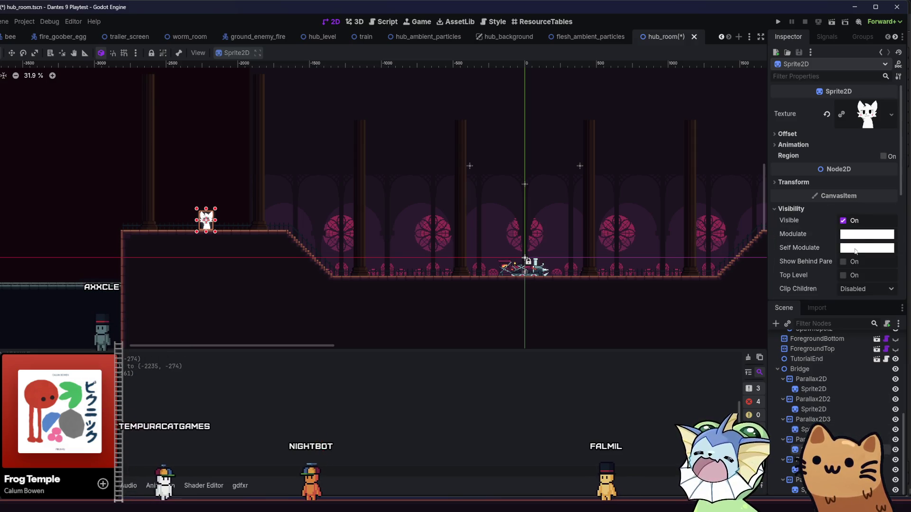
left_click(867, 234)
left_click_drag(900, 267, 903, 279)
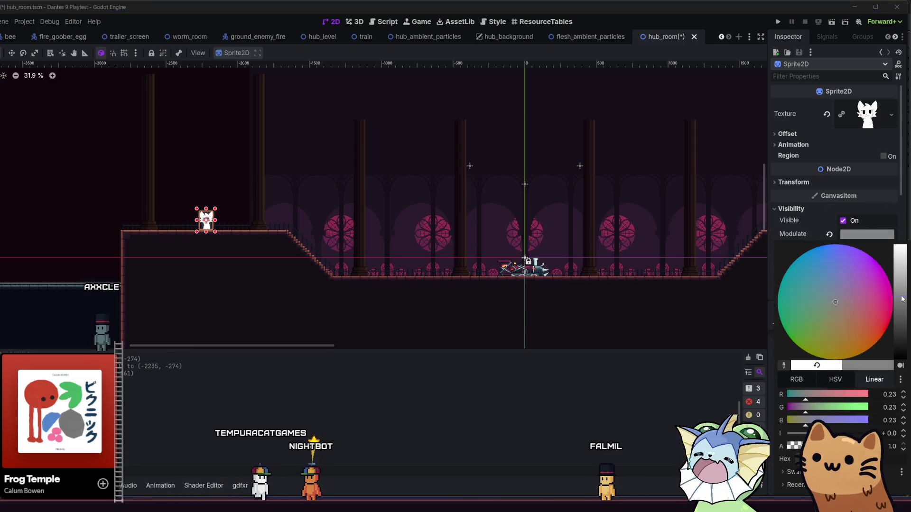
left_click(670, 346)
left_click(826, 209)
left_click(826, 208)
left_click(829, 234)
left_click(867, 234)
mouse_move(901, 280)
left_mouse_down()
mouse_move(901, 332)
mouse_move(902, 309)
left_mouse_up()
left_click(690, 361)
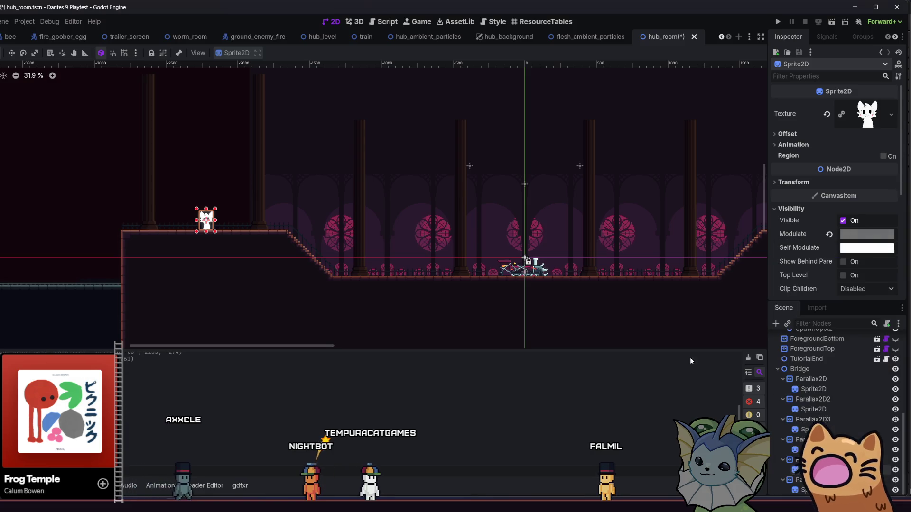
Drag the cat sprite's modulate down to near-black, about 0.037.
left_click(815, 209)
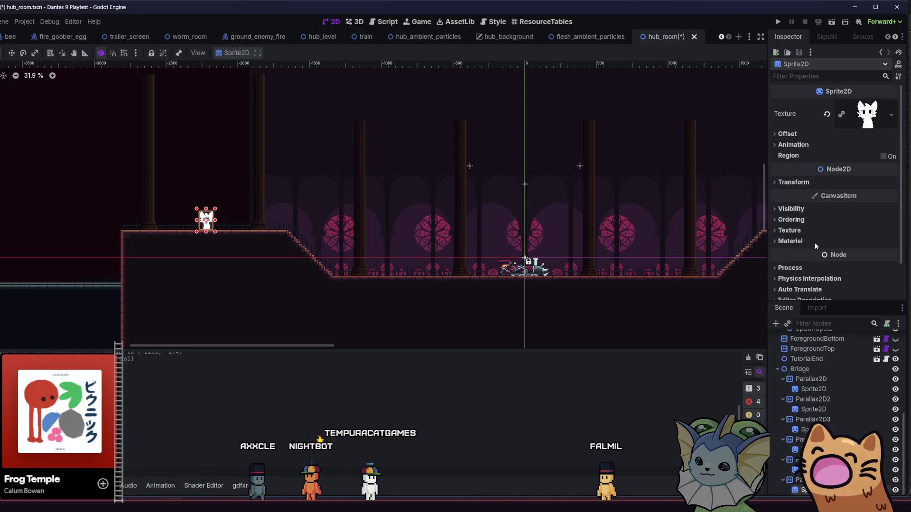
left_click(818, 211)
left_click(845, 233)
left_click_drag(900, 248, 903, 335)
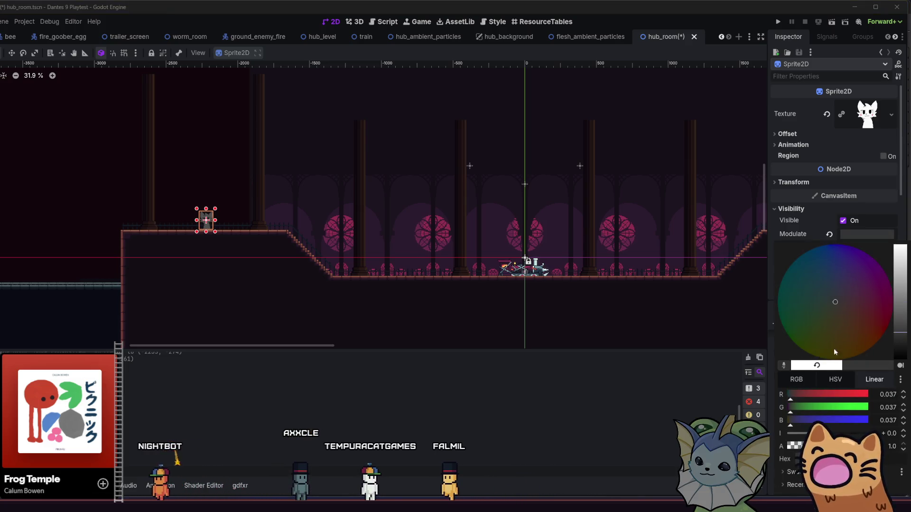
key("Escape")
Save the hub_room scene.
key("ctrl+s")
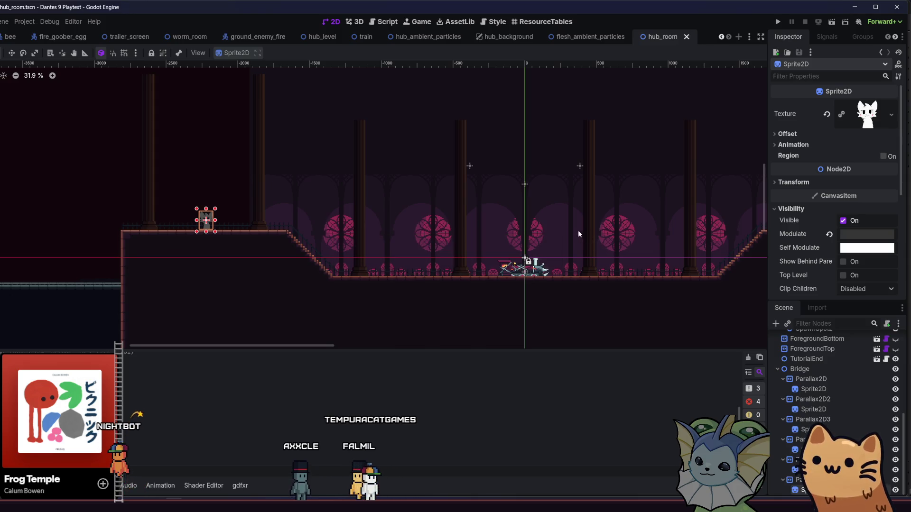
left_click_drag(546, 227, 615, 234)
key("ctrl+s")
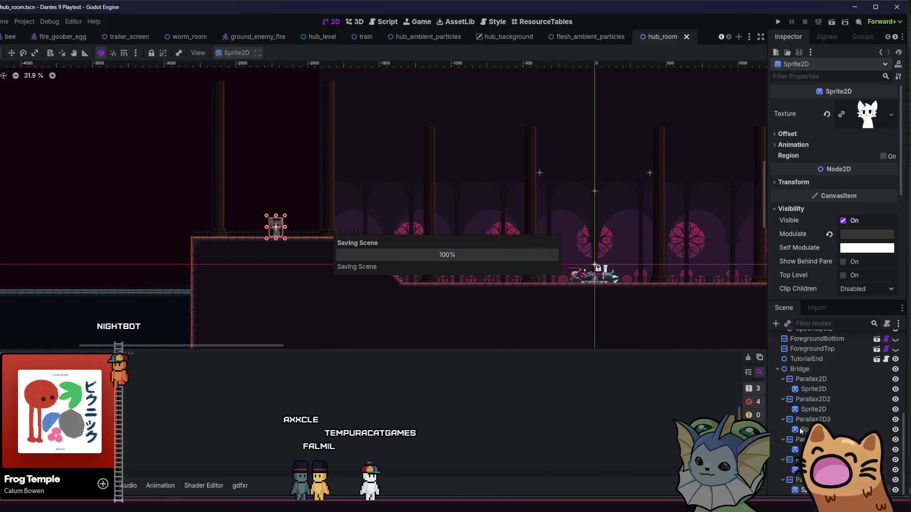
left_click(817, 379)
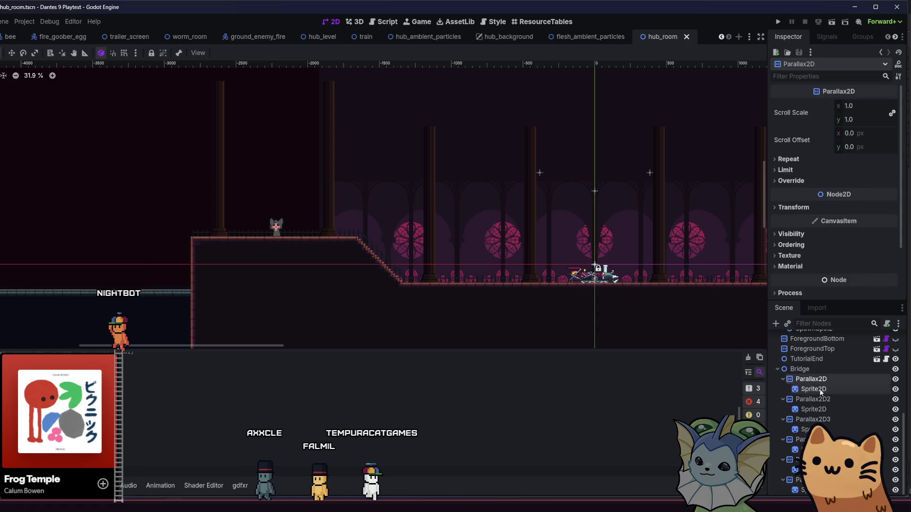
left_click(796, 490)
left_click(805, 398)
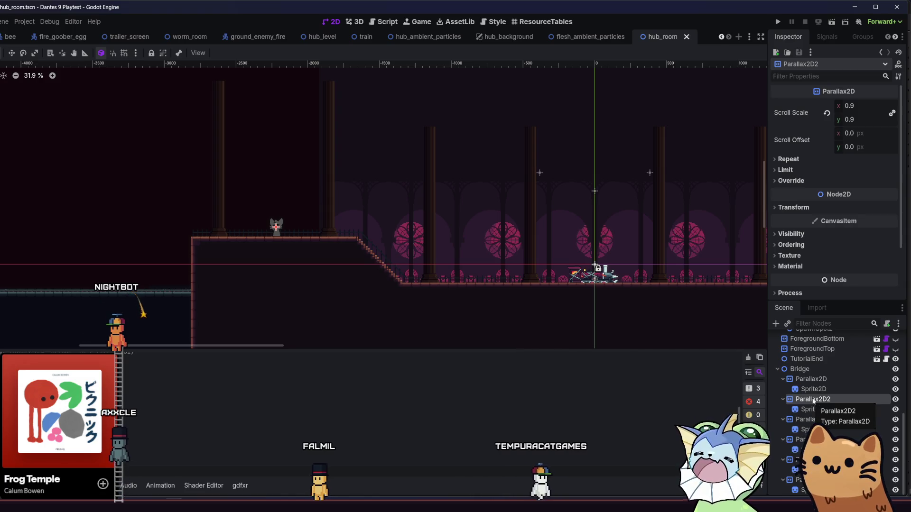
left_click(813, 379)
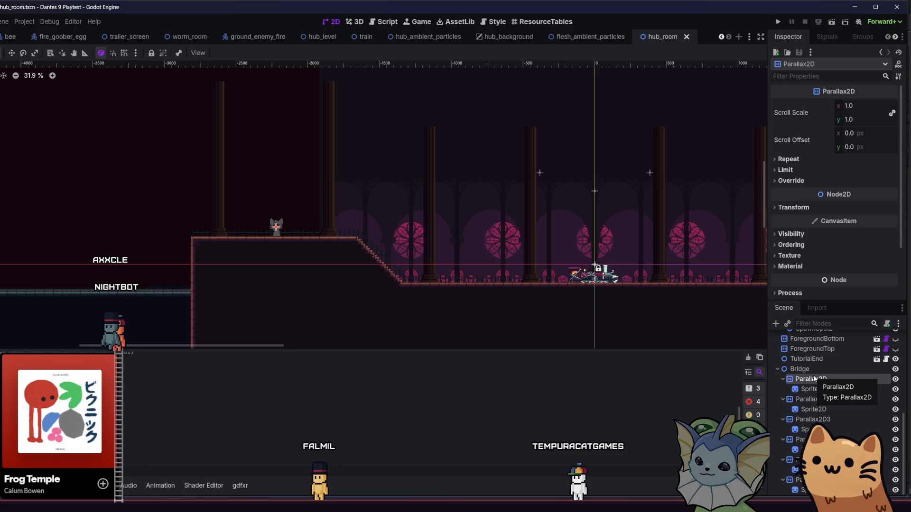
left_click(821, 390)
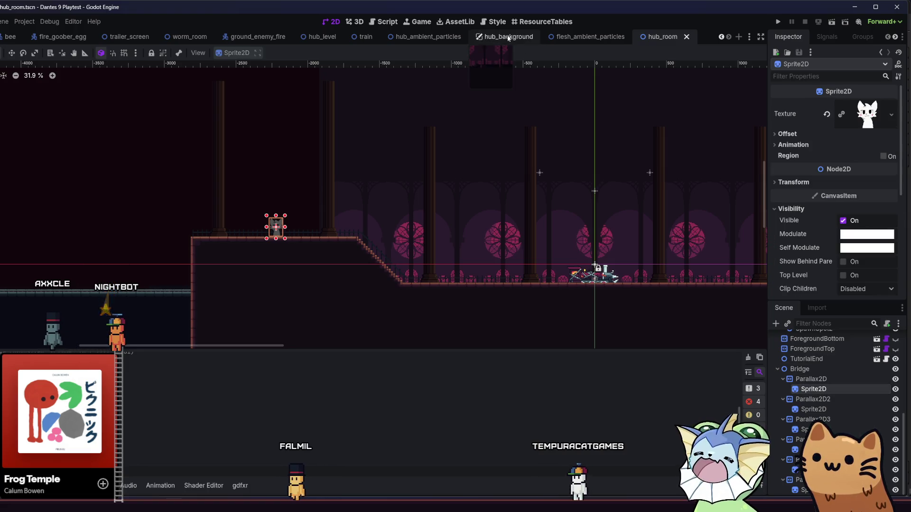
left_click(506, 36)
left_click(811, 347)
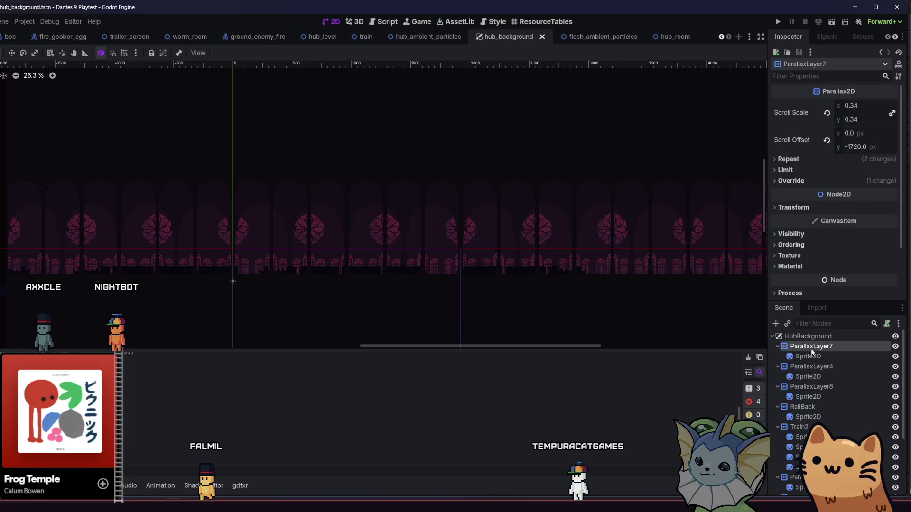
scroll(812, 360, "down", 3)
left_click(233, 281)
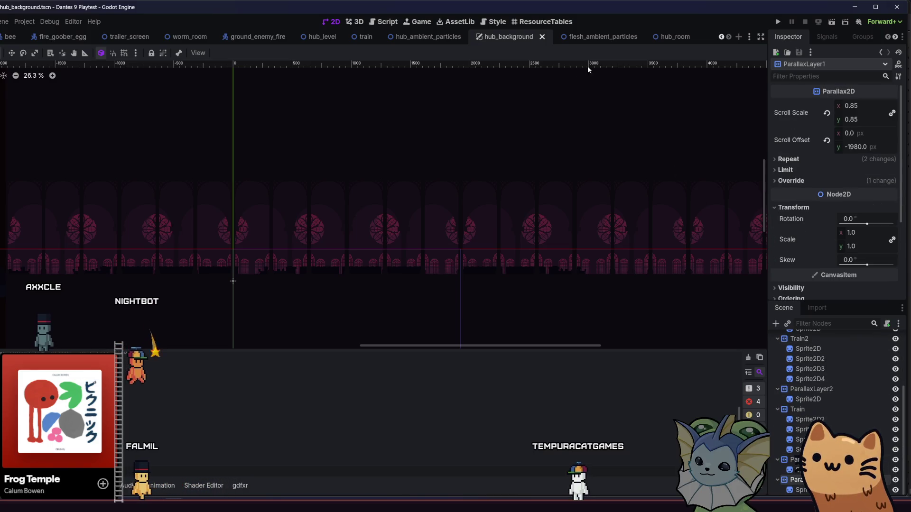
left_click(671, 38)
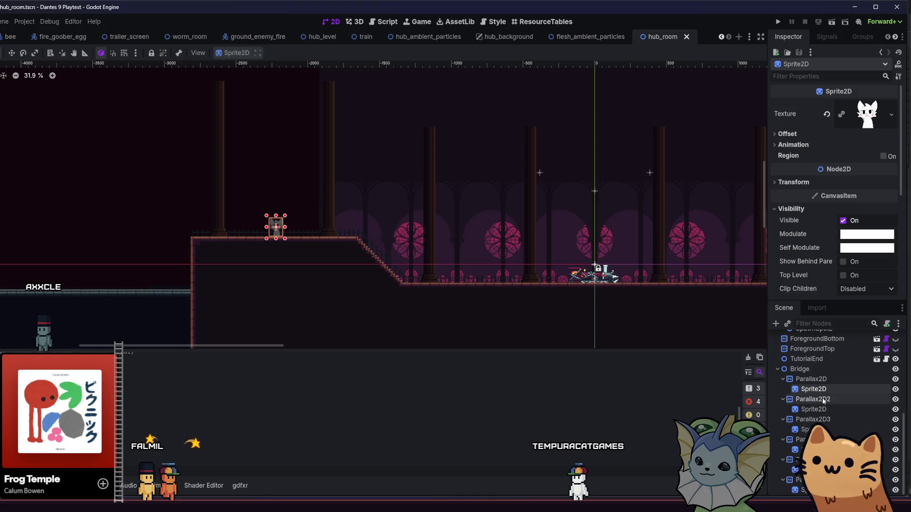
Delete the first Parallax2D under Bridge and move Parallax2D6 to the top.
left_click(816, 380)
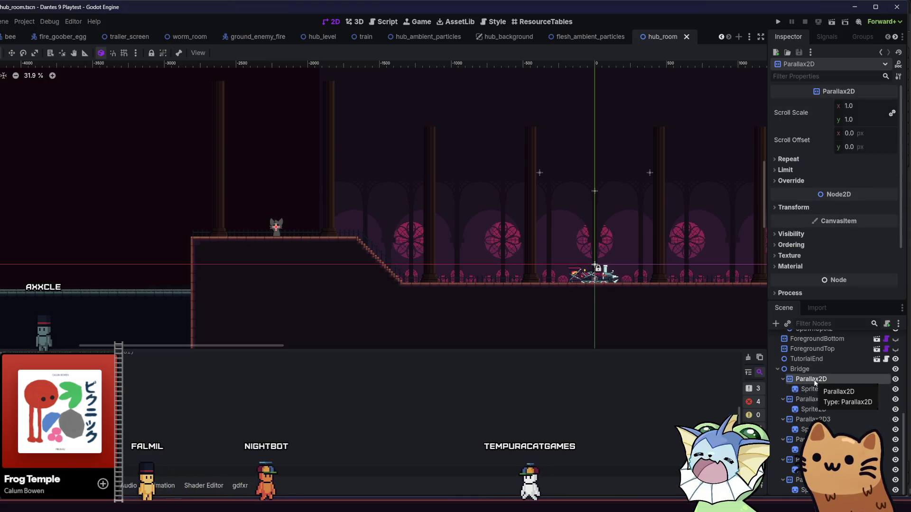
key("Delete")
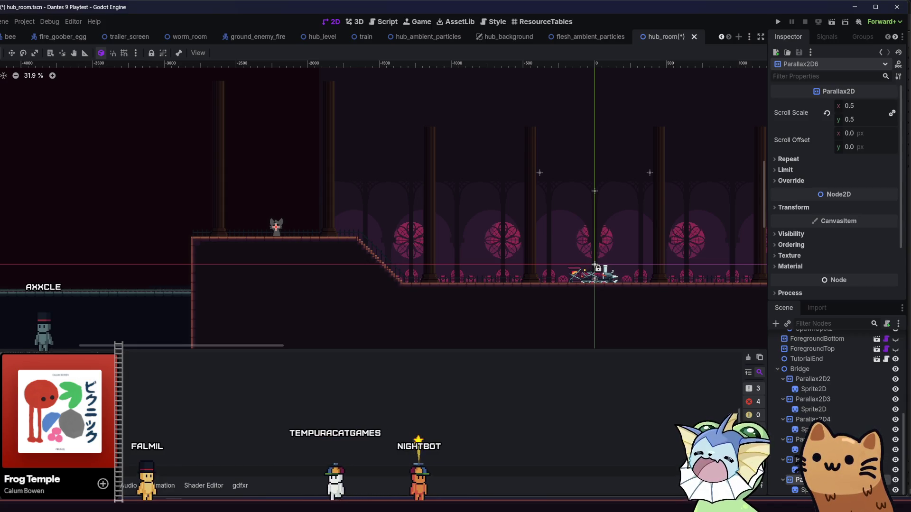
left_click_drag(812, 378, 812, 379)
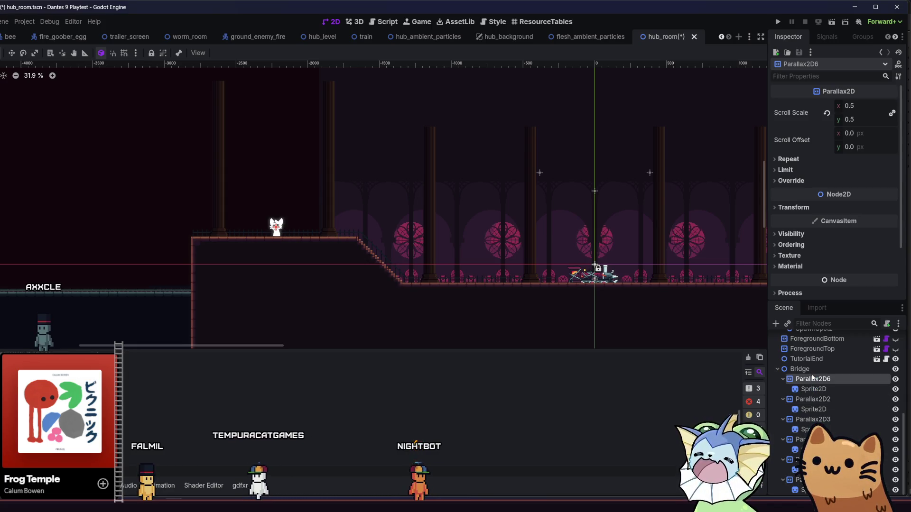
Place Parallax2D5 and Parallax2D4 beneath it, save hub_room, and run the project.
left_click_drag(812, 398, 812, 399)
left_click(813, 409)
left_click(812, 419)
mouse_move(812, 420)
left_mouse_down()
mouse_move(812, 444)
mouse_move(829, 420)
left_mouse_up()
key("ctrl+s")
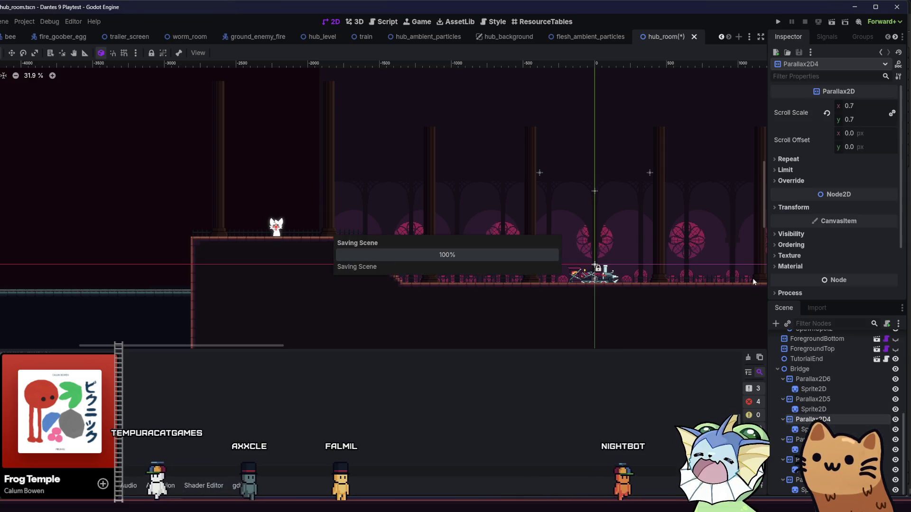
left_click(775, 21)
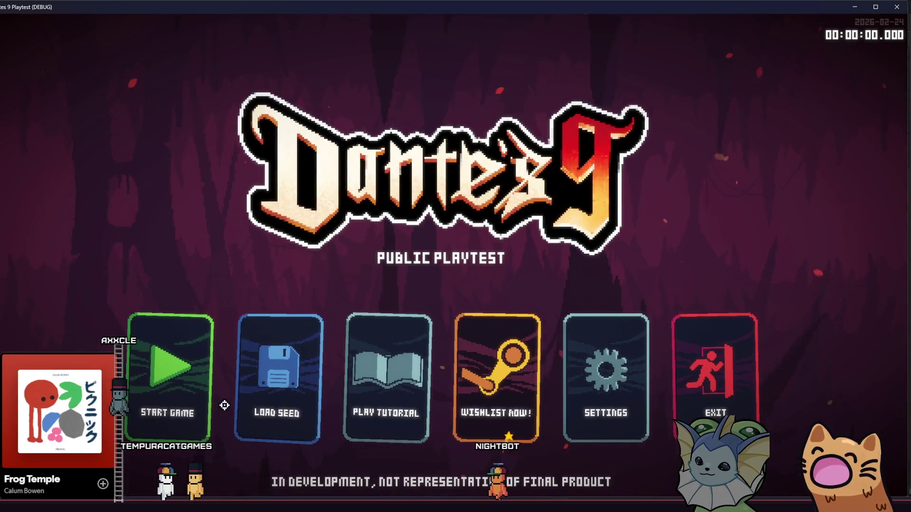
Start a new game, walk the cat left onto the upper platform edge, then back down the stairs.
left_click(185, 390)
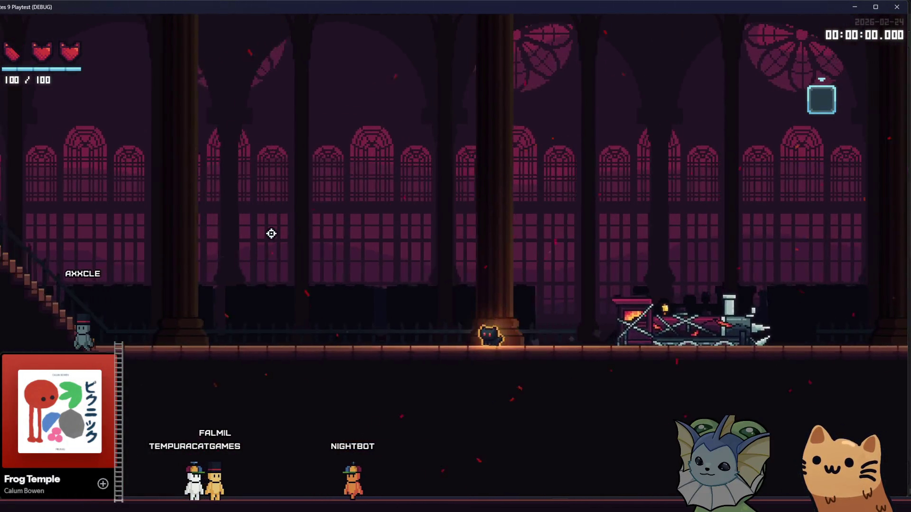
key("a")
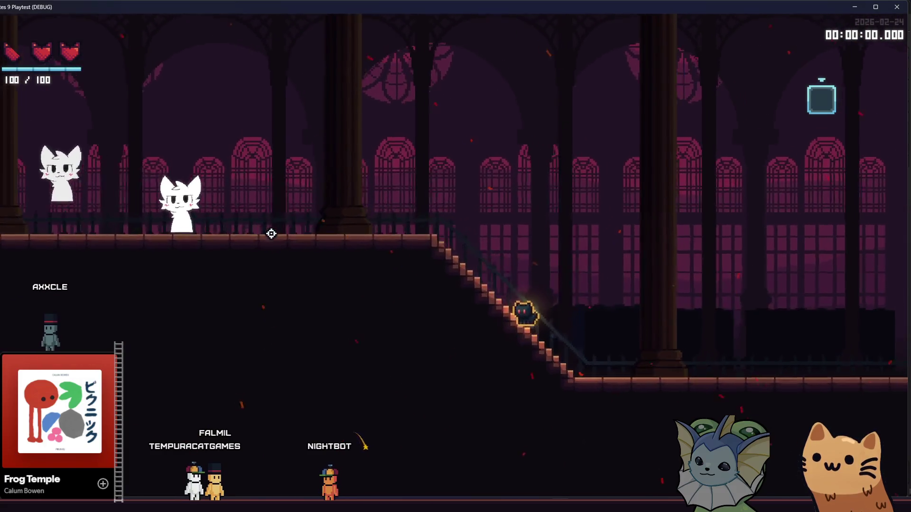
key("a")
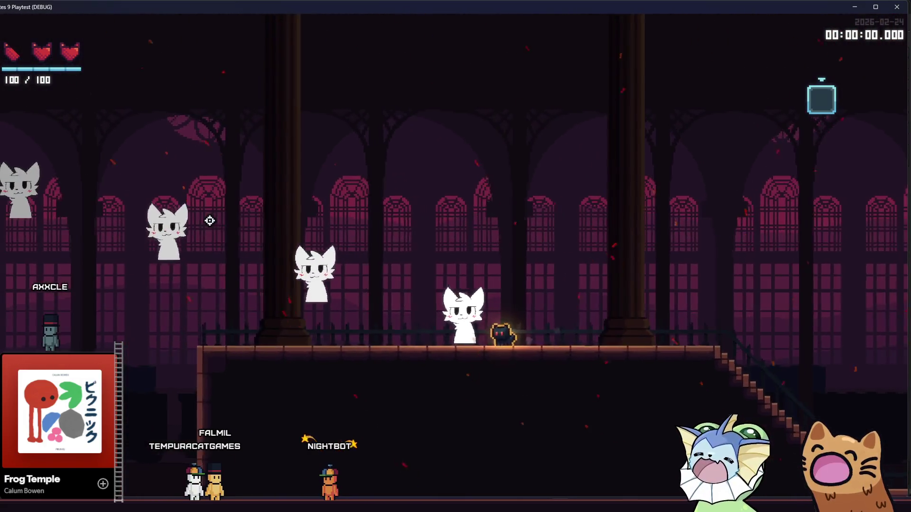
key("a")
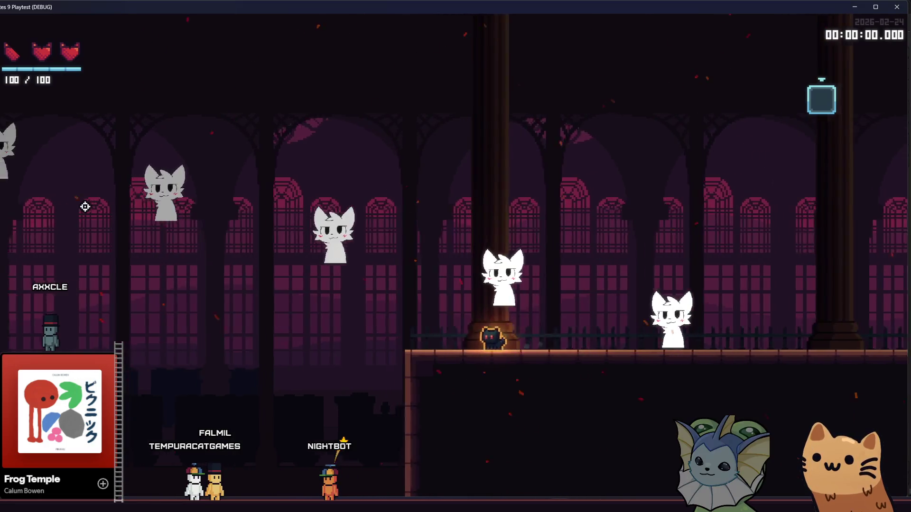
key("a")
key("a")
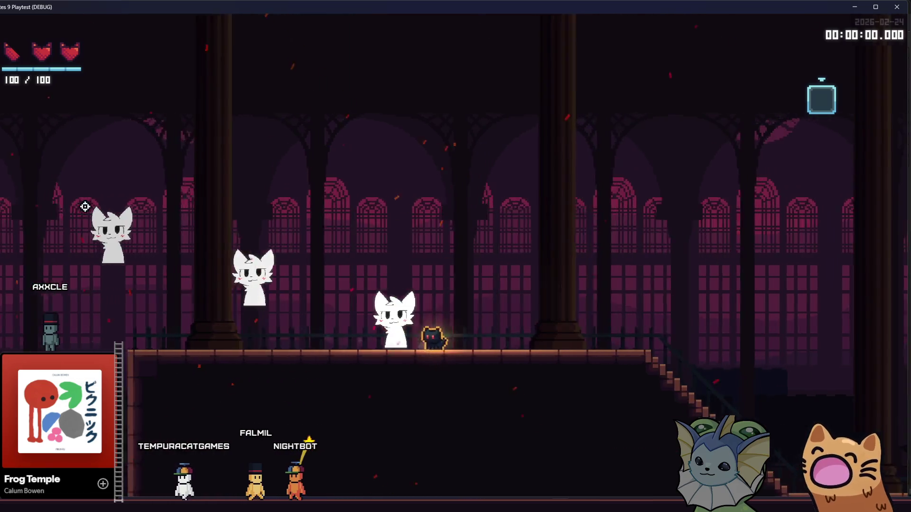
key("d")
key("alt+Tab")
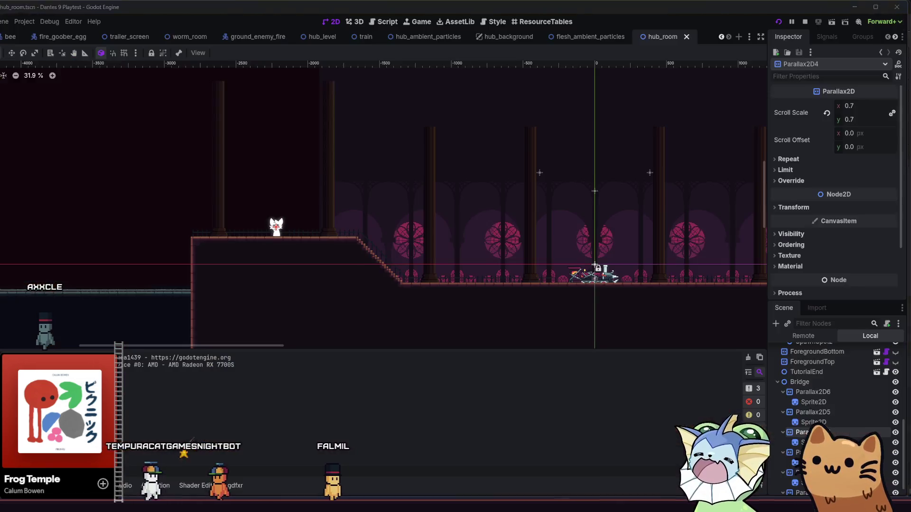
Select Bridge, then inspect Parallax2D6's Repeat, Limit and Override settings.
left_click(824, 384)
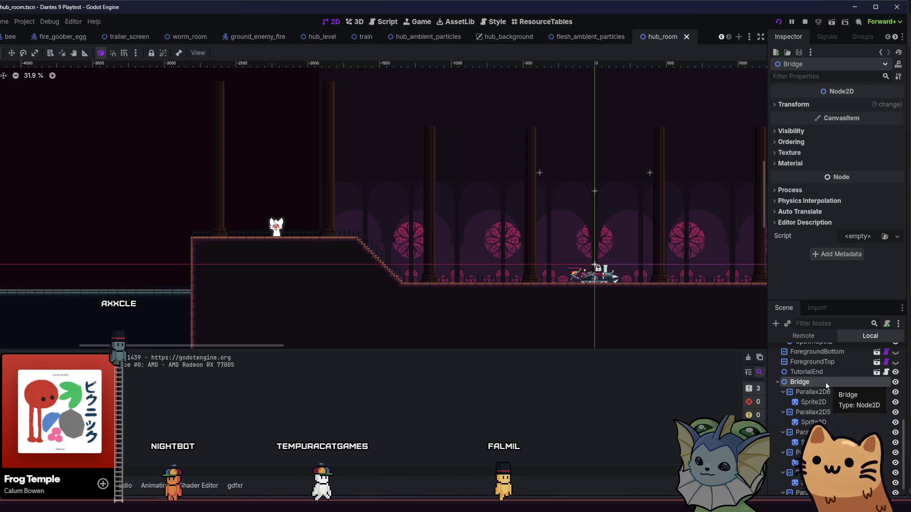
left_click(821, 394)
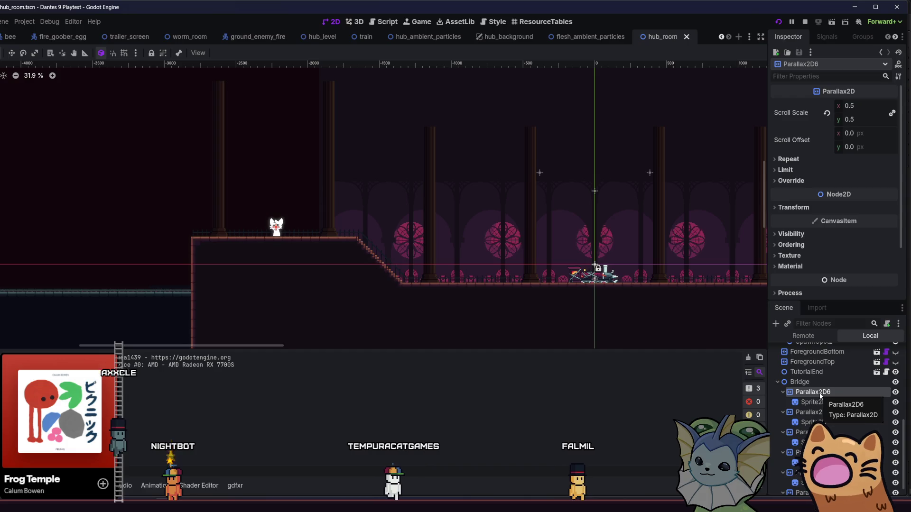
left_click(794, 159)
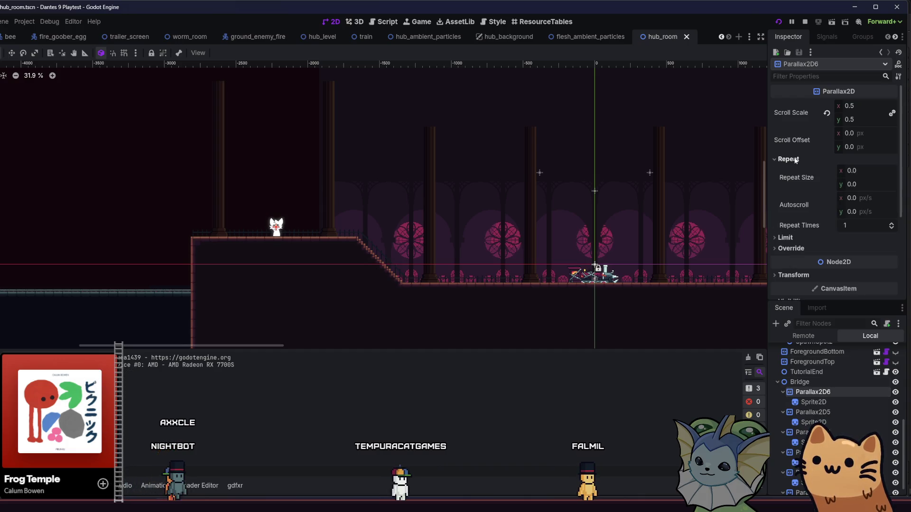
left_click(795, 159)
left_click(799, 170)
left_click(799, 170)
left_click(800, 181)
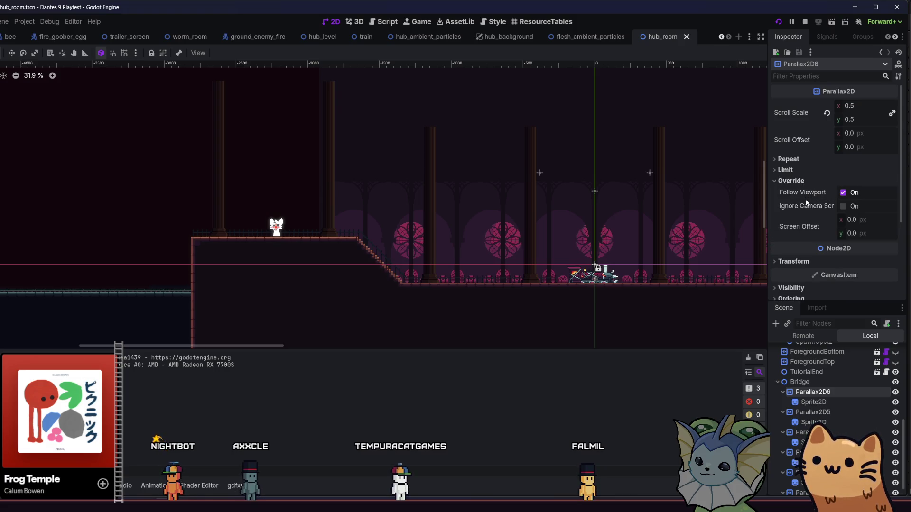
Multi-select the Bridge Parallax2D layers, turn off Override > Follow Viewport, and save.
mouse_move(805, 196)
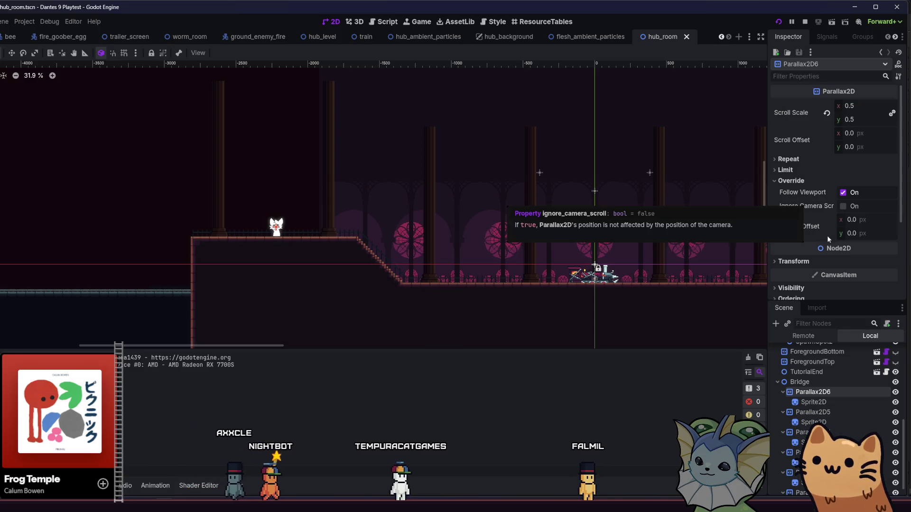
left_click(812, 412, "ctrl")
left_click(799, 452, "ctrl")
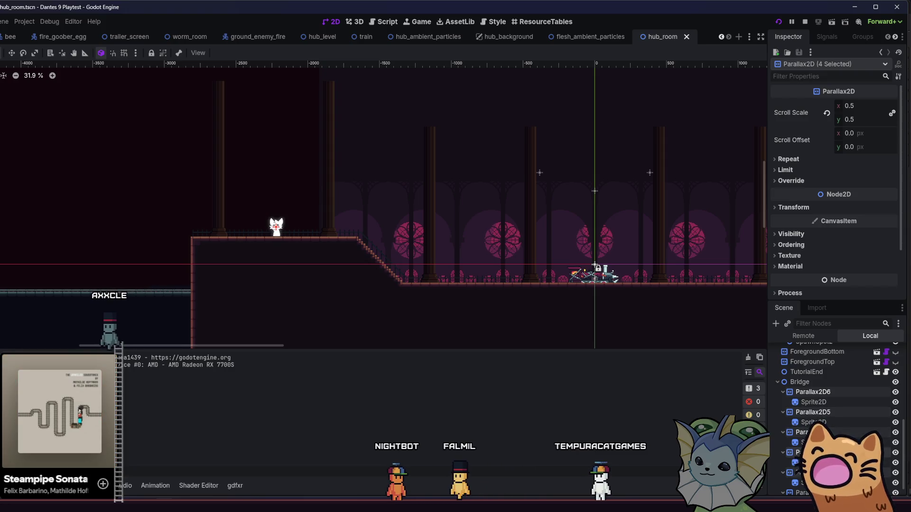
scroll(826, 422, "down", 1)
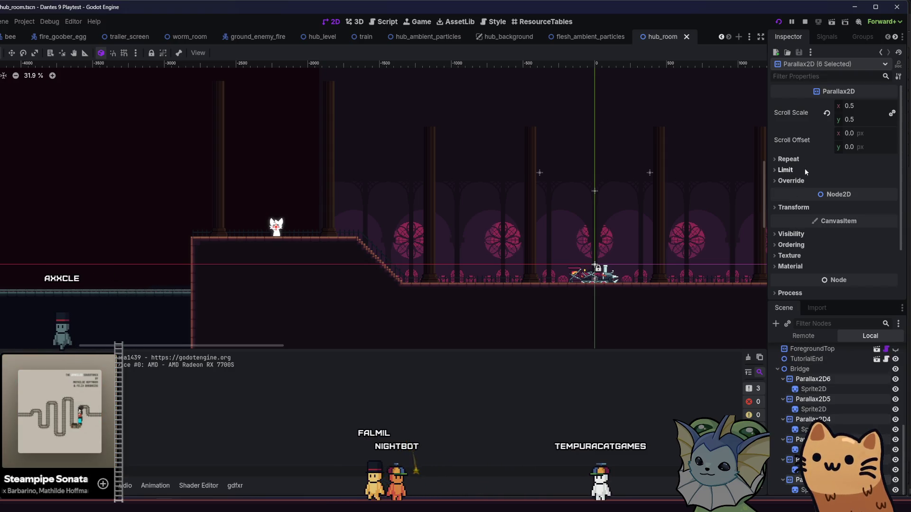
left_click(807, 180)
left_click(843, 192)
key("ctrl+s")
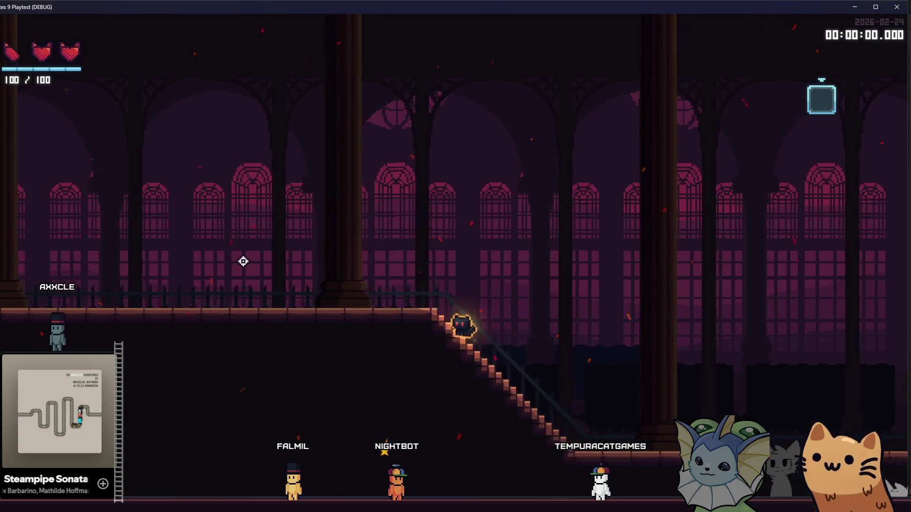
Walk the cat down to the lower floor and back to the stairs, then stop the game.
key("d")
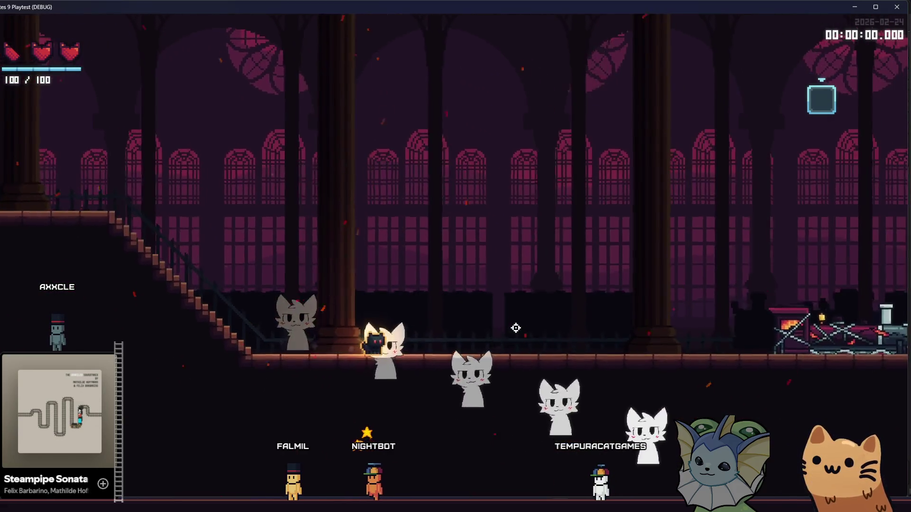
key("a")
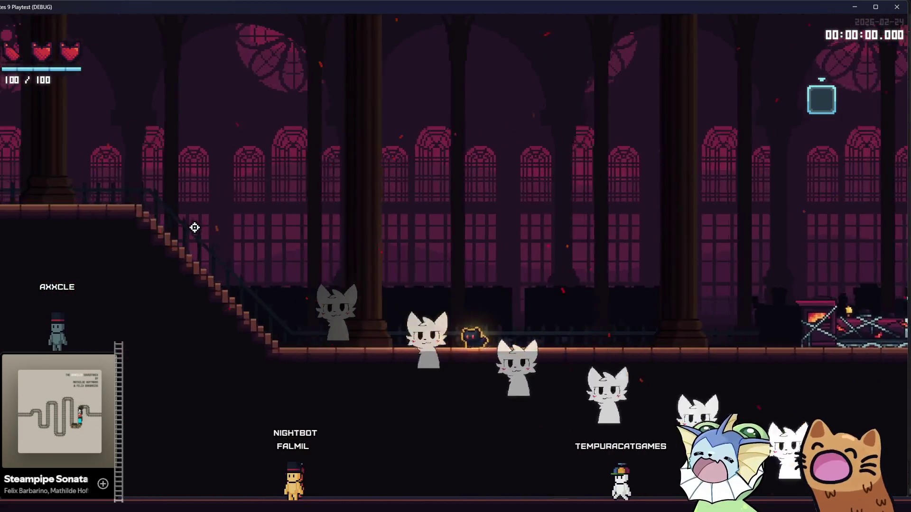
key("F8")
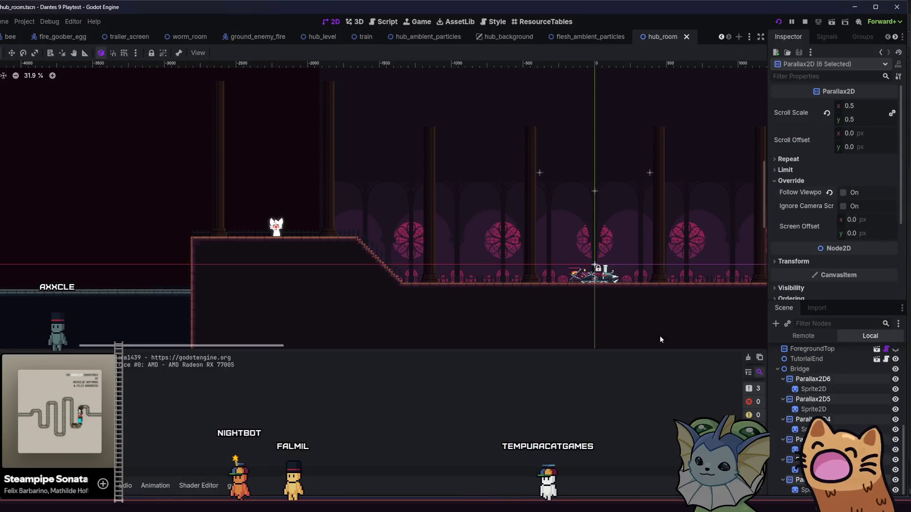
Save hub_room and select Parallax2D6 on its own.
key("ctrl+s")
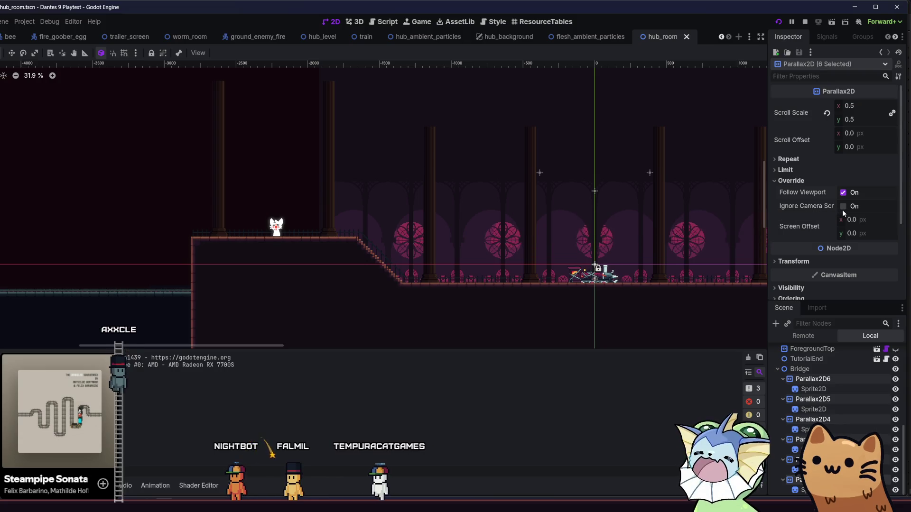
left_click(822, 388)
key("Up")
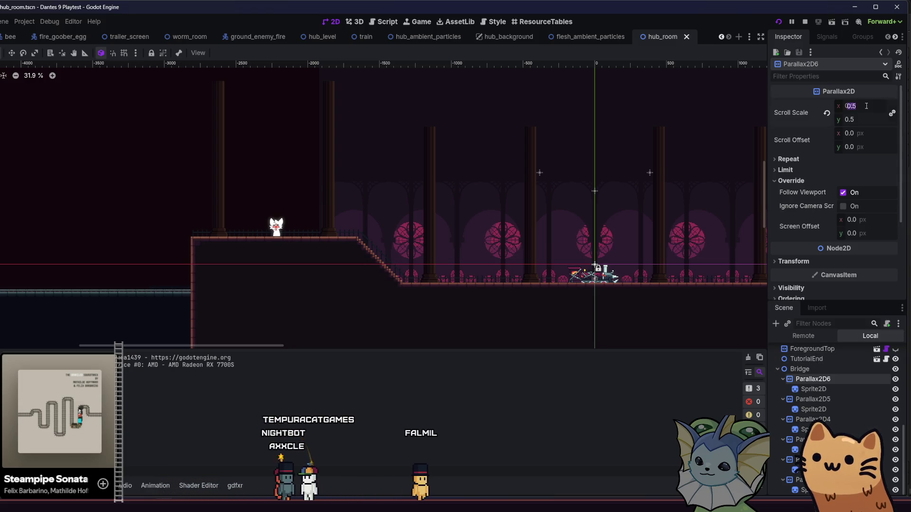
Run the scene, walk the cat left along the walkway, jump onto the high ledge, then stop.
key("F6")
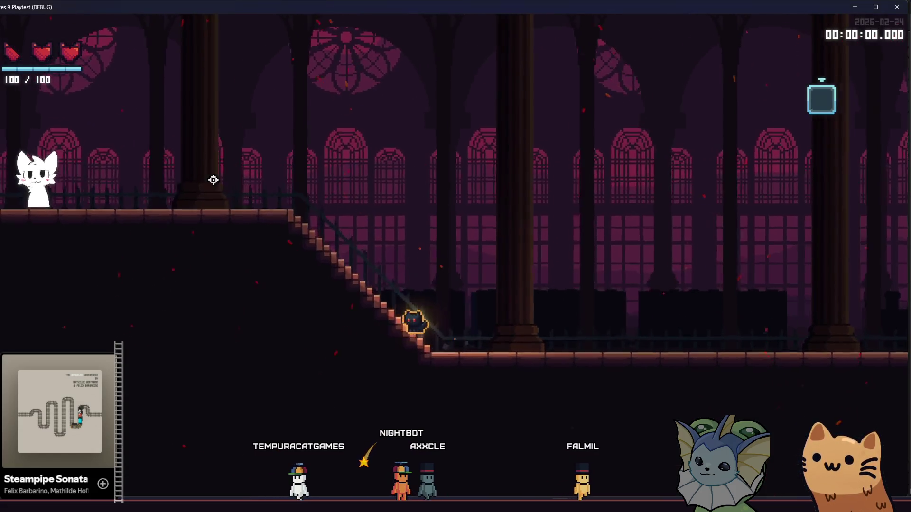
key("Left")
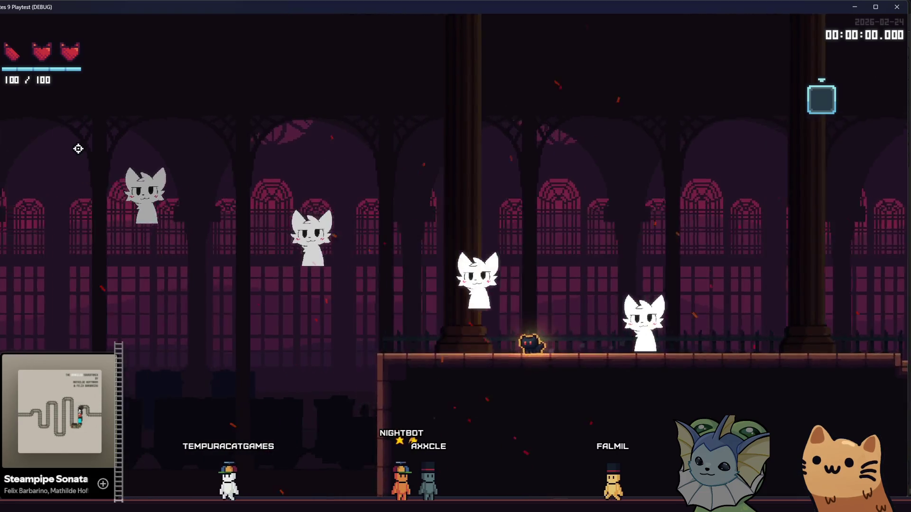
key("Left")
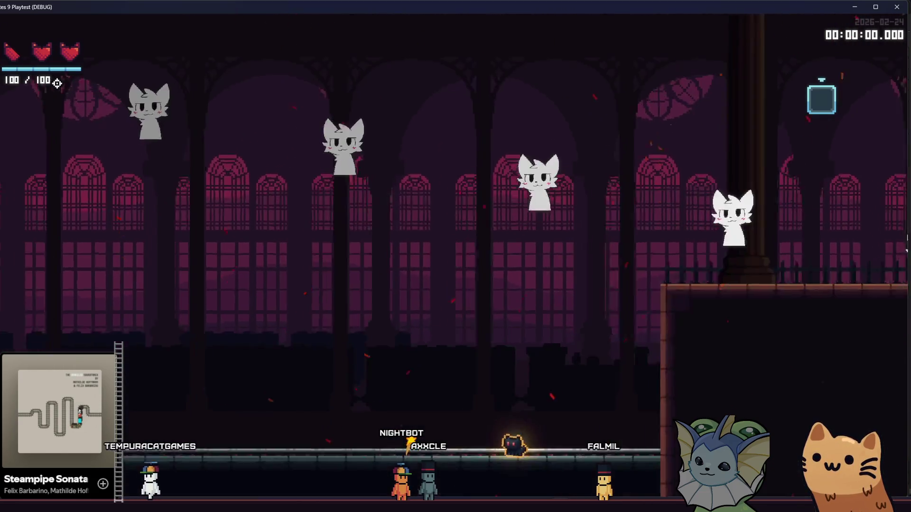
key("Left")
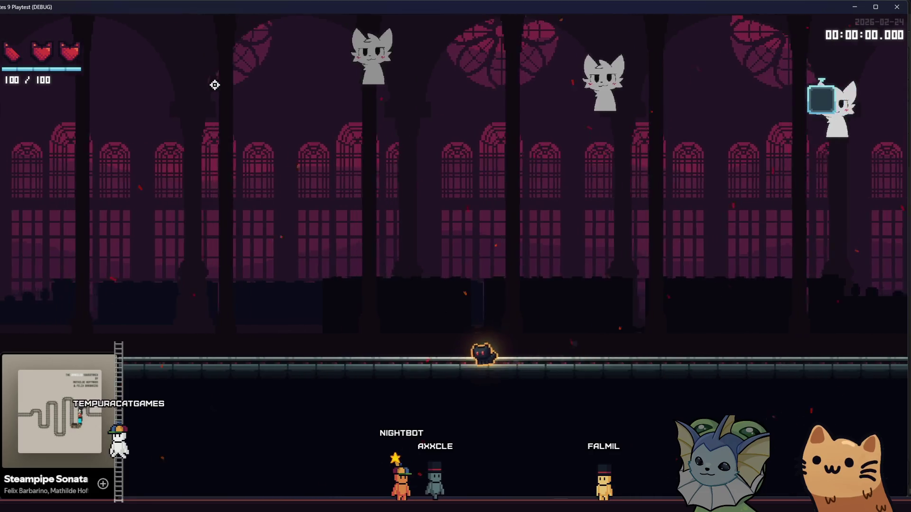
key("Left")
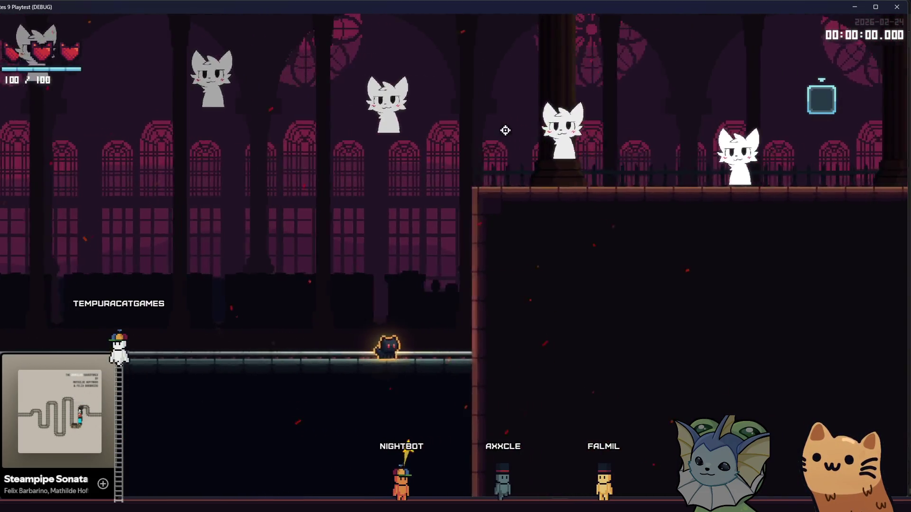
key("Right")
key("space")
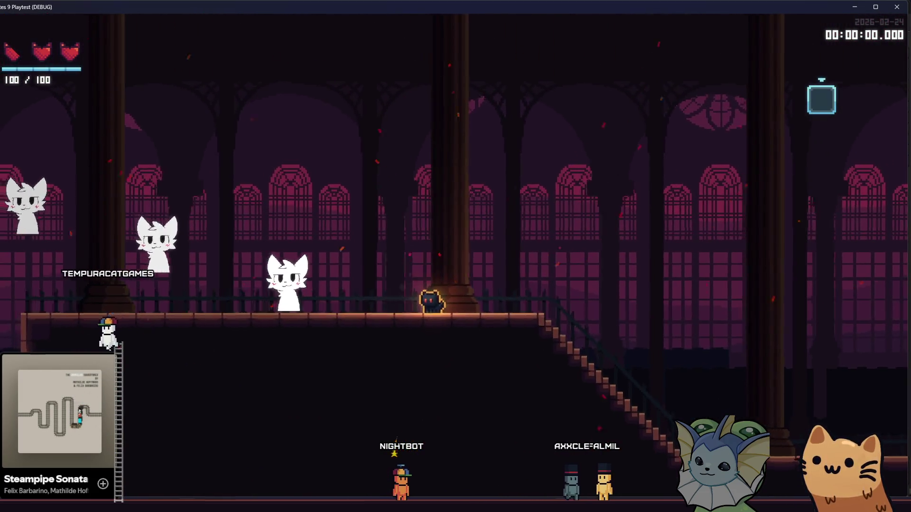
key("F8")
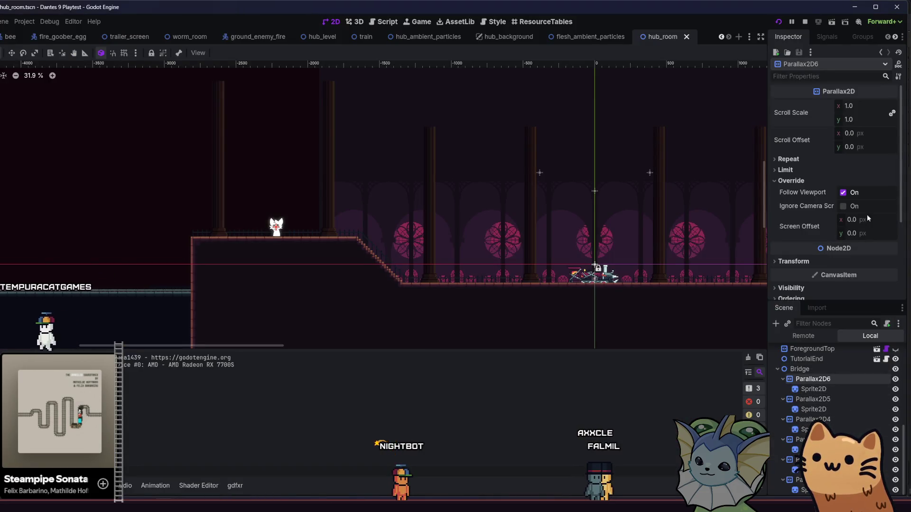
Review Parallax2D6's Repeat and Limit settings and compare the Bridge layers' scroll scales.
left_click(835, 161)
left_click(835, 160)
left_click(832, 170)
left_click(835, 158)
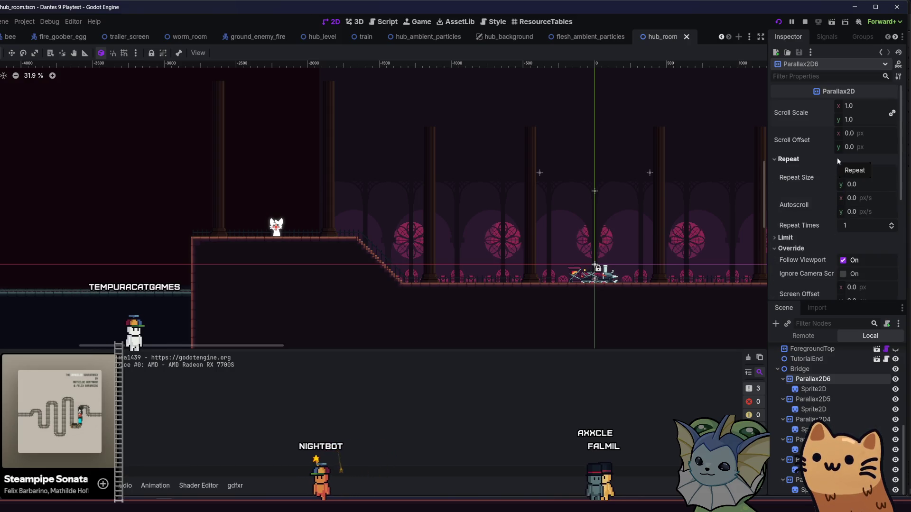
left_click(818, 155)
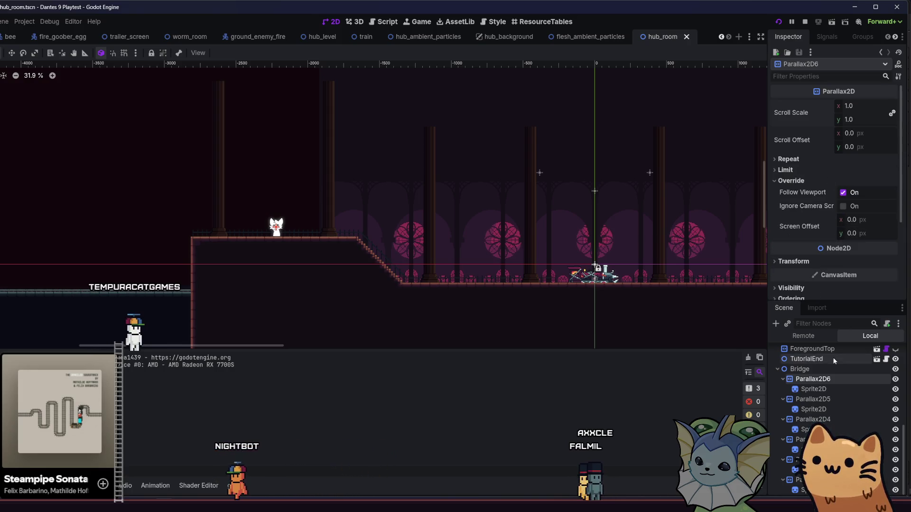
left_click(822, 399)
left_click(825, 380)
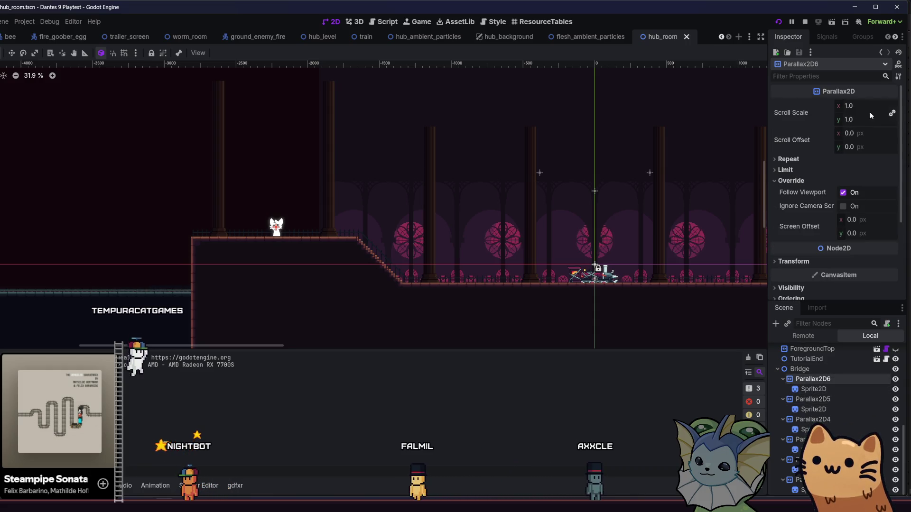
key("Down")
key("Down")
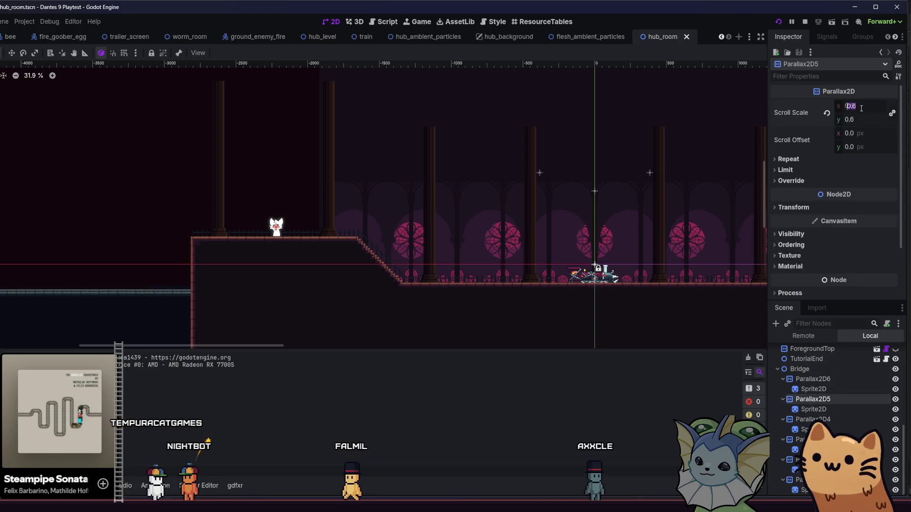
left_click(804, 379)
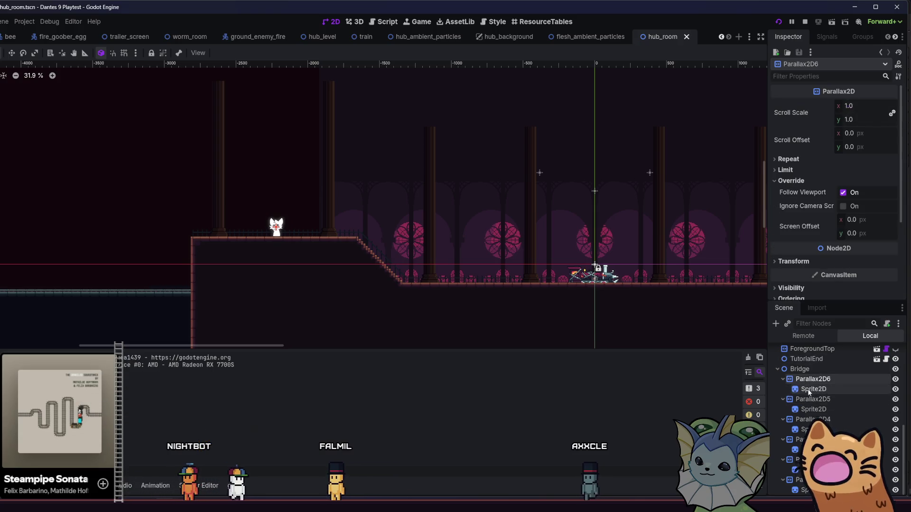
left_click(816, 419)
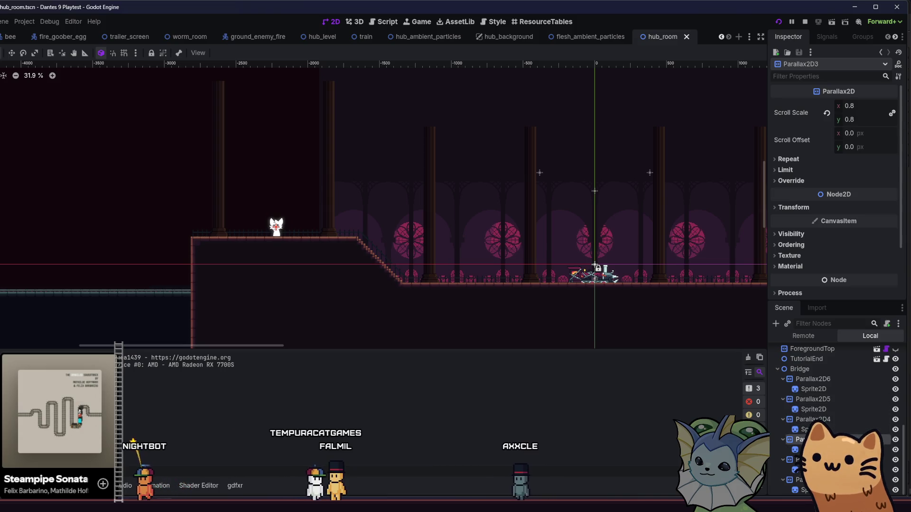
left_click(816, 460)
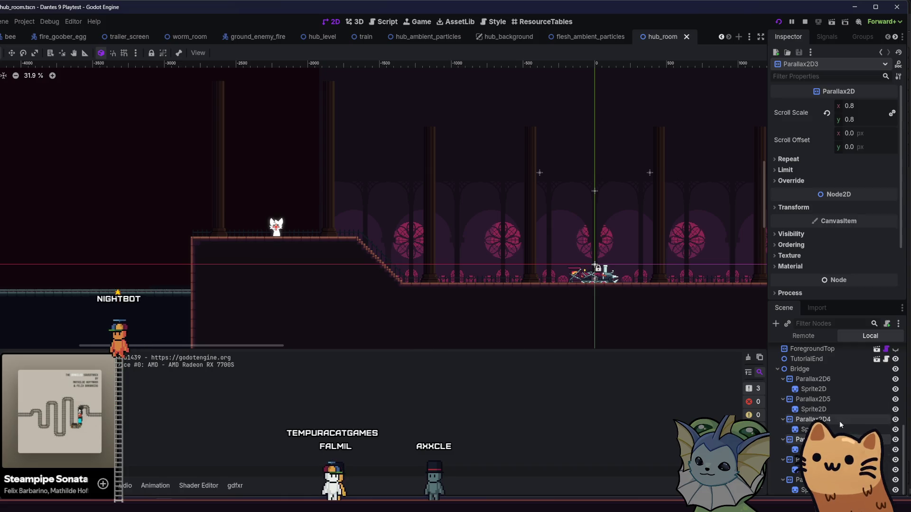
left_click(845, 399)
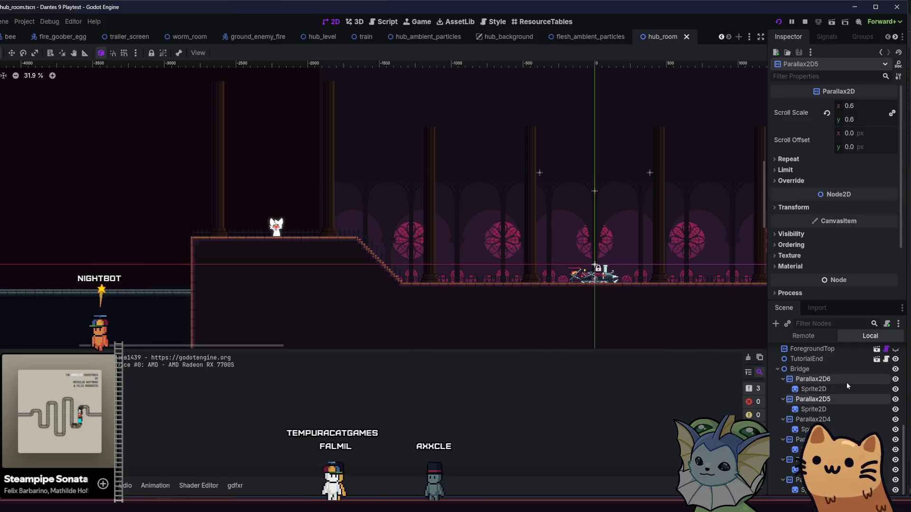
left_click(847, 384)
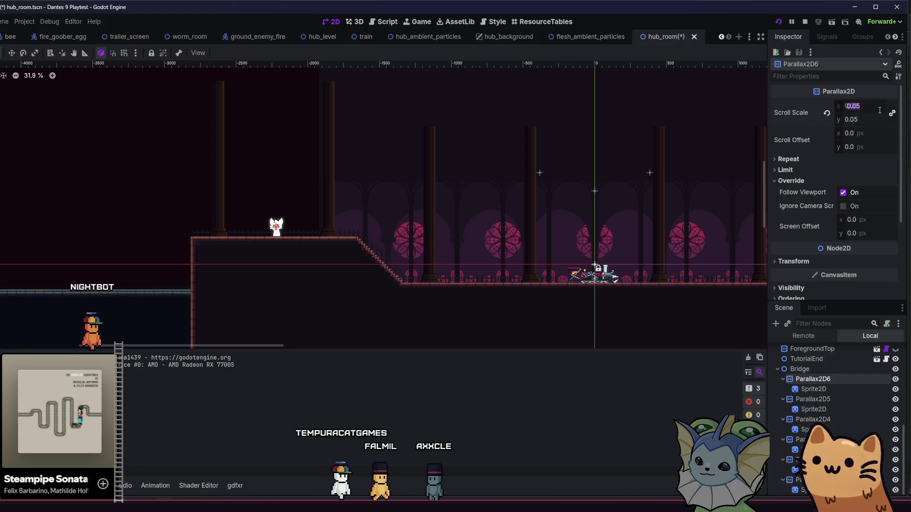
Set the base Parallax2D layer's scroll scale to 0.98.
left_click(802, 481)
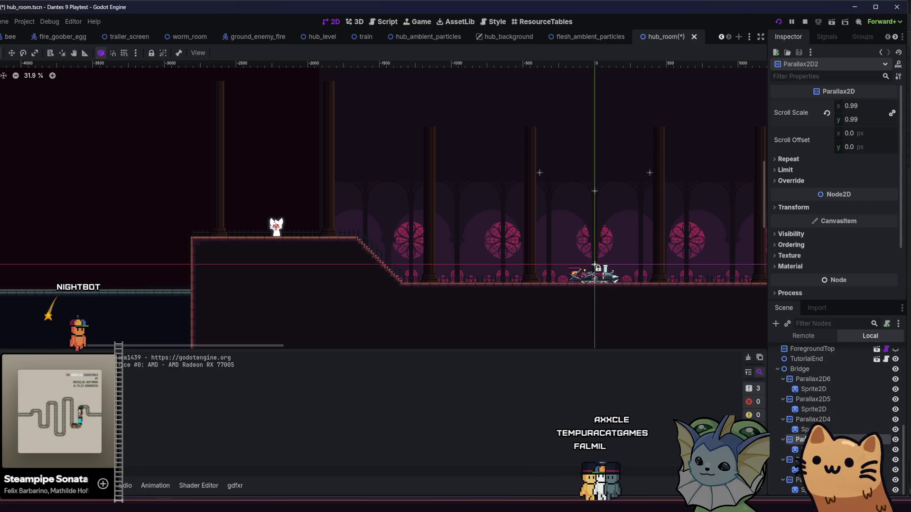
type("0.98")
key("Return")
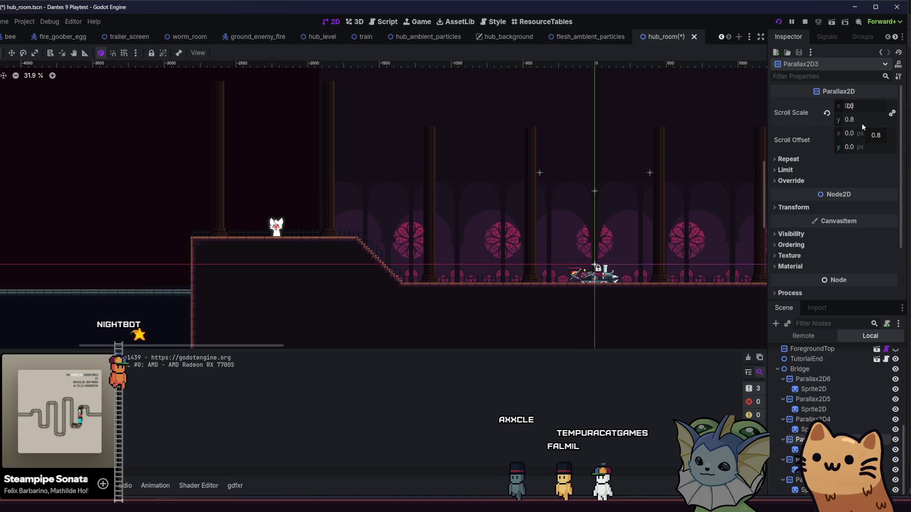
Recheck Parallax2D4, Parallax2D5 and Parallax2D6 scroll scales, then save and playtest with F6.
double_click(845, 419)
left_click(852, 106)
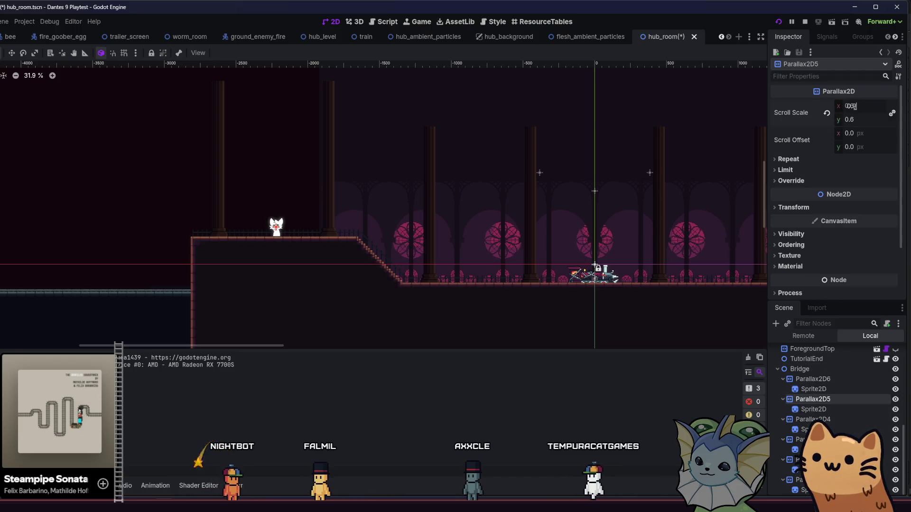
left_click(792, 419)
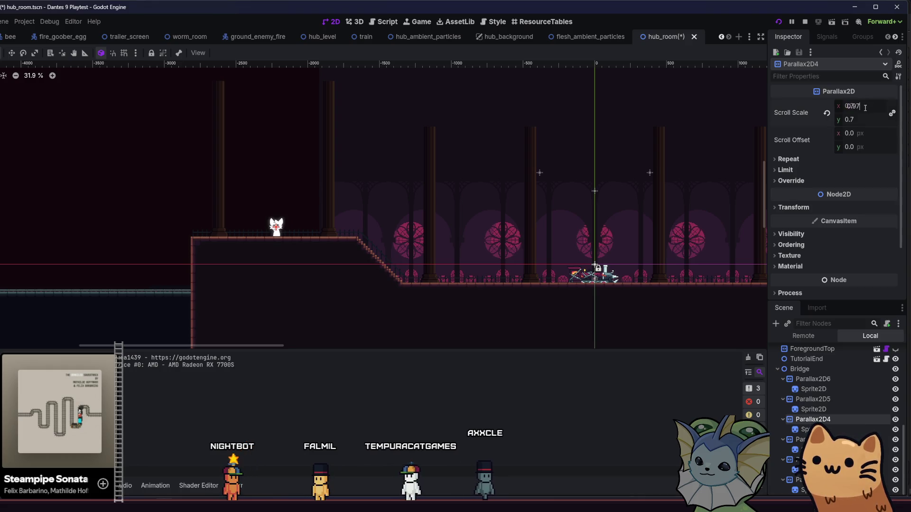
left_click(828, 397)
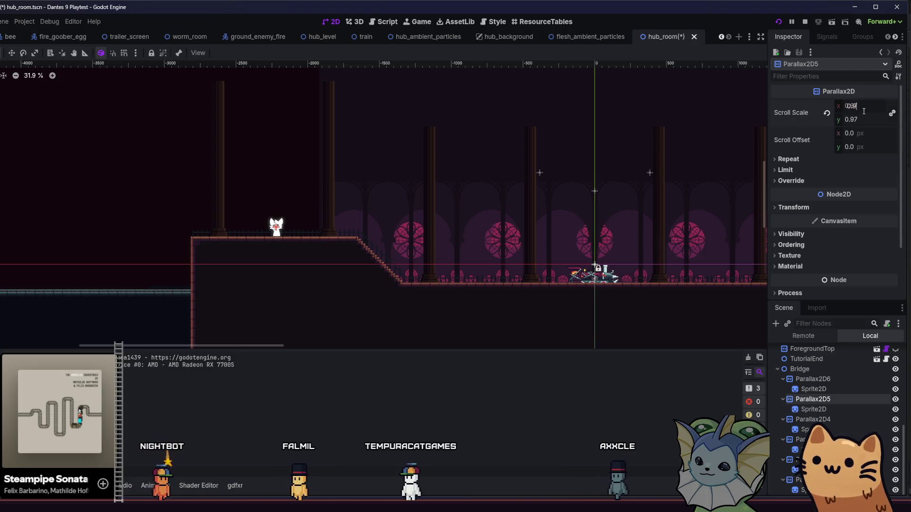
left_click(835, 378)
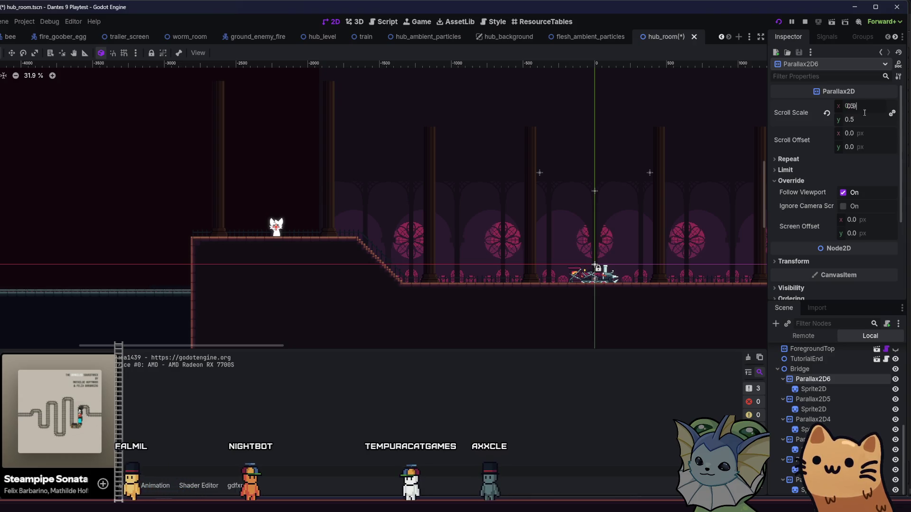
key("F6")
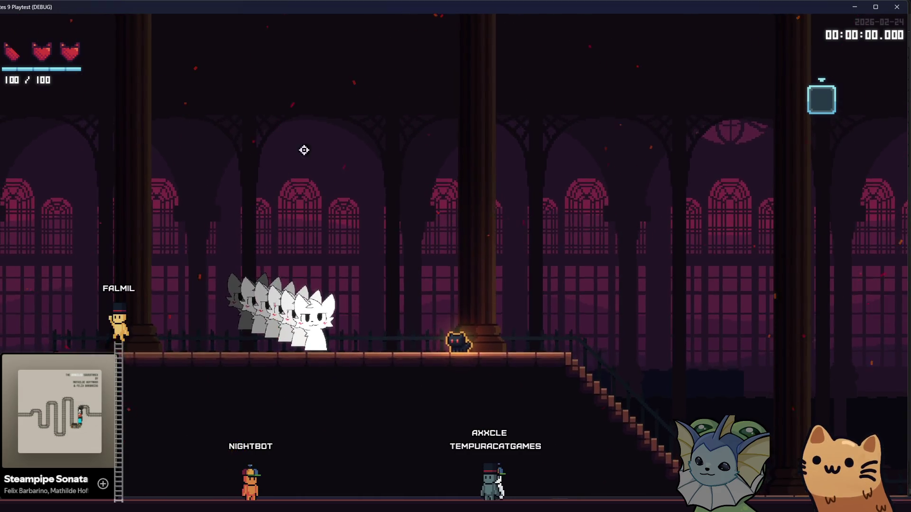
Walk the cat right and left along the platform to watch the parallax depth.
key("d")
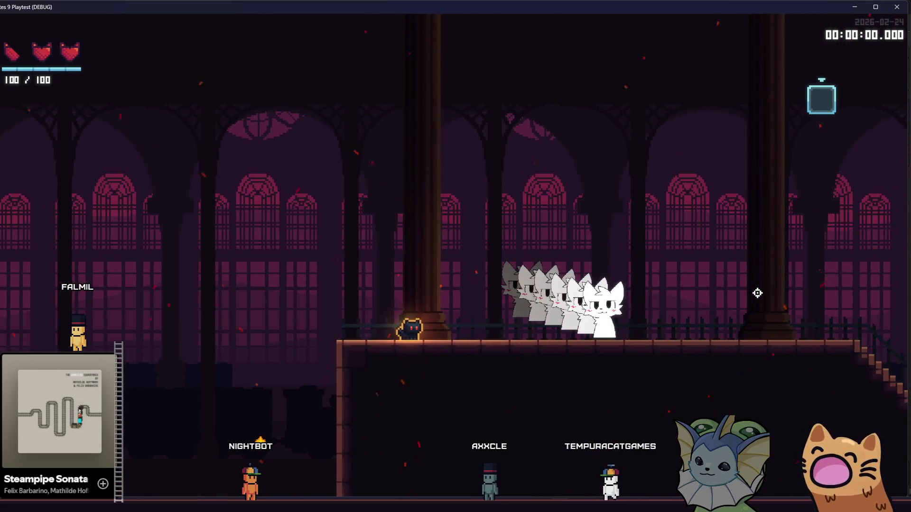
key("a")
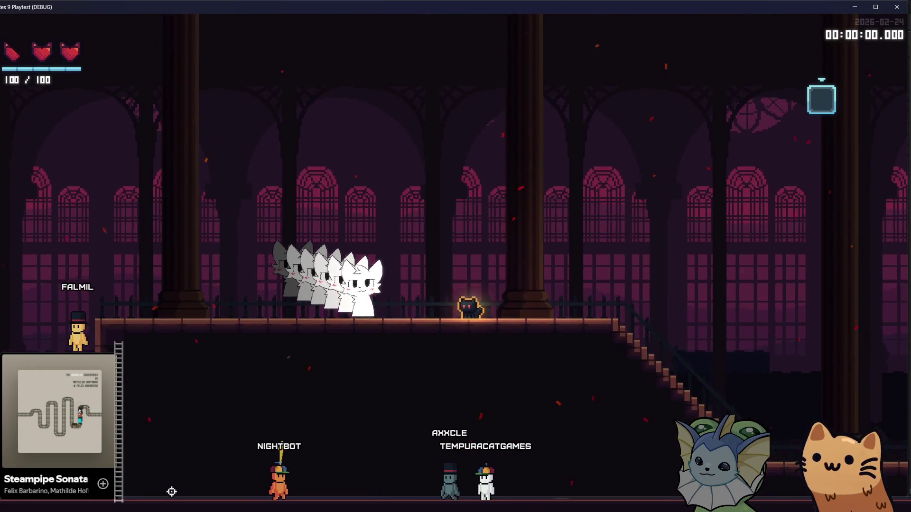
key("alt+Tab")
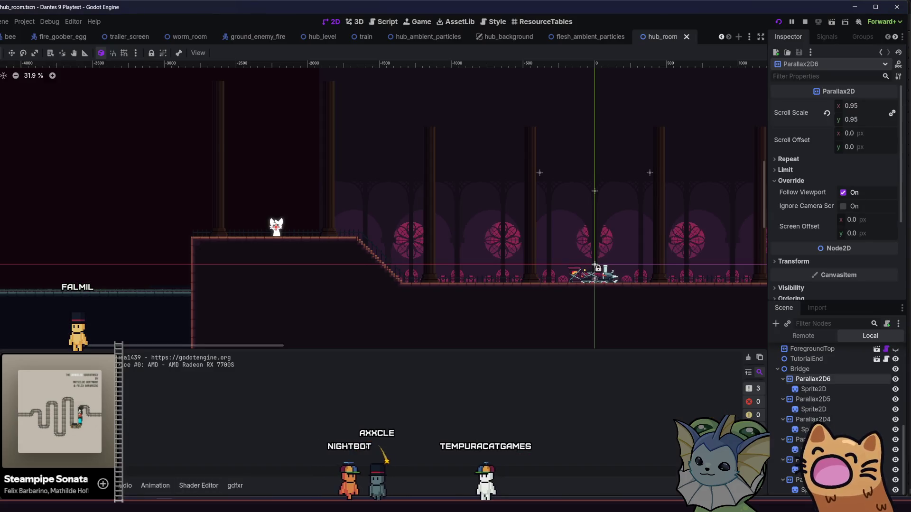
Turn off Parallax2D6's Override > Follow Viewport and playtest the scene with F6.
left_click(818, 370)
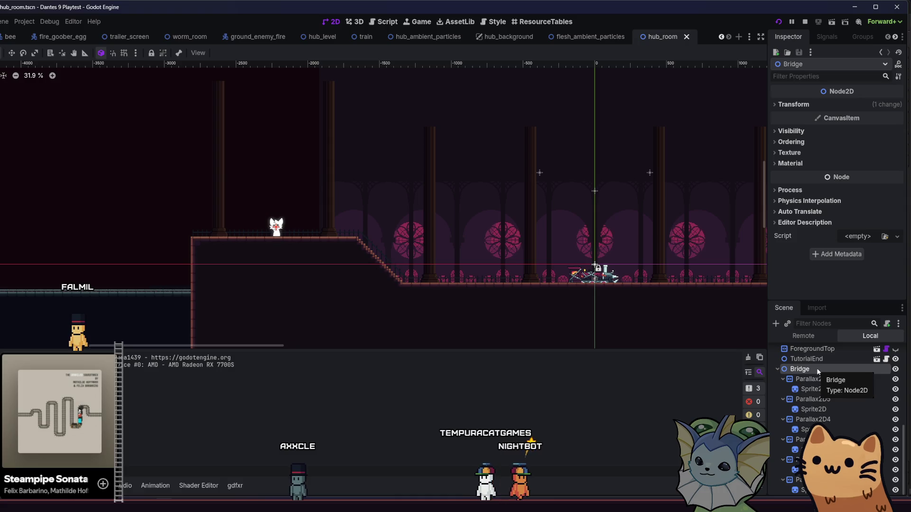
left_click(817, 380)
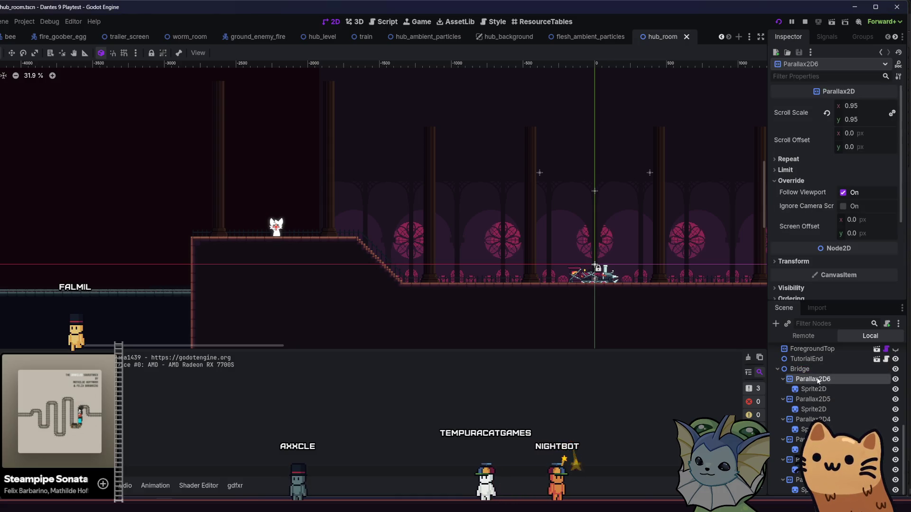
left_click(809, 180)
left_click(809, 180)
left_click(809, 160)
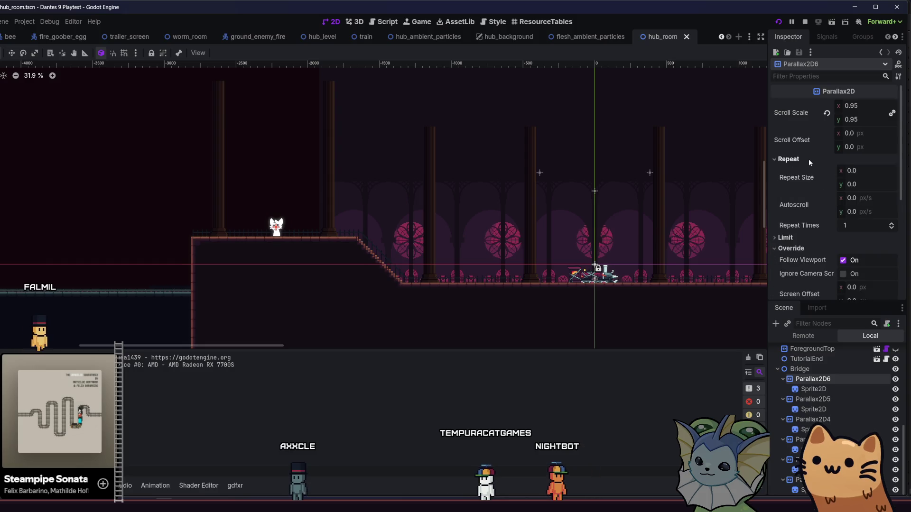
left_click(808, 159)
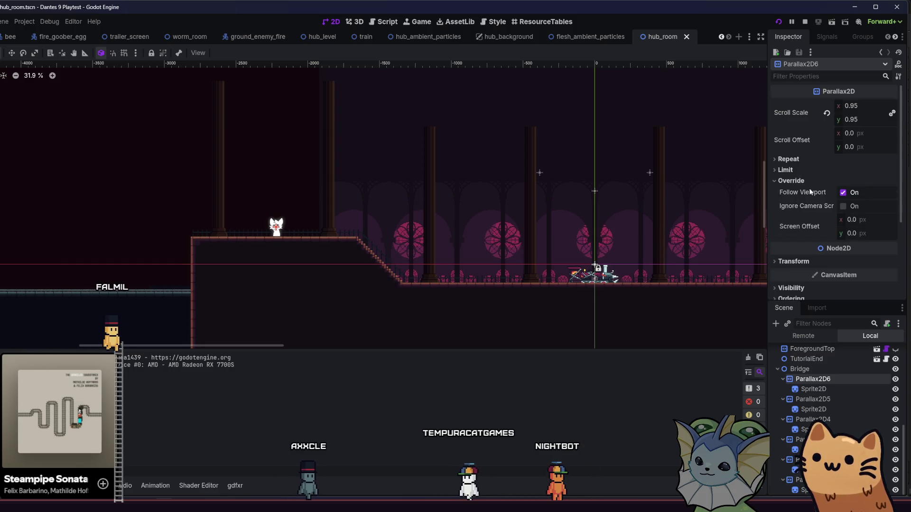
left_click(843, 193)
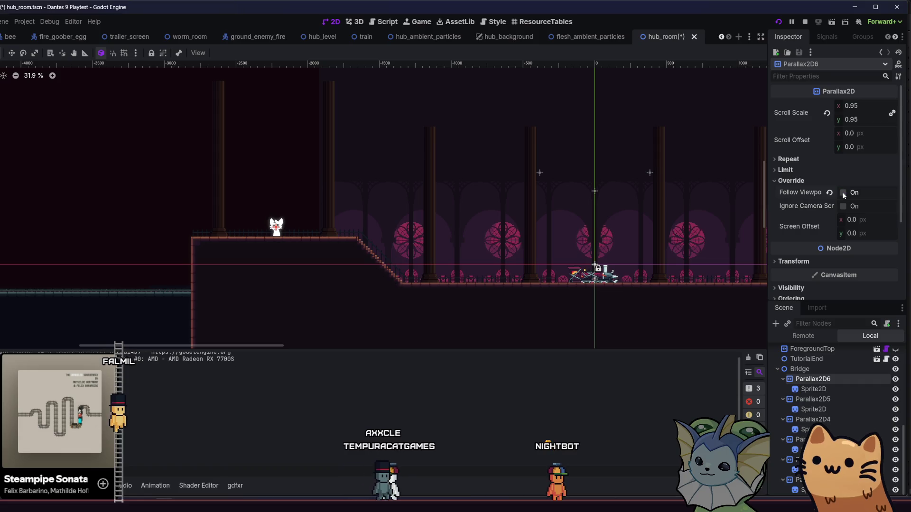
key("F6")
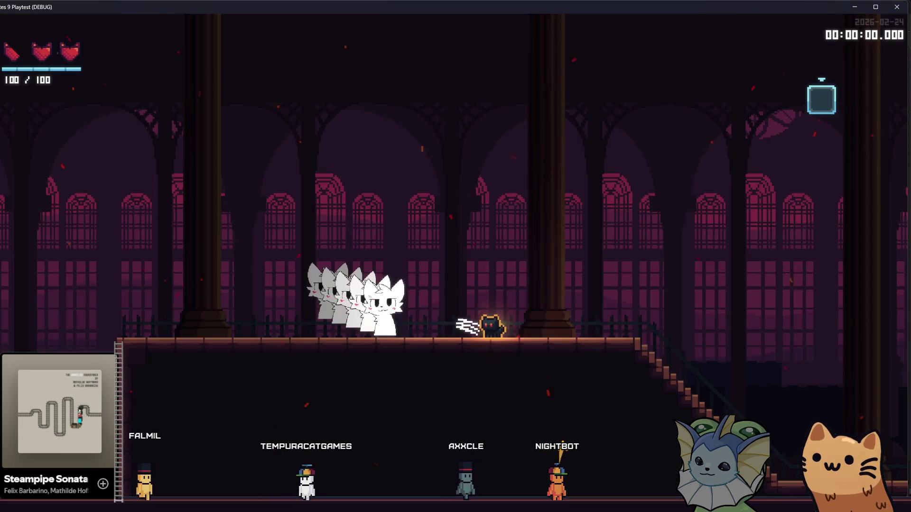
Walk the cat down to the lower floor, stop the game, save, and right-click Bridge.
key("Right")
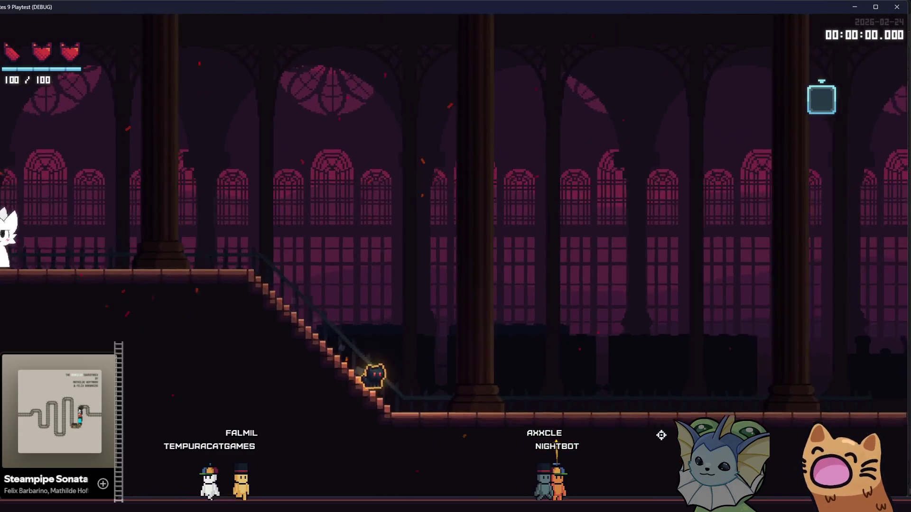
key("Right")
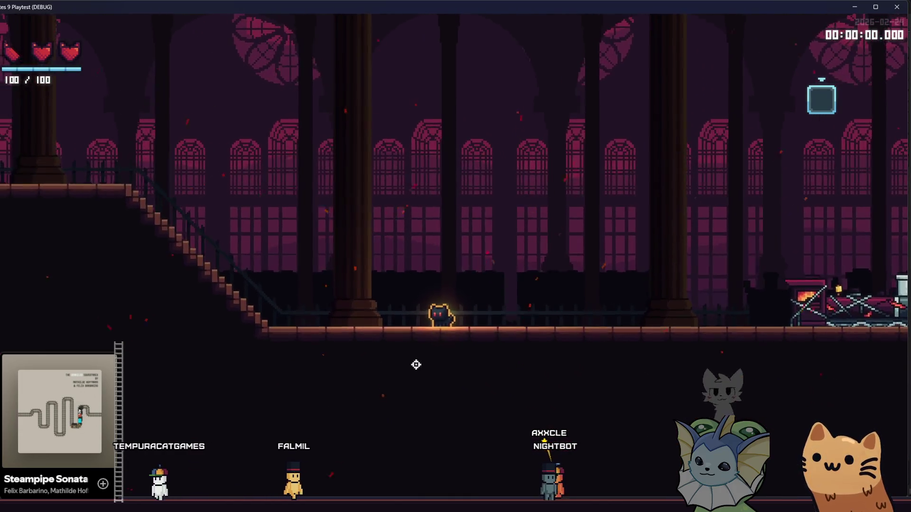
key("F8")
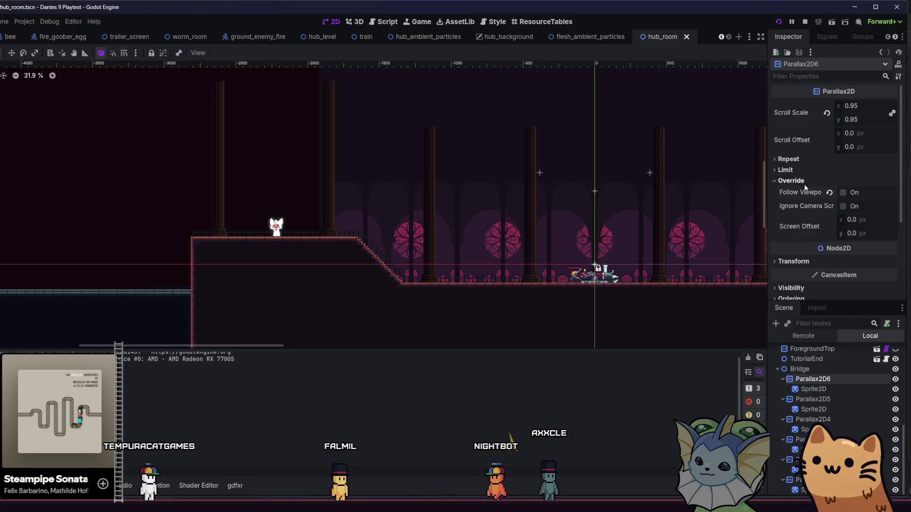
key("ctrl+s")
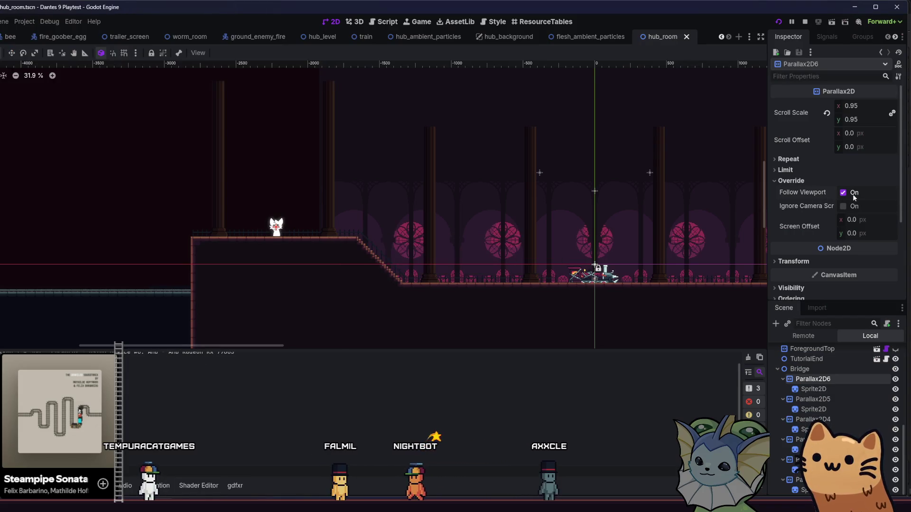
left_click(814, 371)
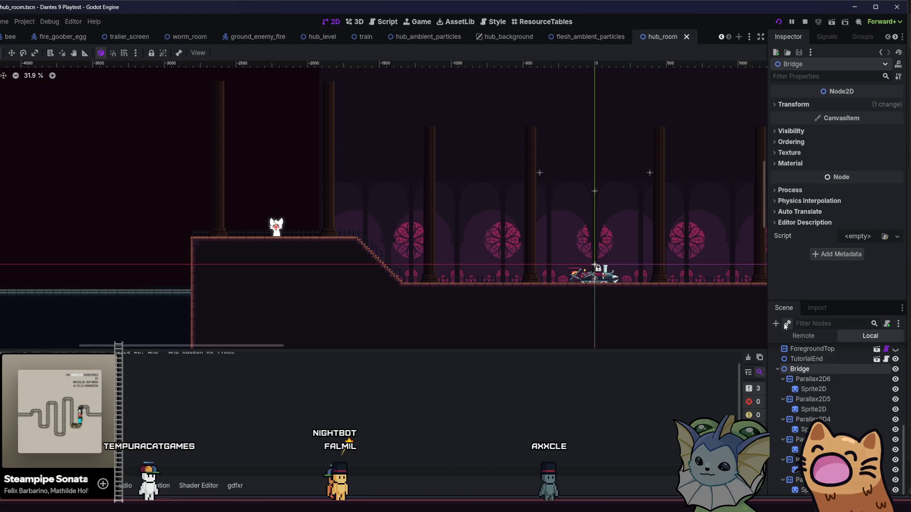
right_click(819, 367)
Convert the Bridge node to a CanvasLayer, then launch a playtest of hub_room.
left_click(822, 371)
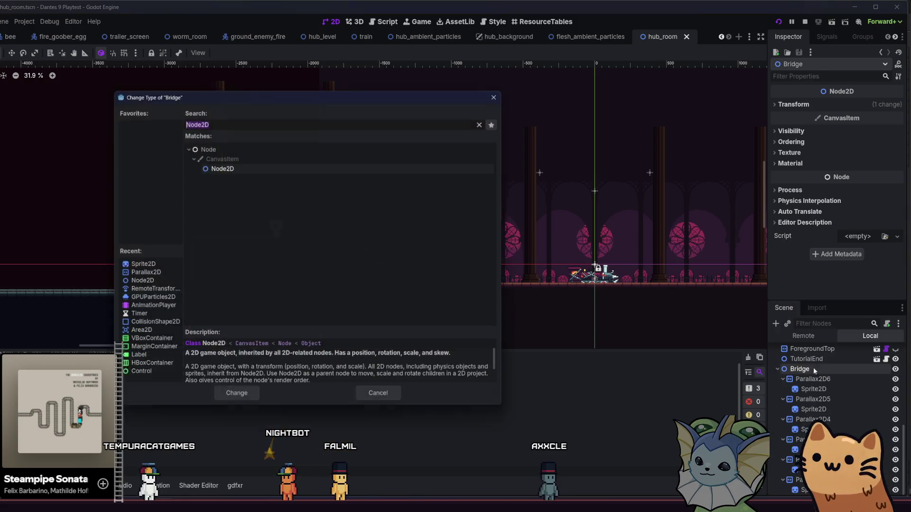
type("para")
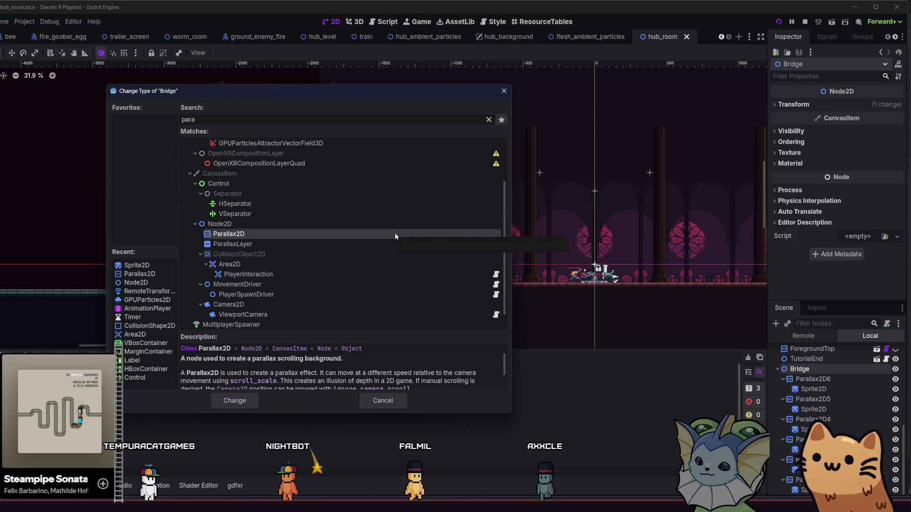
scroll(395, 235, "down", 1)
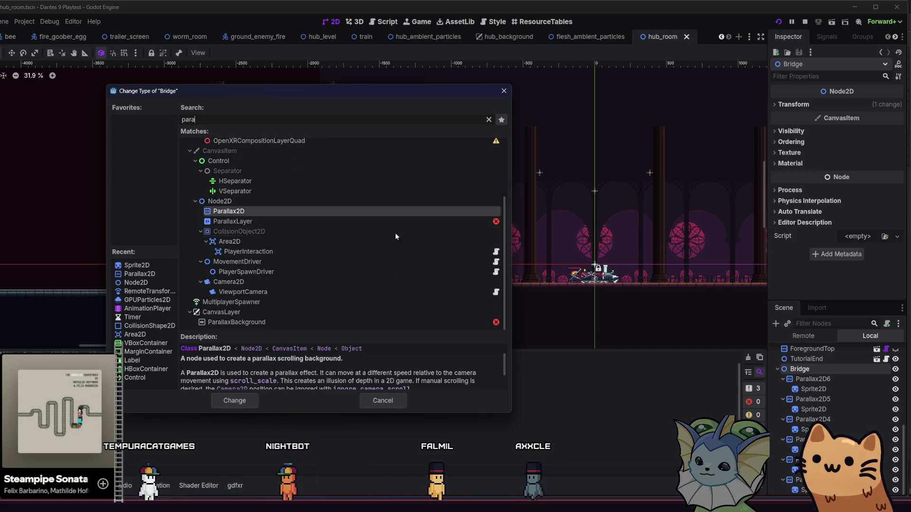
left_click(339, 312)
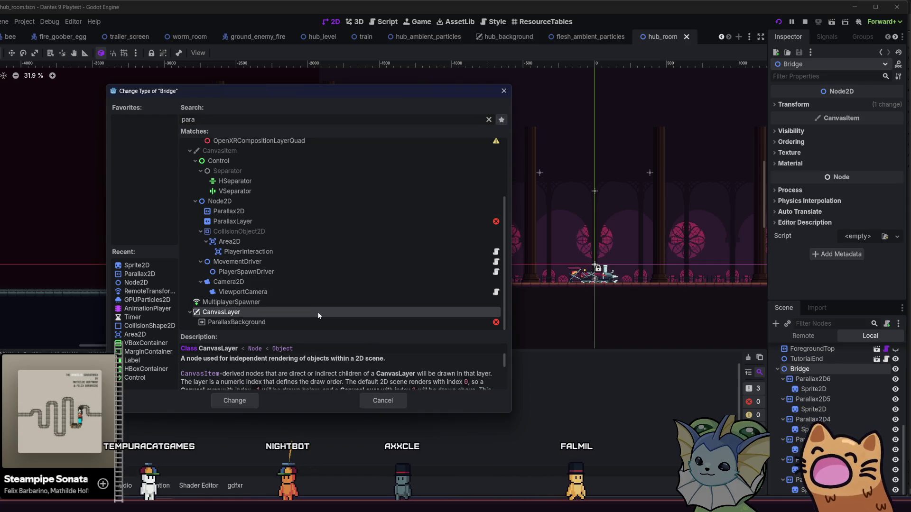
key("Return")
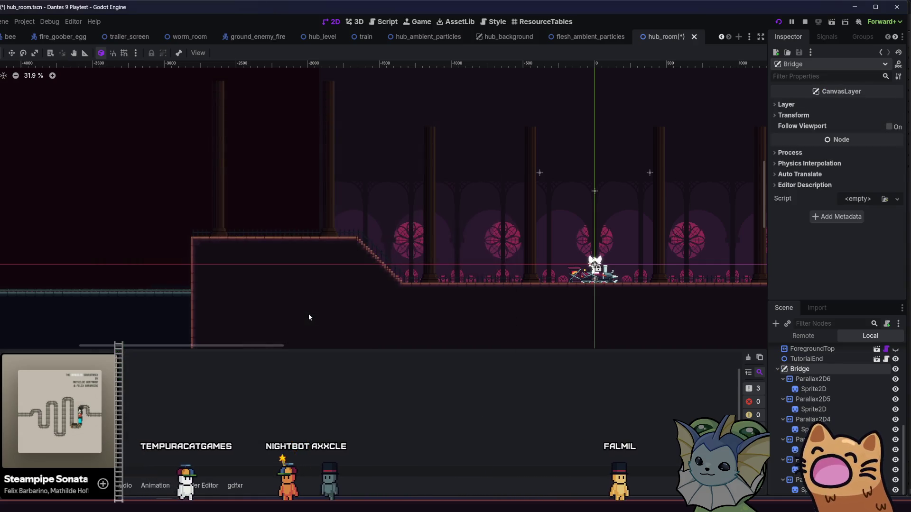
key("F5")
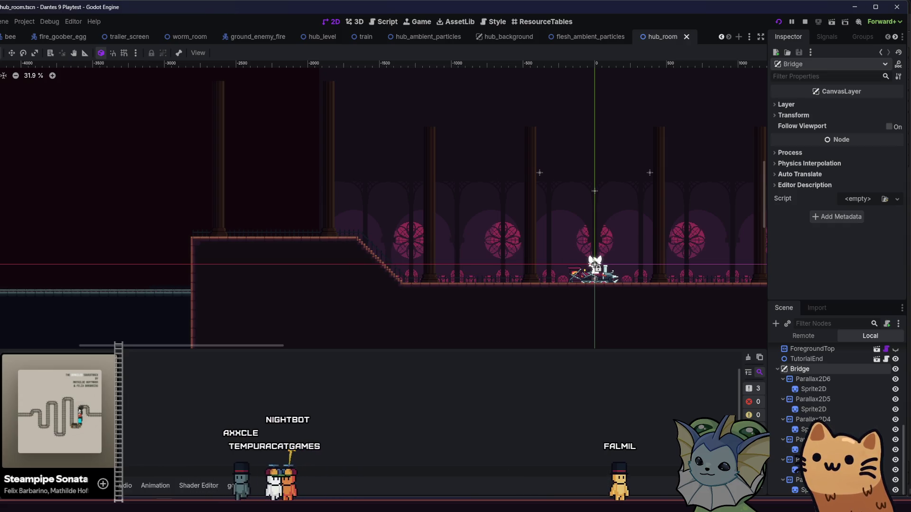
Walk the cat up the staircase and leftward along the upper floor, jumping twice.
key("a")
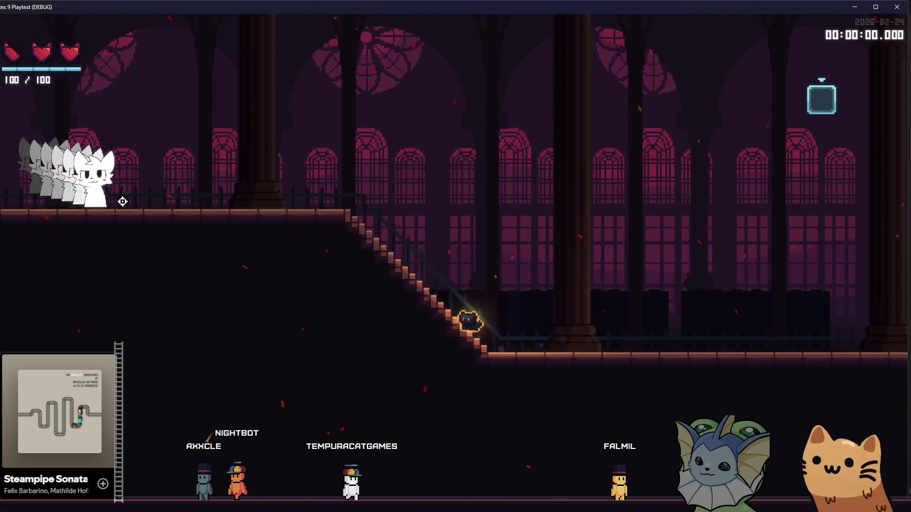
key("a")
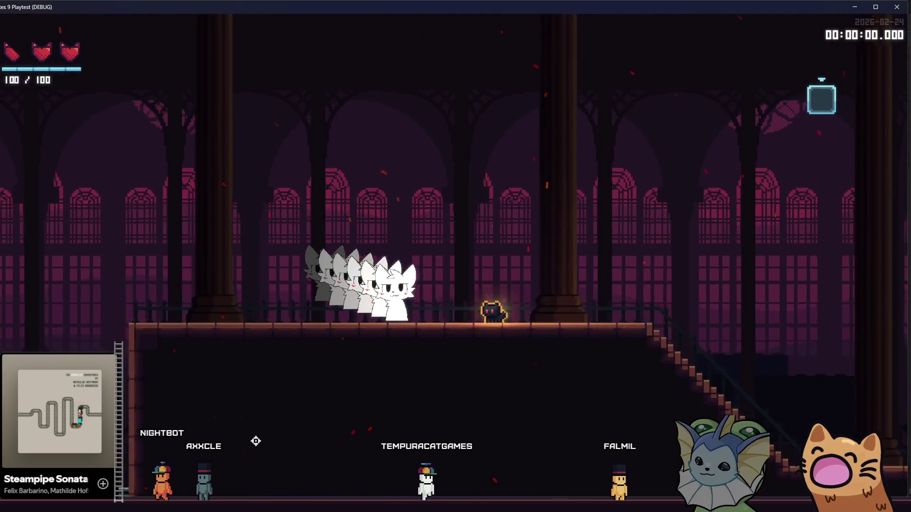
key("space")
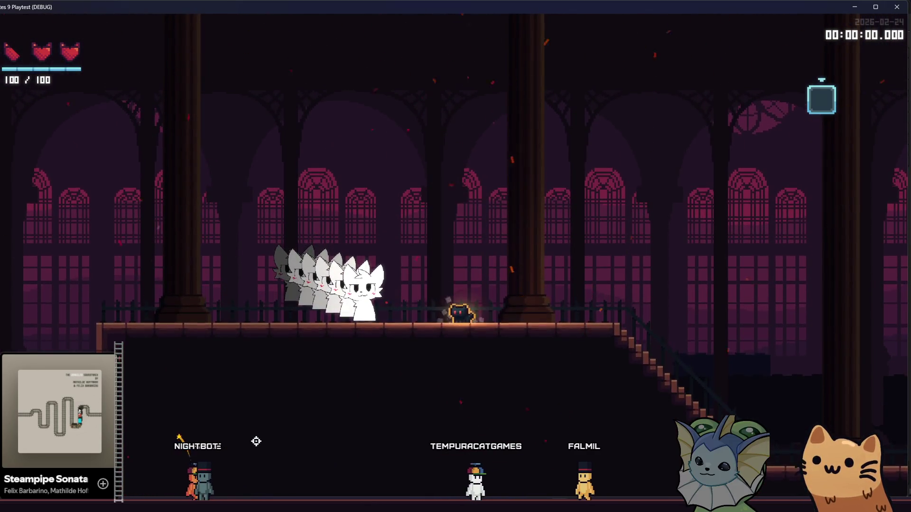
key("a")
key("space")
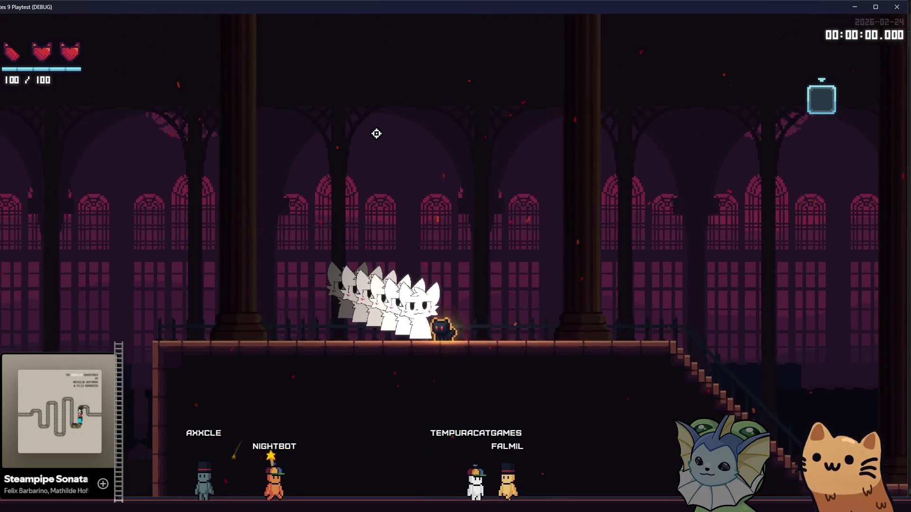
key("a")
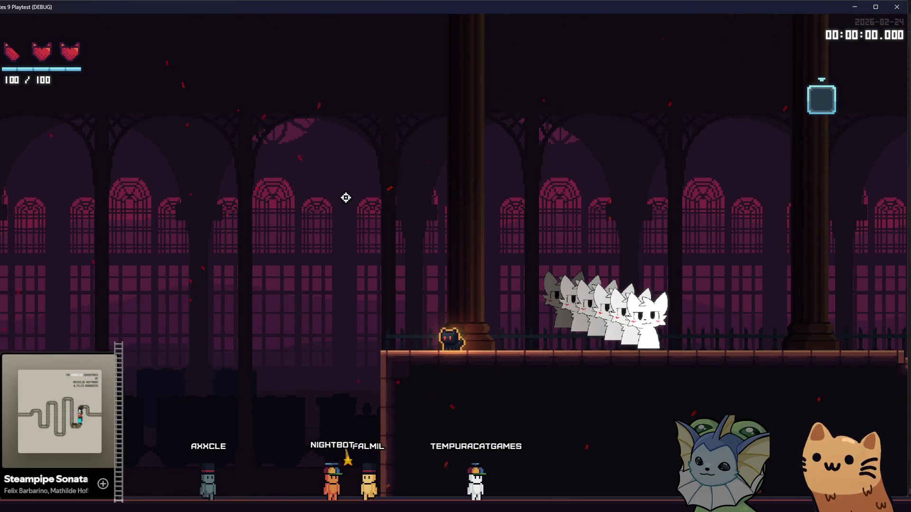
Run the cat right and down the staircase, then close the game window.
key("d")
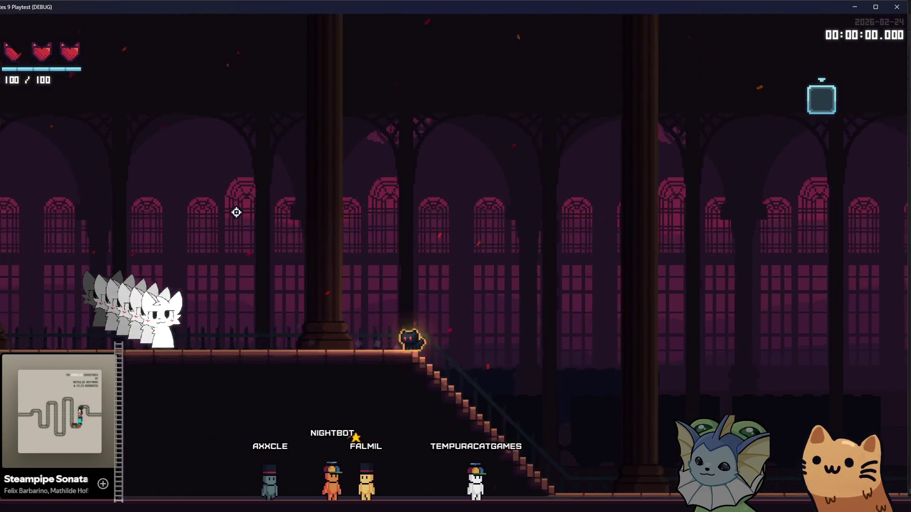
key("d")
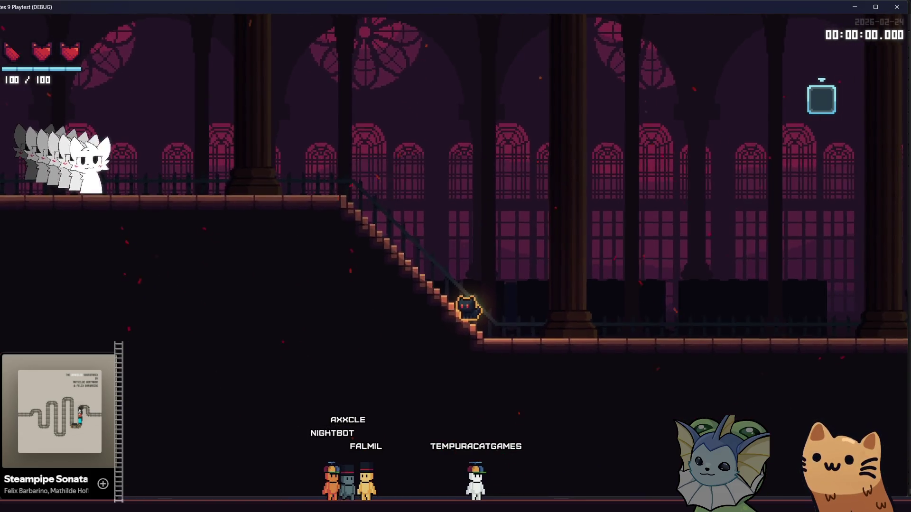
key("alt+F4")
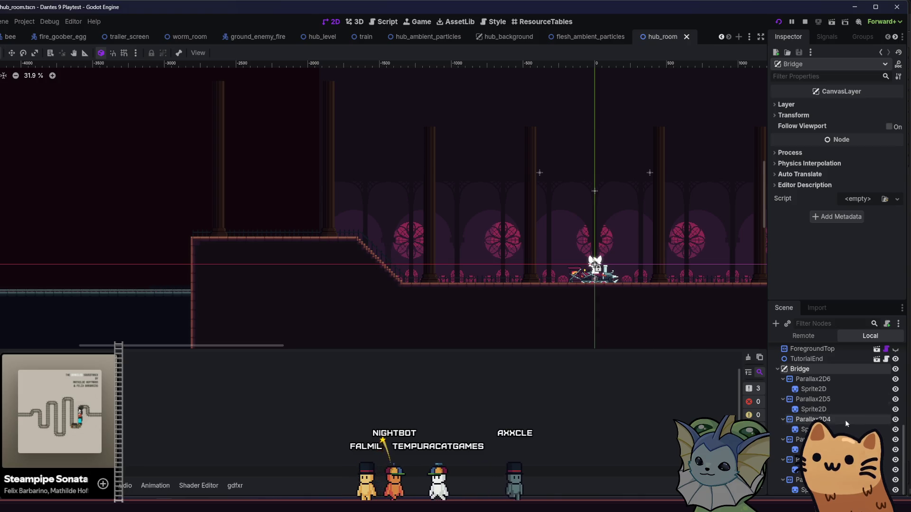
Revert Bridge to a Node2D, show its Transform values, and save hub_room.
key("ctrl+z")
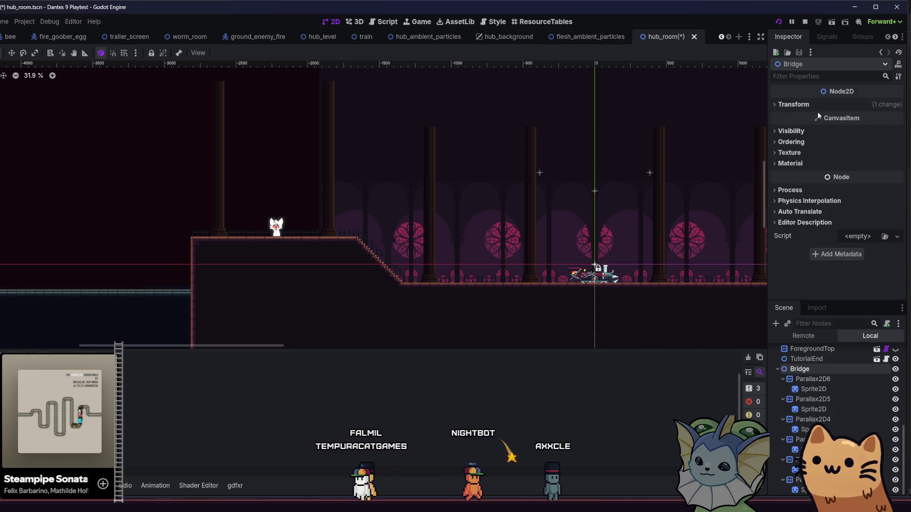
left_click(817, 105)
key("ctrl+s")
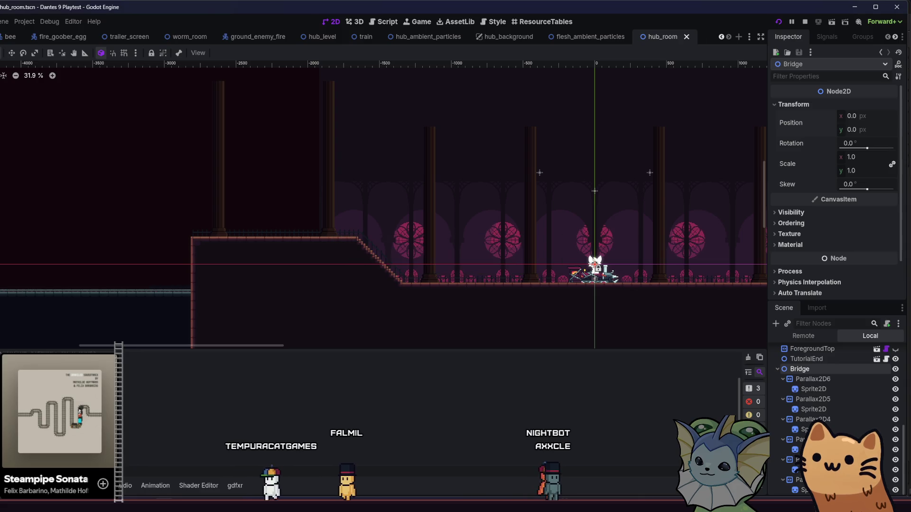
Playtest riding the train left and right, then return to the editor and select the Parallax2D6 sprite.
key("F6")
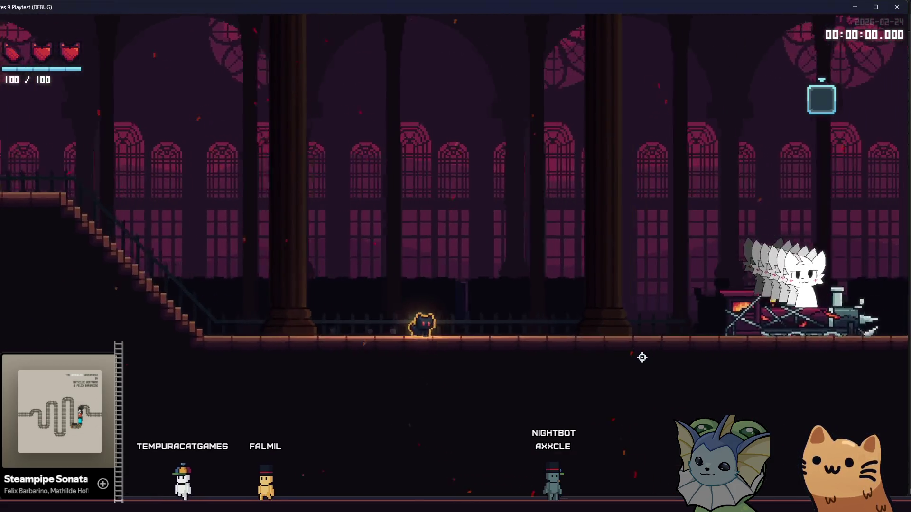
key("a")
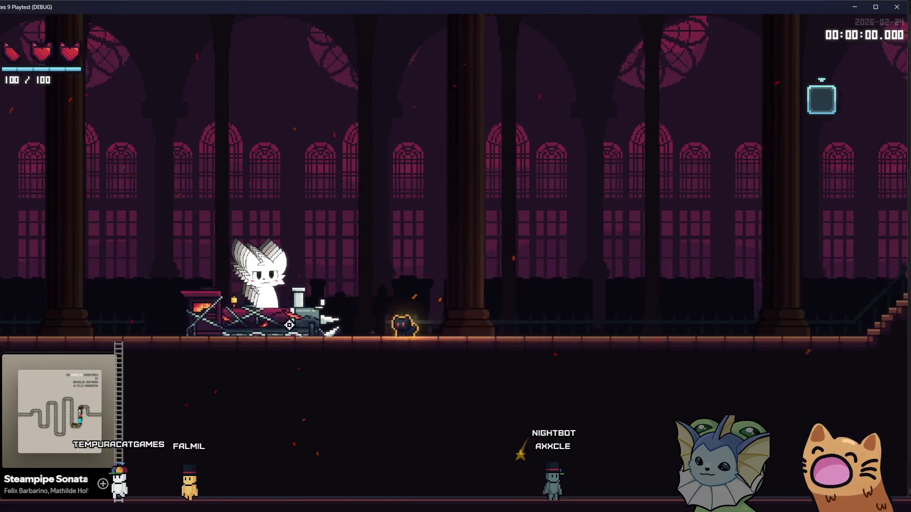
key("a")
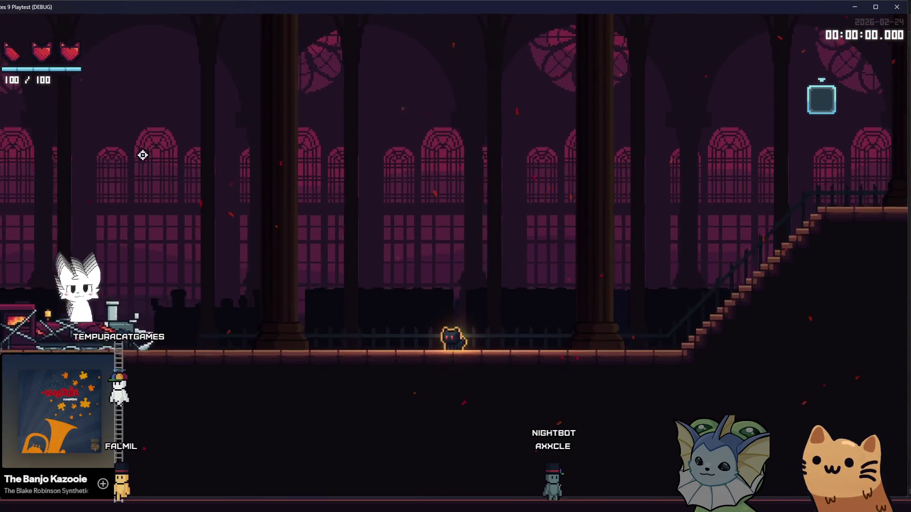
key("d")
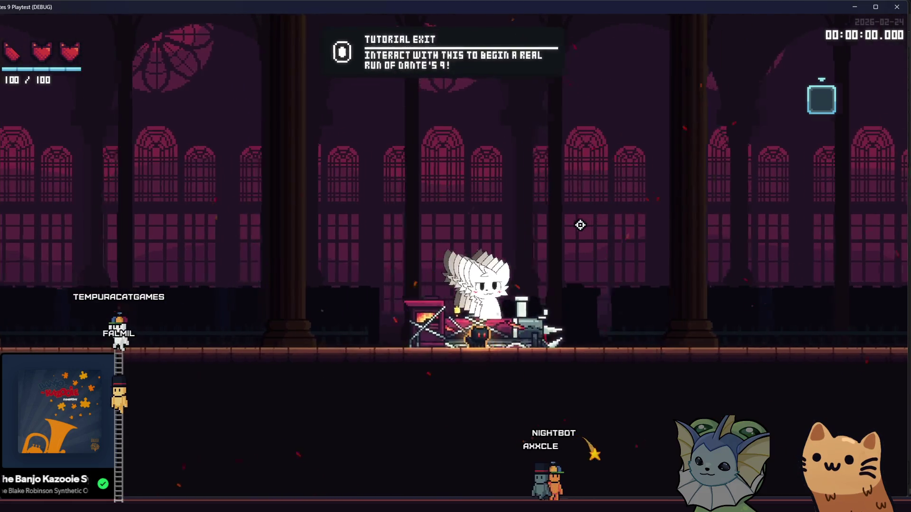
key("d")
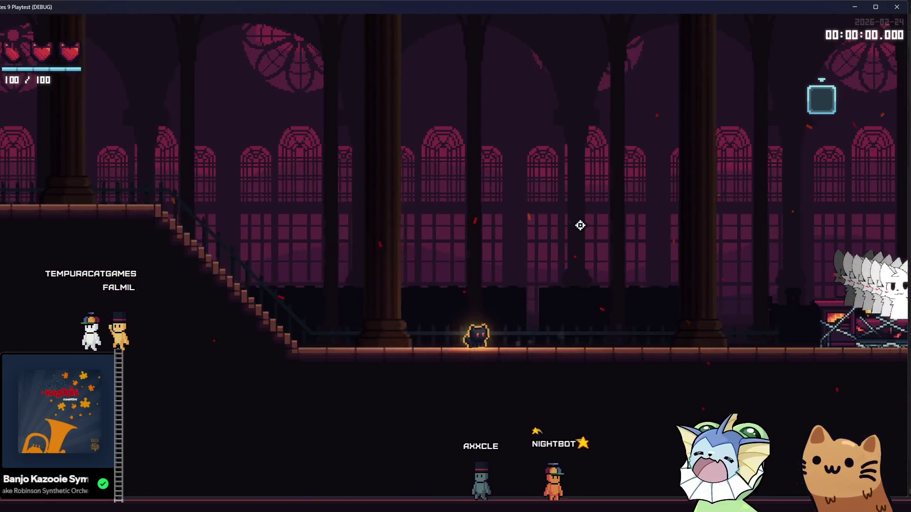
key("a")
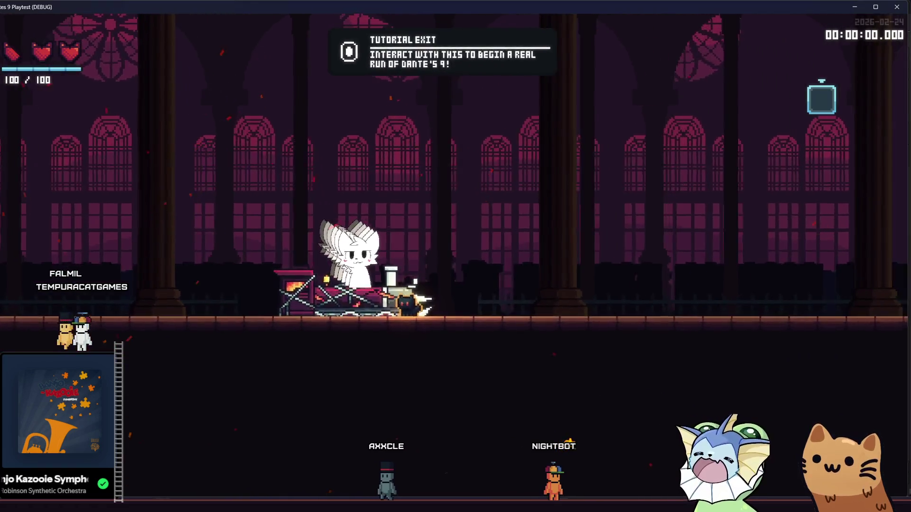
key("alt+Tab")
left_click(864, 386)
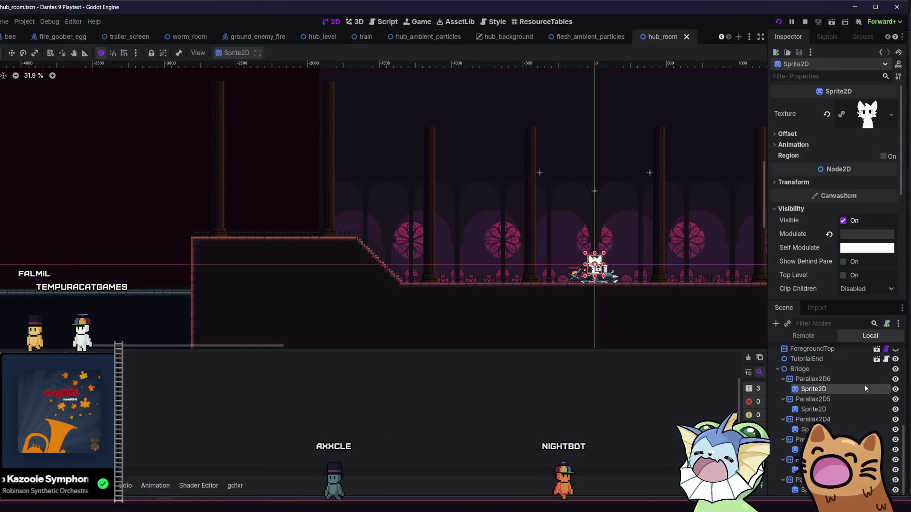
Select Parallax2D6 and review its properties, collapsing its Transform section.
left_click(851, 370)
left_click(846, 379)
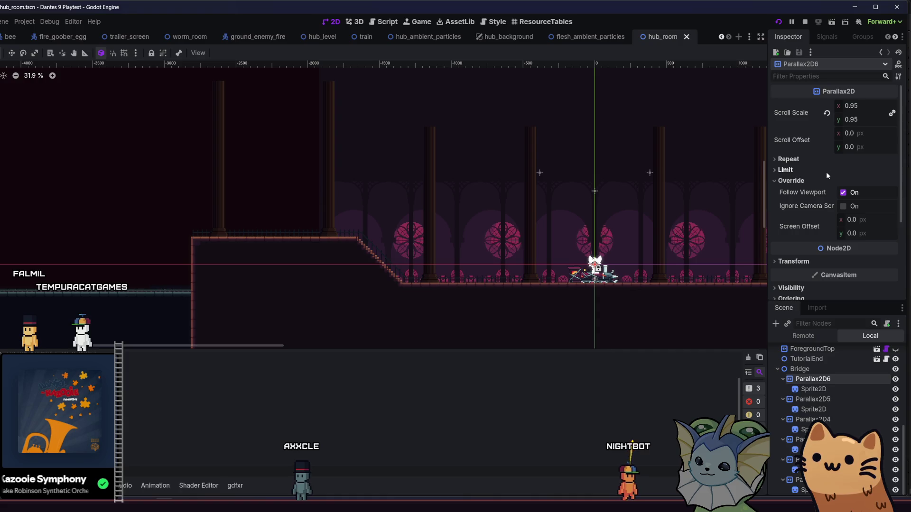
scroll(802, 262, "down", 1)
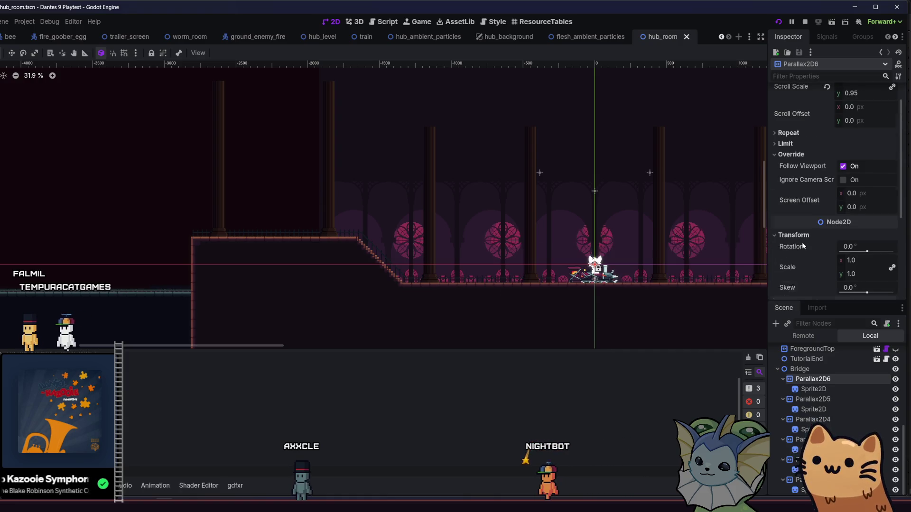
scroll(802, 245, "down", 1)
left_click(793, 209)
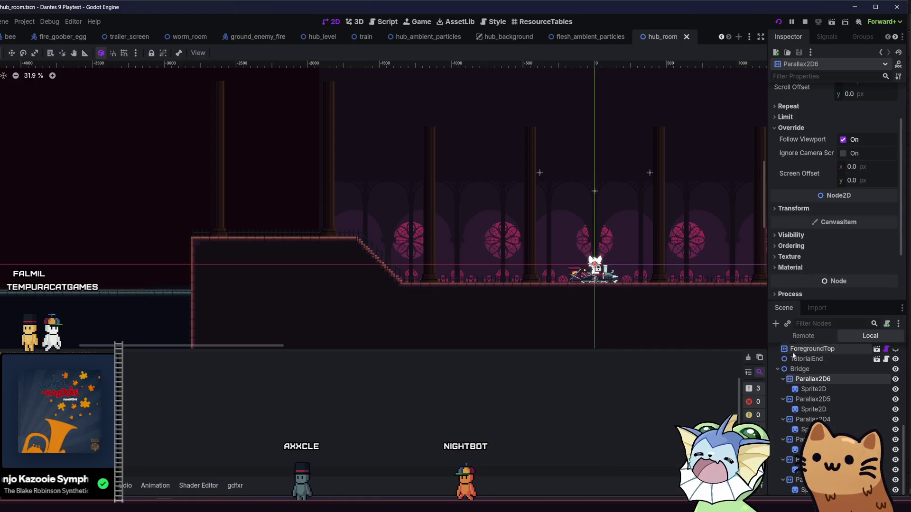
Inspect the Parallax2D6 sprite's Transform and Offset, toggling Centered off and back on.
left_click(813, 389)
left_click(810, 184)
left_click(810, 184)
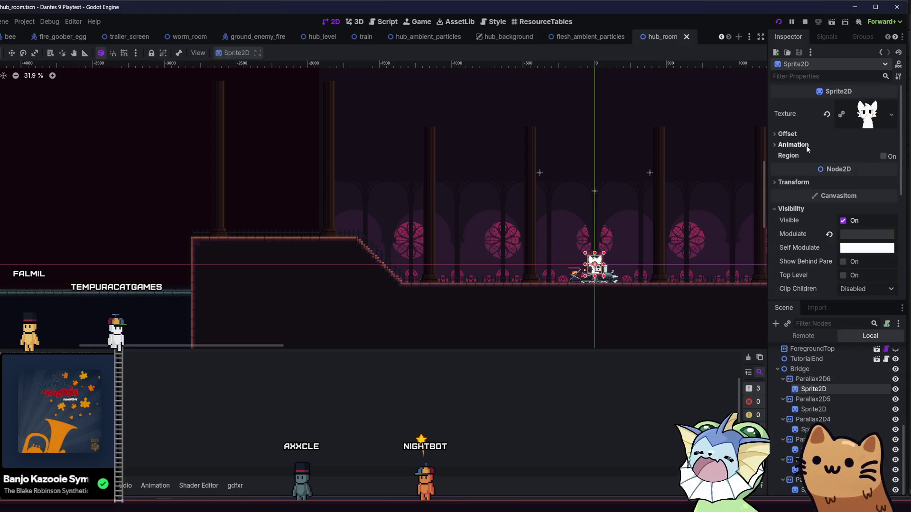
left_click(809, 135)
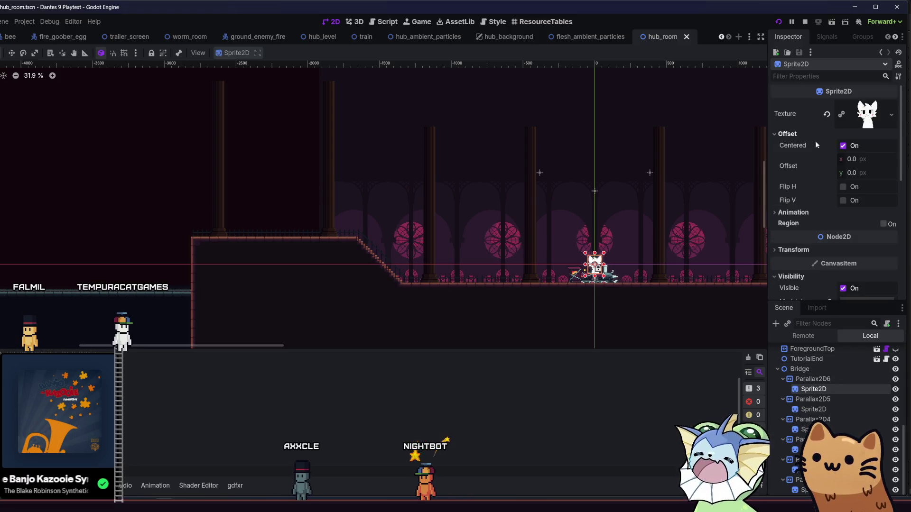
double_click(843, 146)
Save and run a playtest, then return to the editor with Parallax2D6 selected.
key("F5")
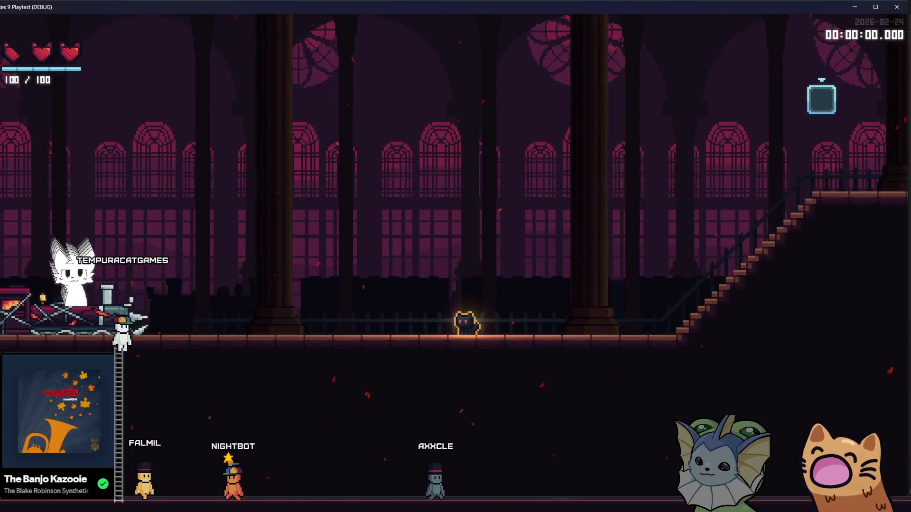
key("alt+Tab")
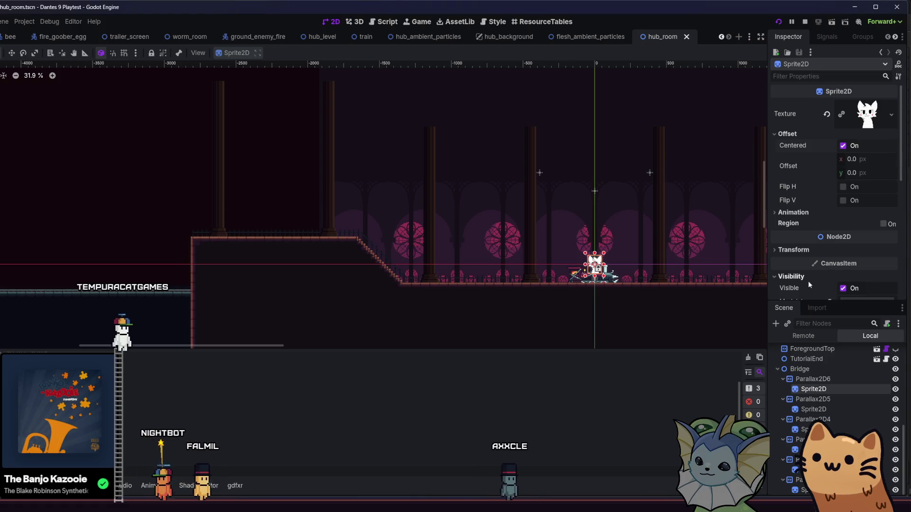
left_click(812, 379)
Expand Parallax2D6's Transform properties and scroll through its Inspector.
scroll(803, 212, "up", 2)
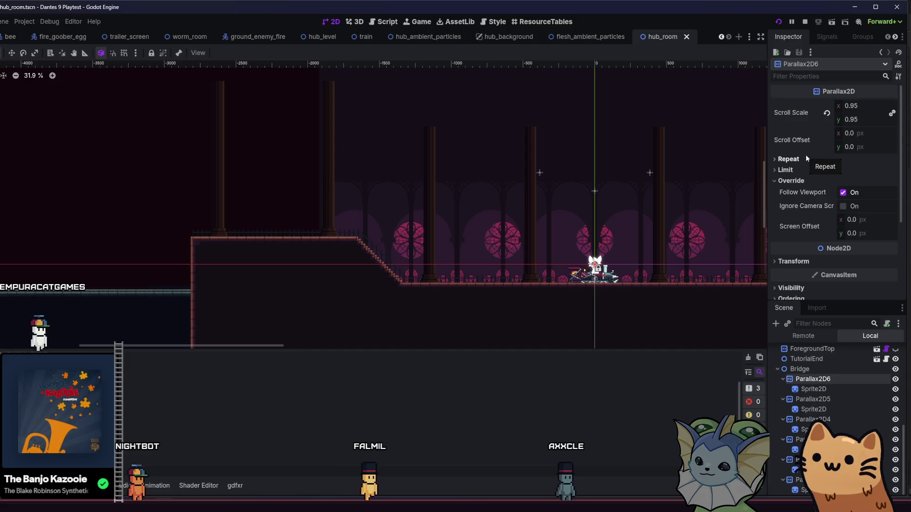
mouse_move(801, 141)
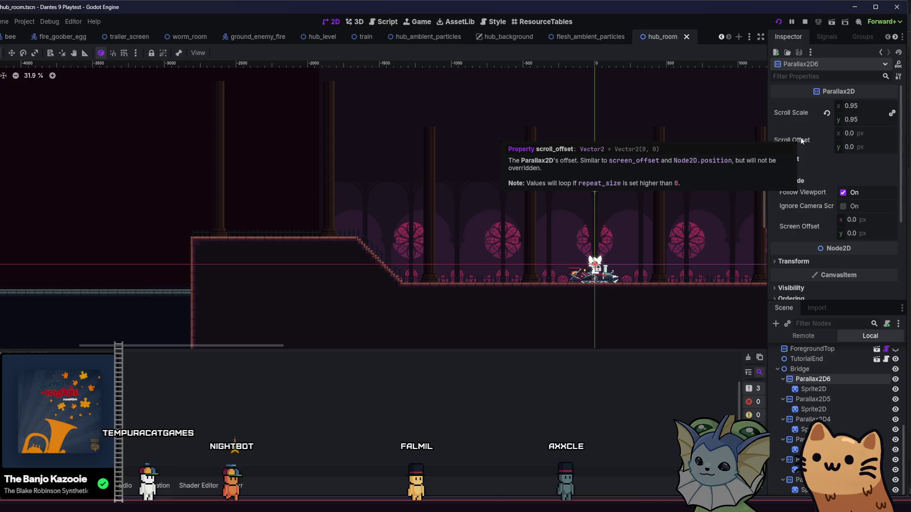
left_click(808, 262)
scroll(811, 251, "down", 3)
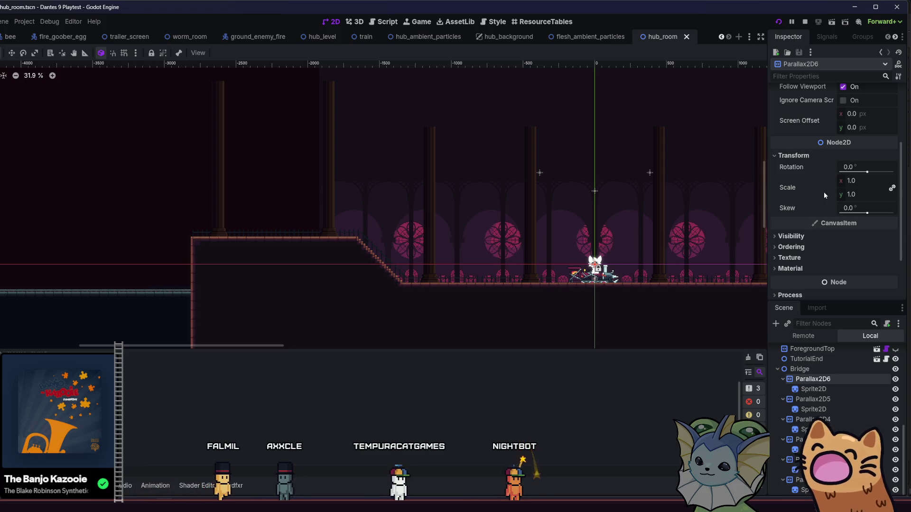
scroll(823, 177, "up", 5)
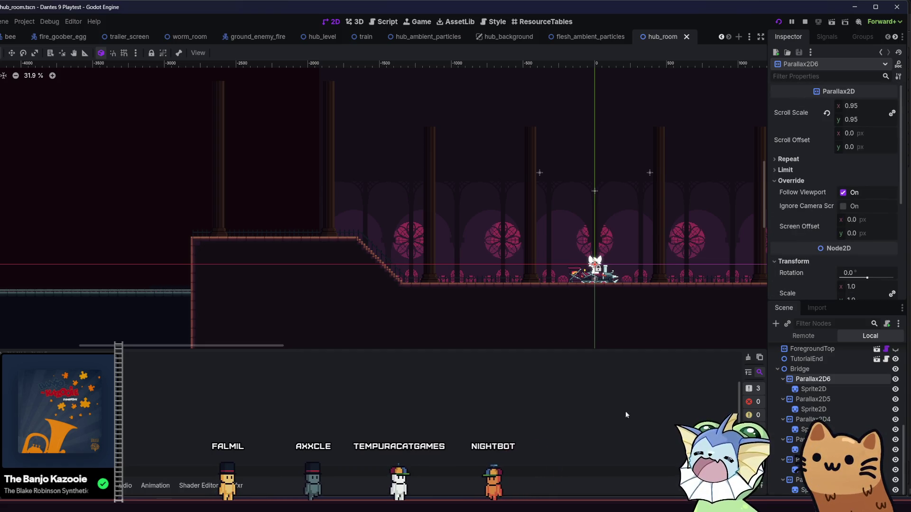
Expand and collapse the layer's Limit and Repeat sections.
mouse_move(560, 507)
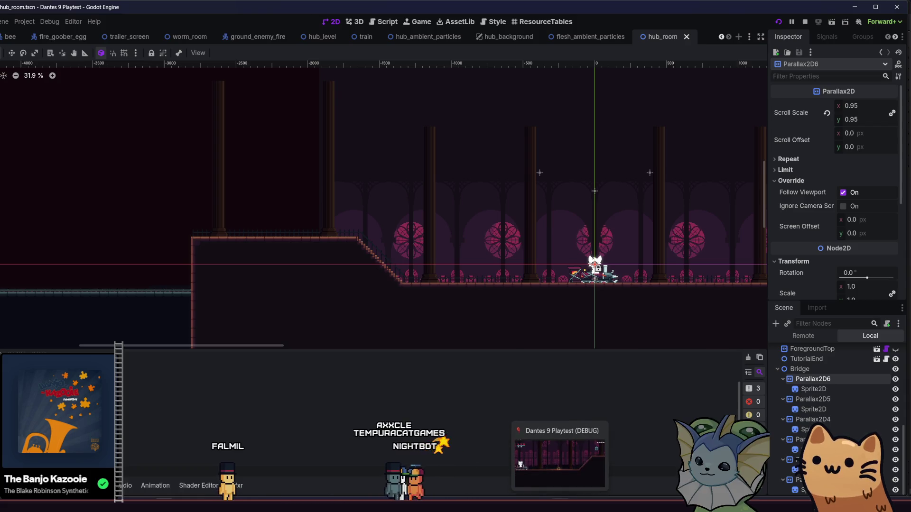
left_click(807, 171)
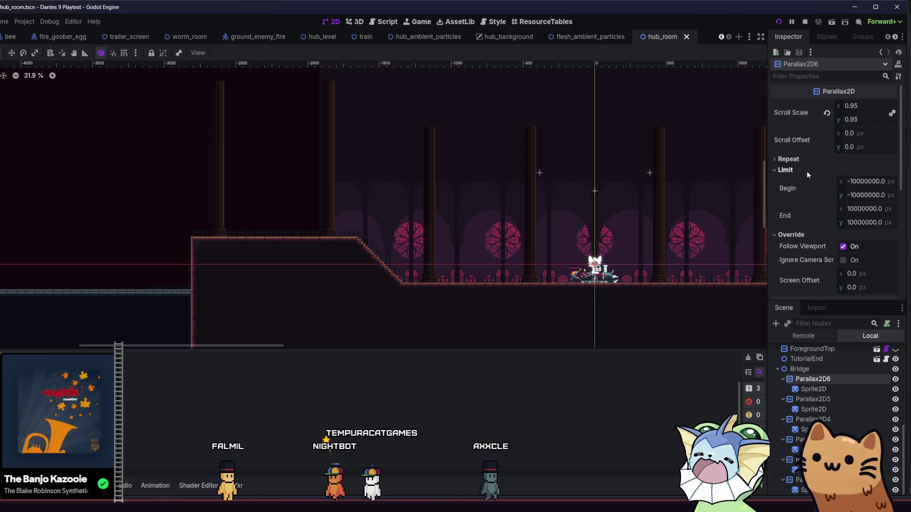
left_click(806, 171)
left_click(805, 159)
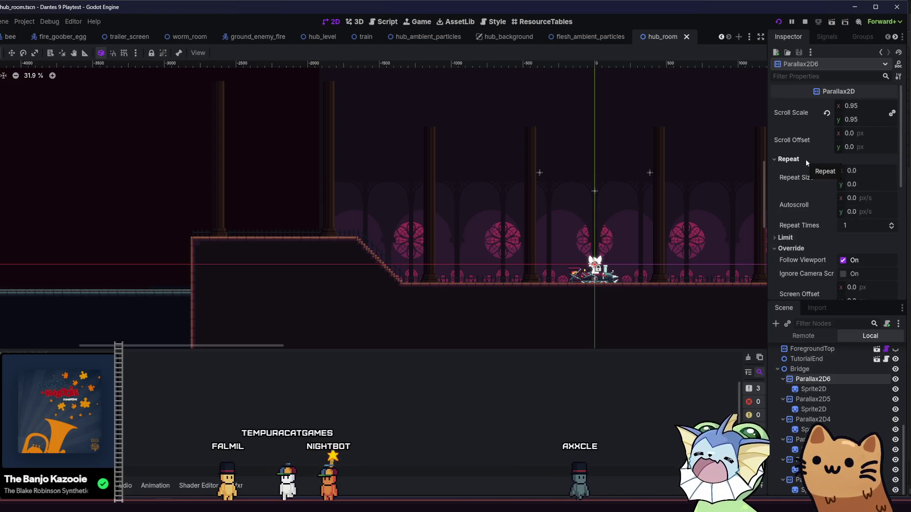
left_click(806, 159)
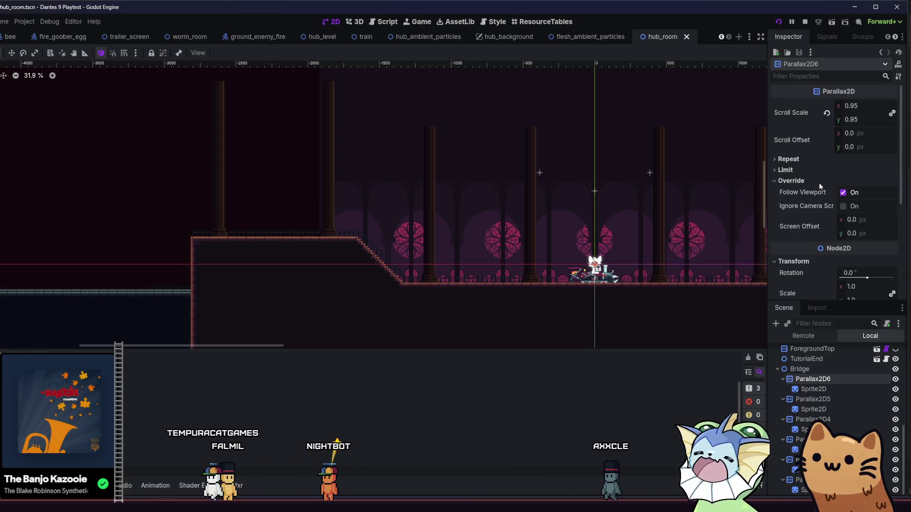
Select the Bridge node and start adding a child node to it.
mouse_move(812, 229)
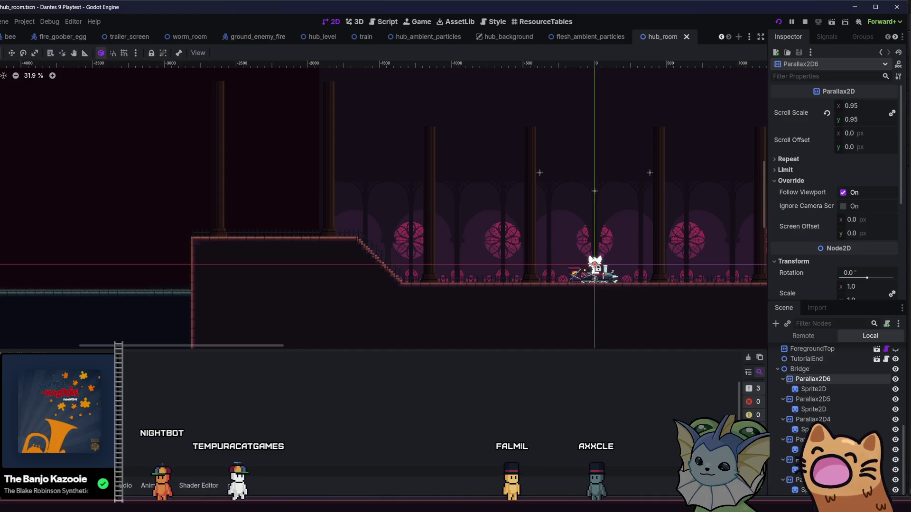
mouse_move(559, 505)
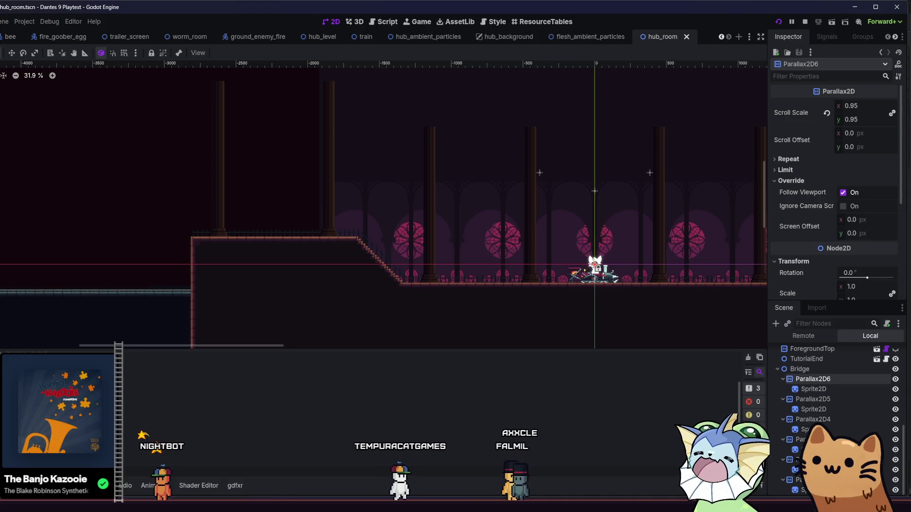
left_click(789, 371)
left_click(775, 323)
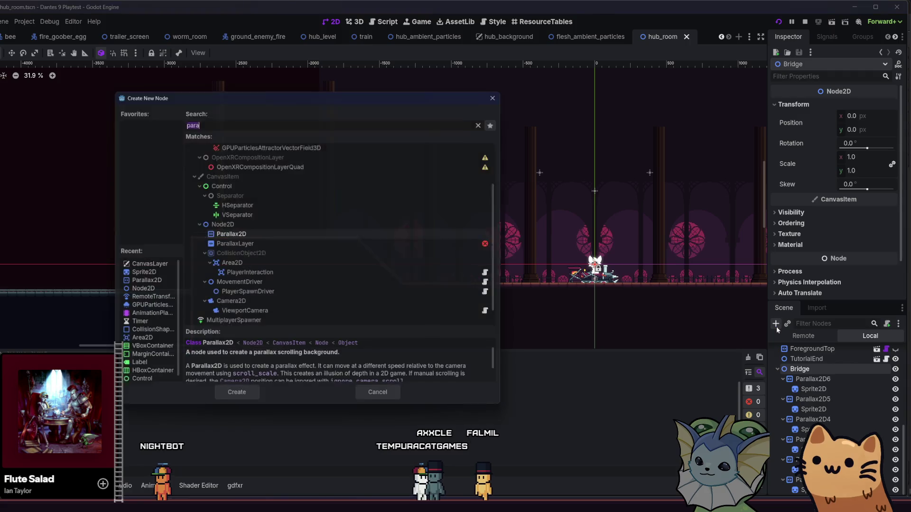
Add a SubViewport node and run a quick playtest.
type("sub")
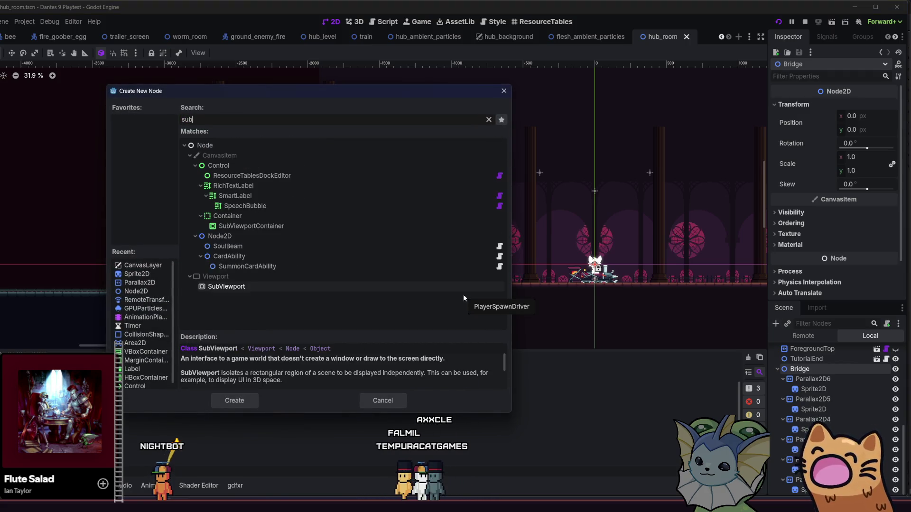
double_click(328, 283)
key("F5")
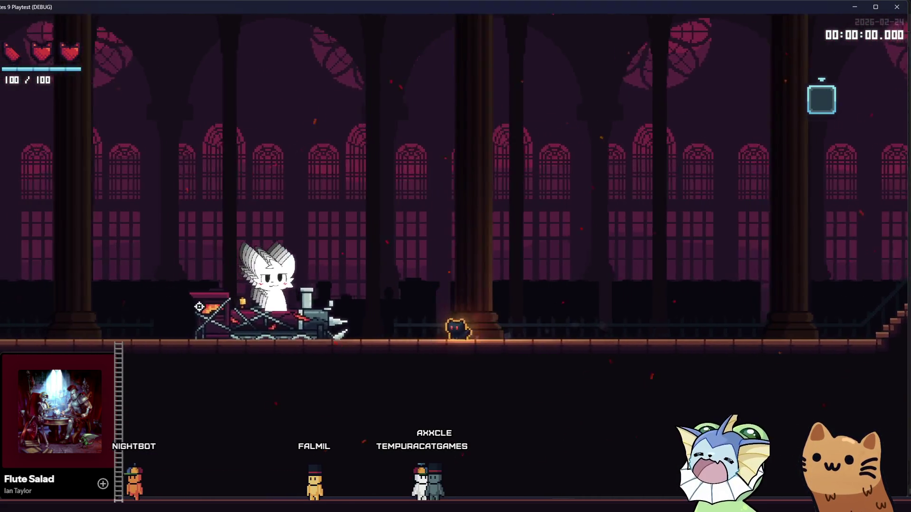
key("alt+Tab")
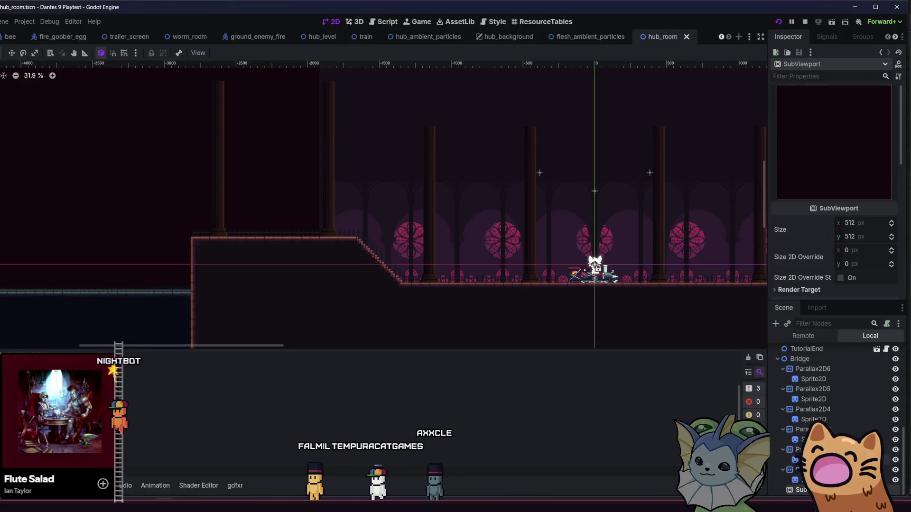
Change Bridge's type to SubViewport, playtest it, then undo the change.
left_click(800, 359)
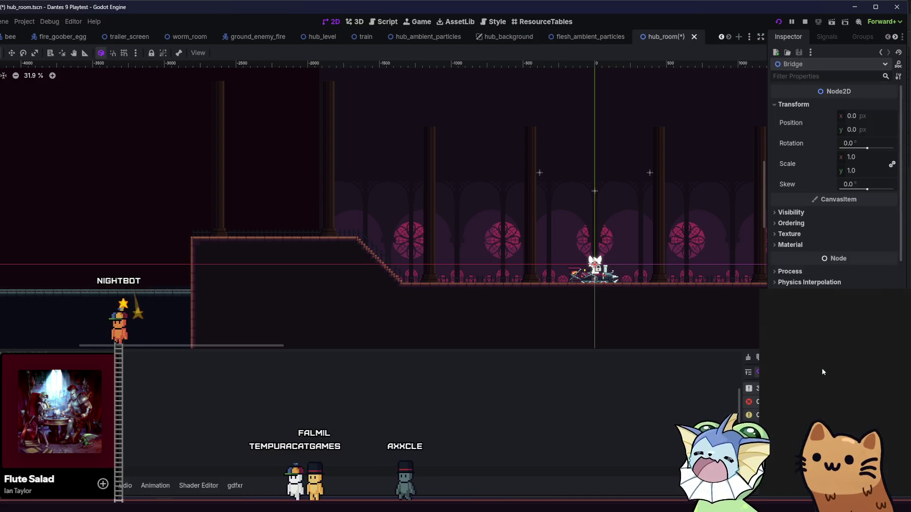
right_click(821, 368)
left_click(822, 372)
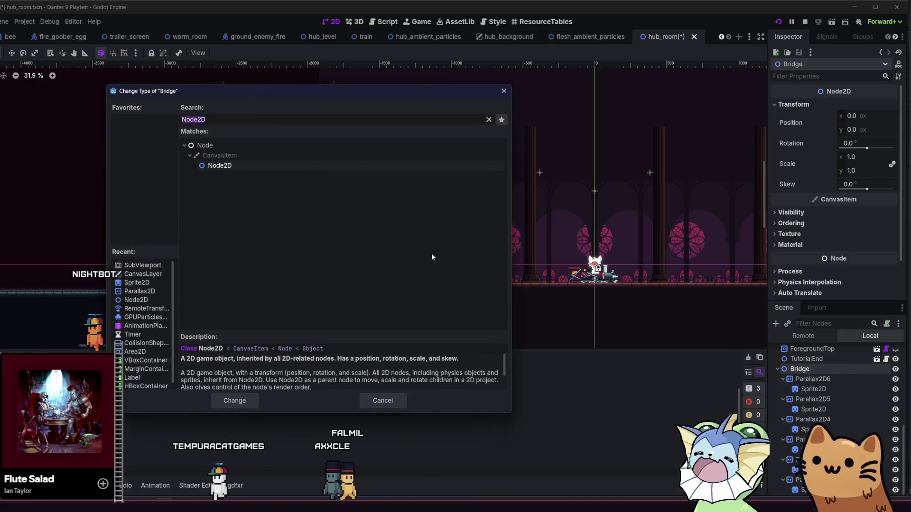
type("sub")
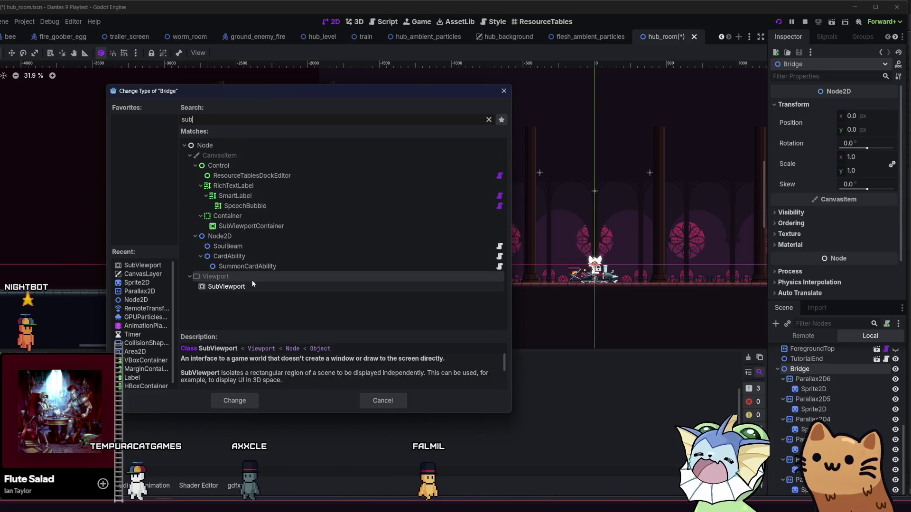
double_click(244, 287)
key("F6")
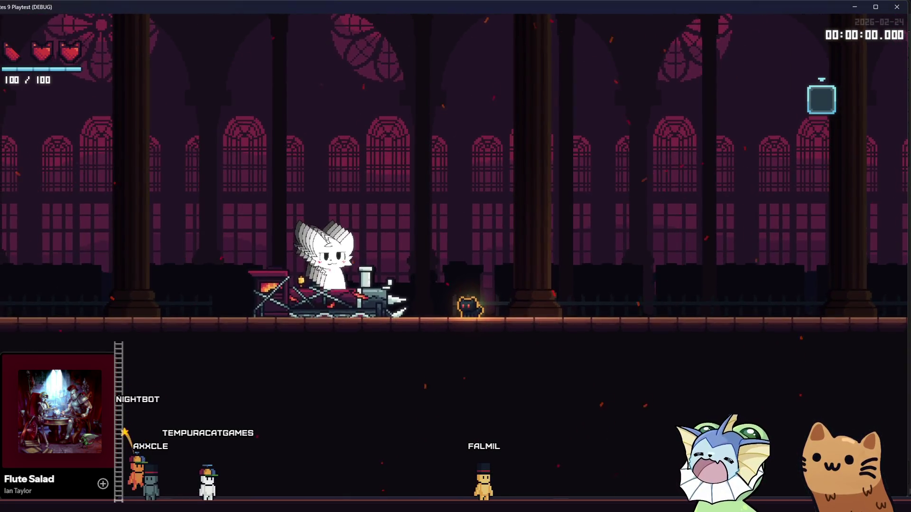
key("alt+Tab")
key("ctrl+z")
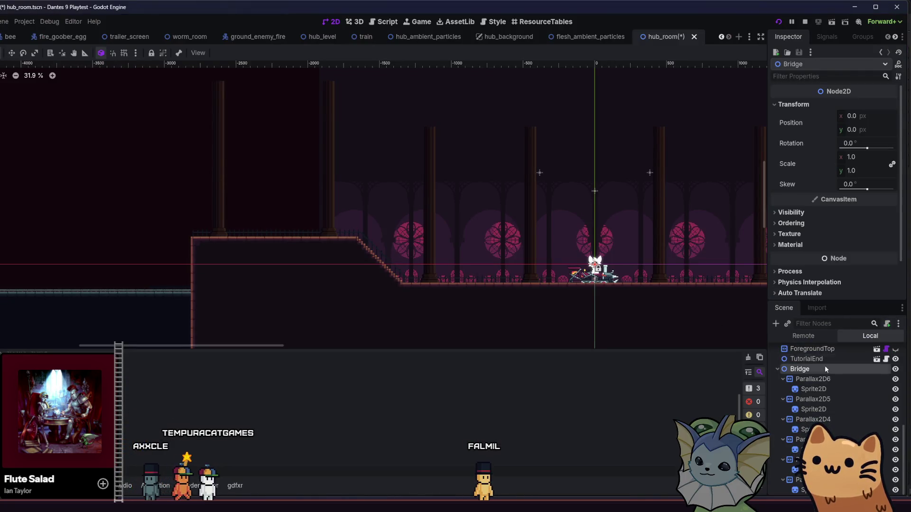
Change Bridge's type to CanvasLayer and save hub_room.
right_click(829, 375)
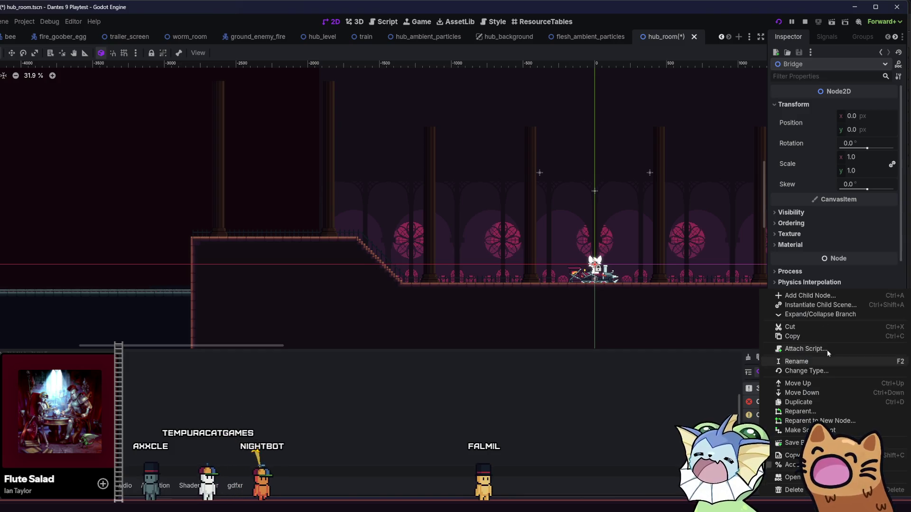
left_click(814, 371)
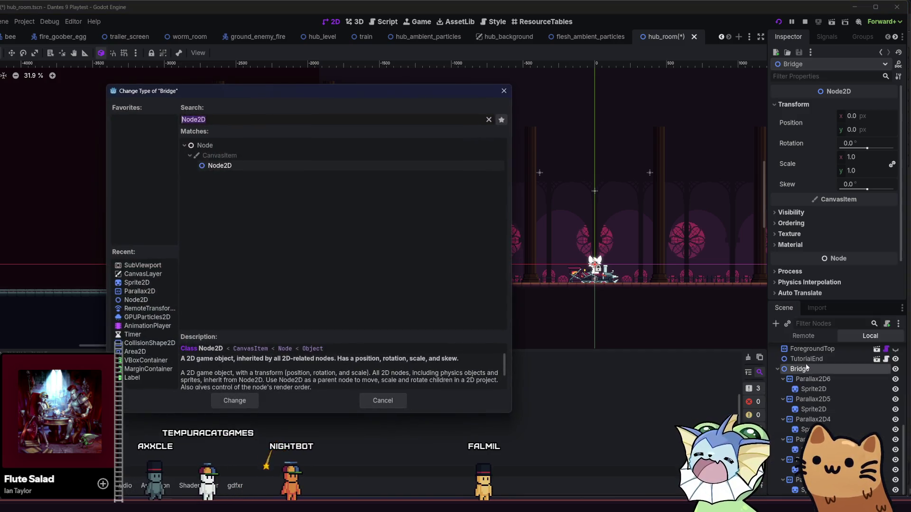
left_click(386, 401)
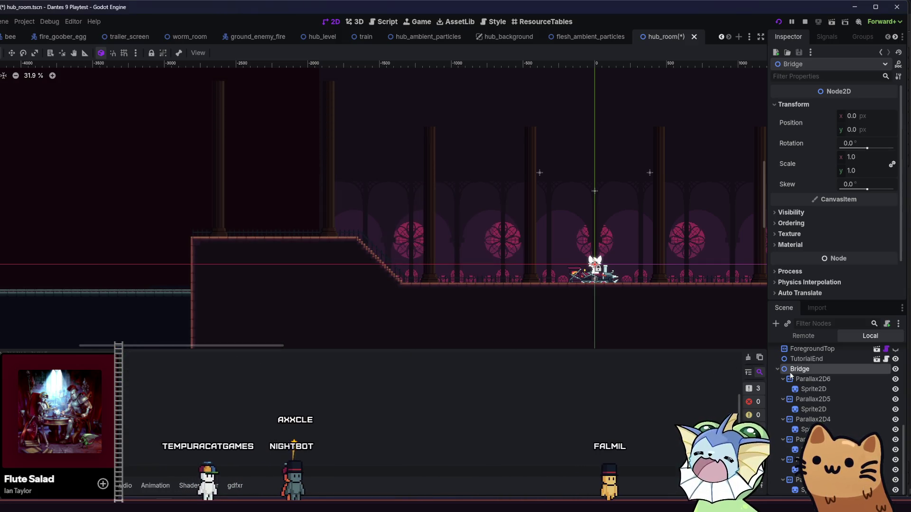
right_click(801, 371)
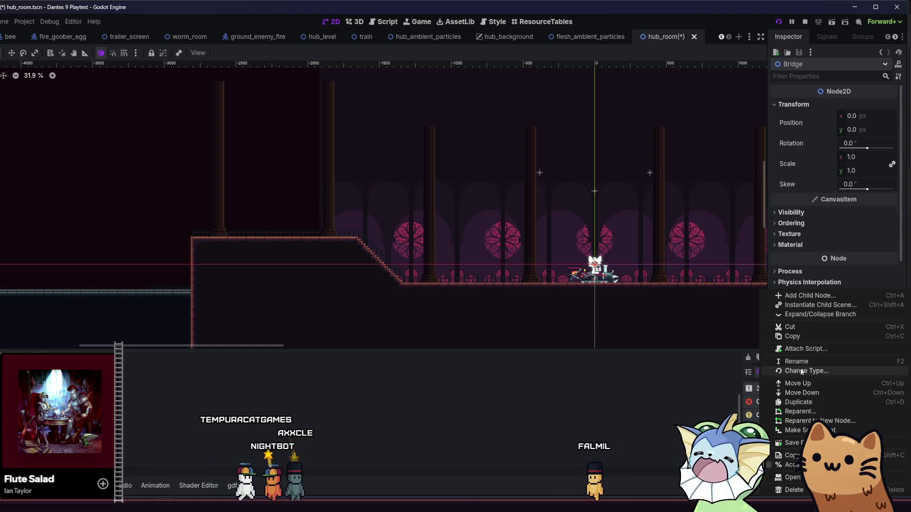
left_click(812, 371)
type("canv")
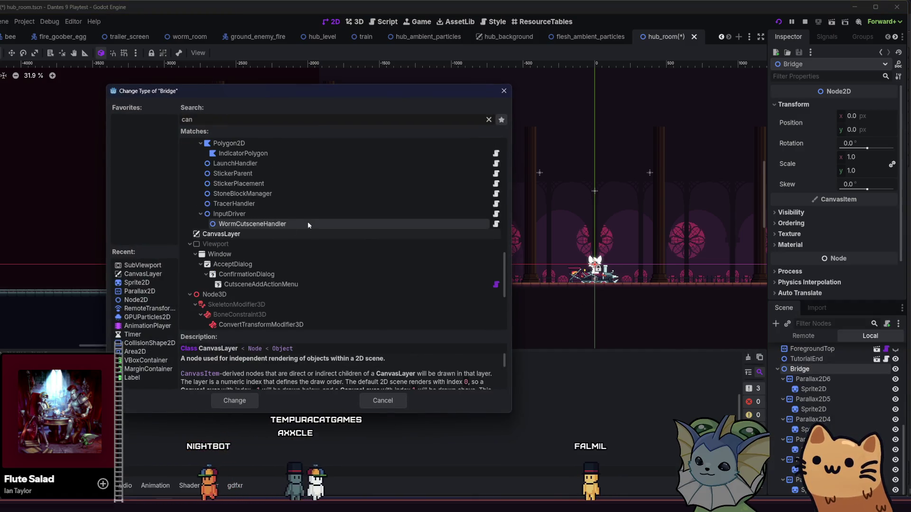
double_click(275, 232)
key("ctrl+s")
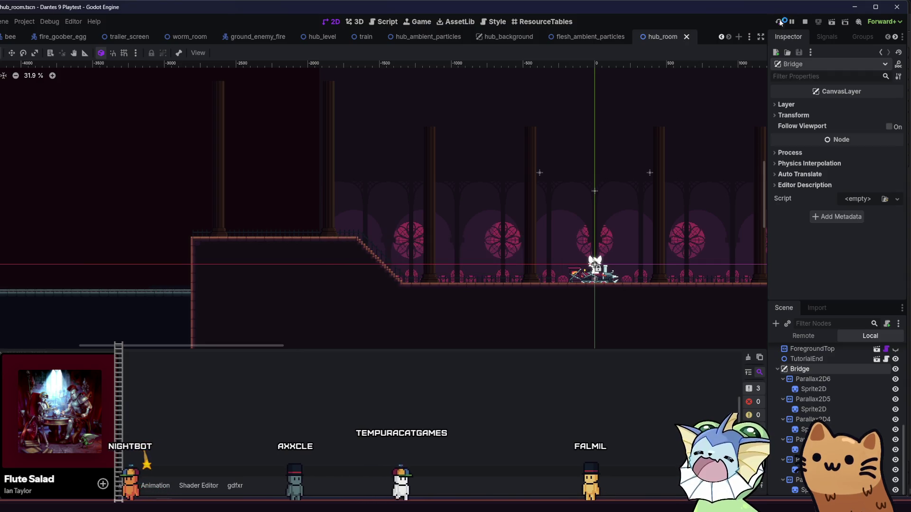
left_click(780, 22)
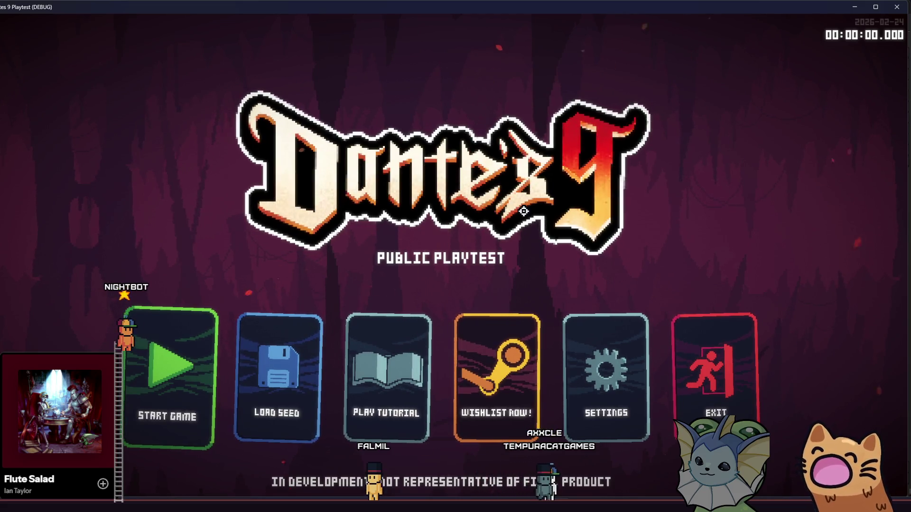
left_click(183, 334)
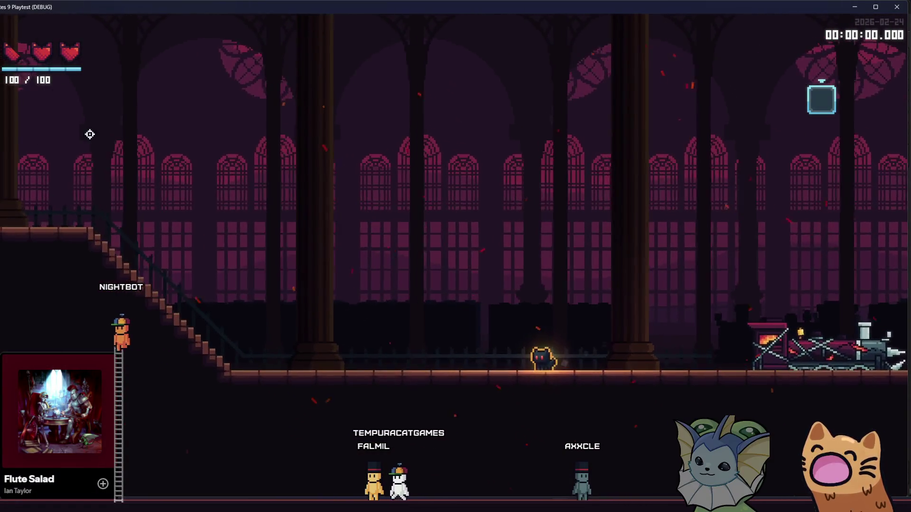
key("alt+F4")
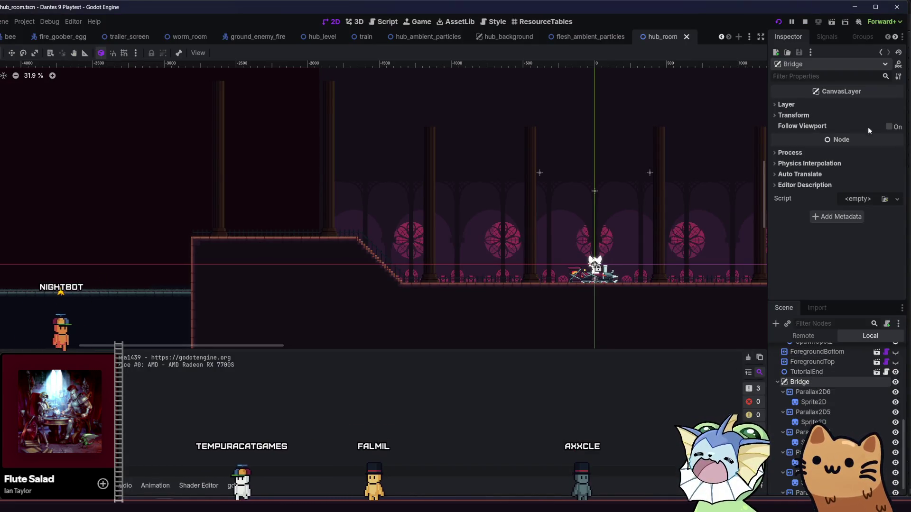
Enable Follow Viewport on Bridge, then playtest driving the train left and right.
left_click(888, 126)
key("F5")
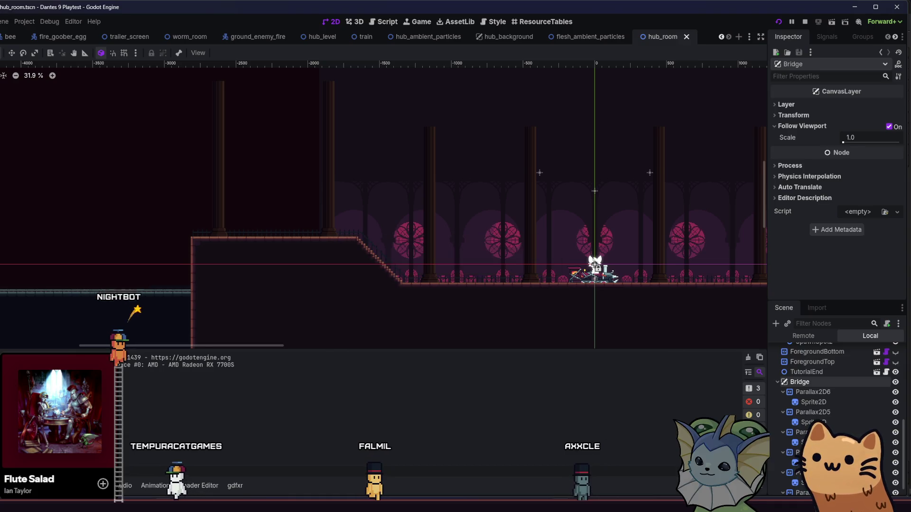
key("a")
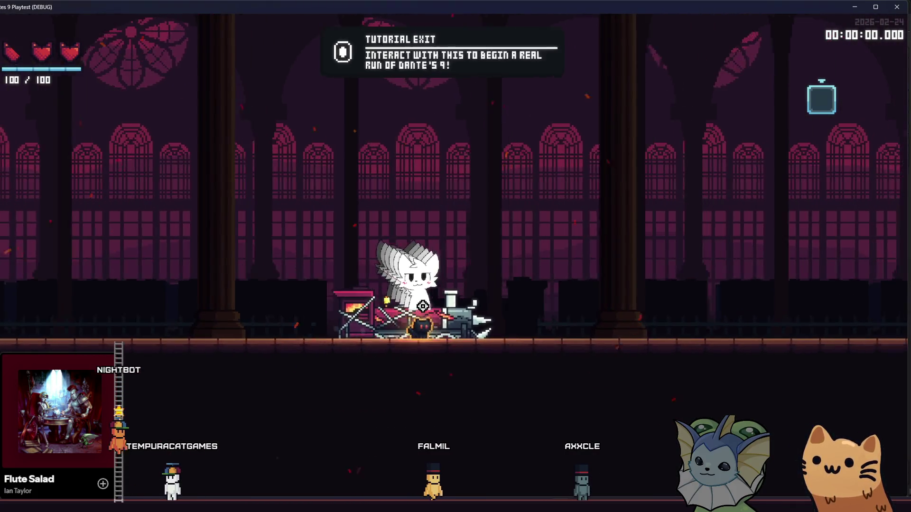
key("d")
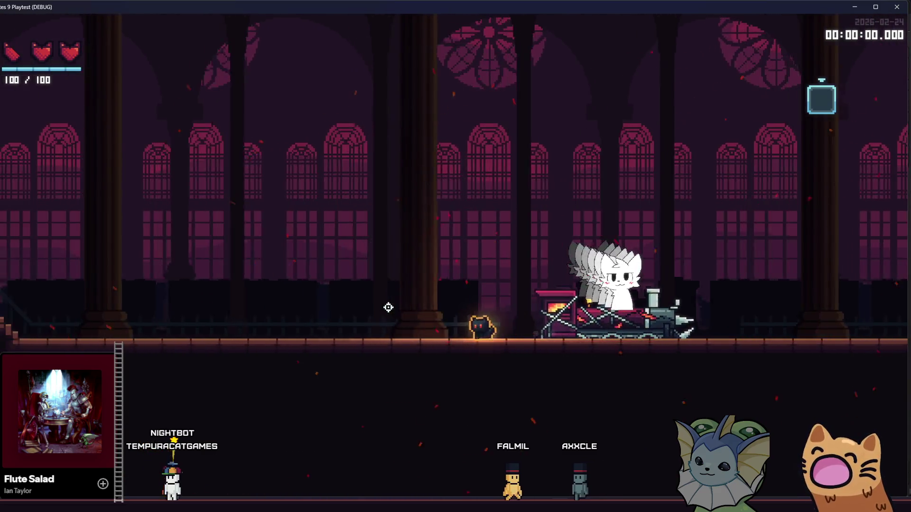
key("a")
key("a")
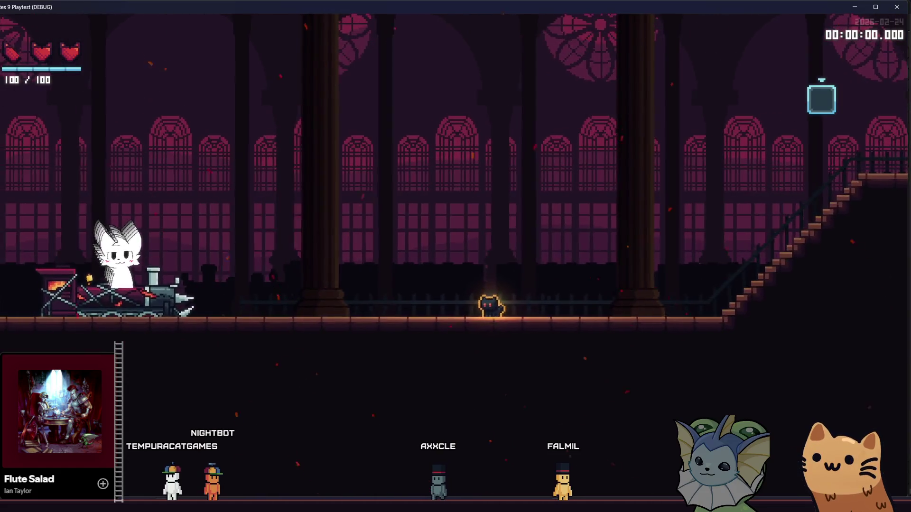
key("F8")
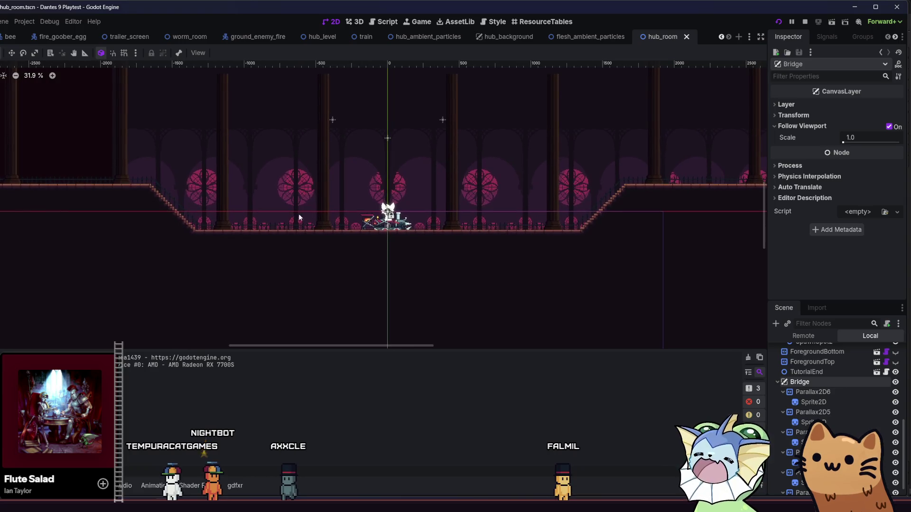
Select the Parallax2D6 layer, briefly checking Bridge's properties.
scroll(403, 202, "up", 5)
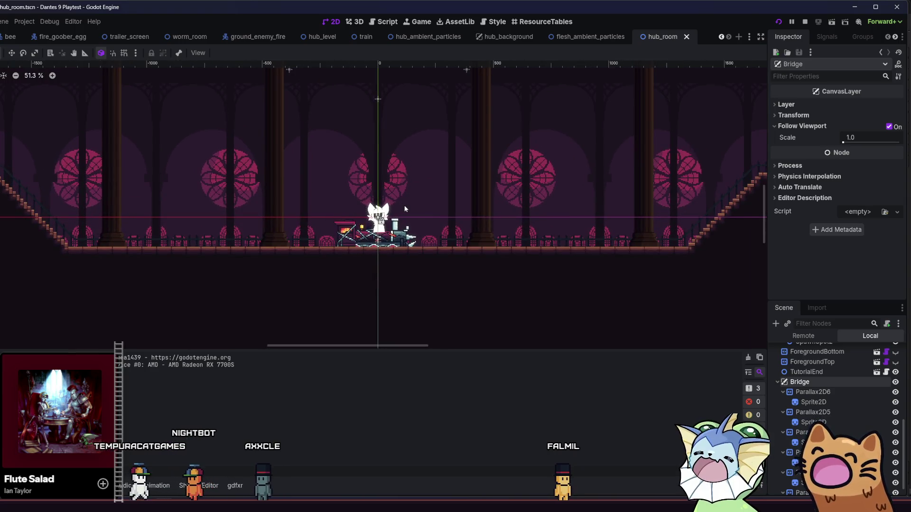
left_click(847, 394)
left_click(848, 405)
left_click(842, 390)
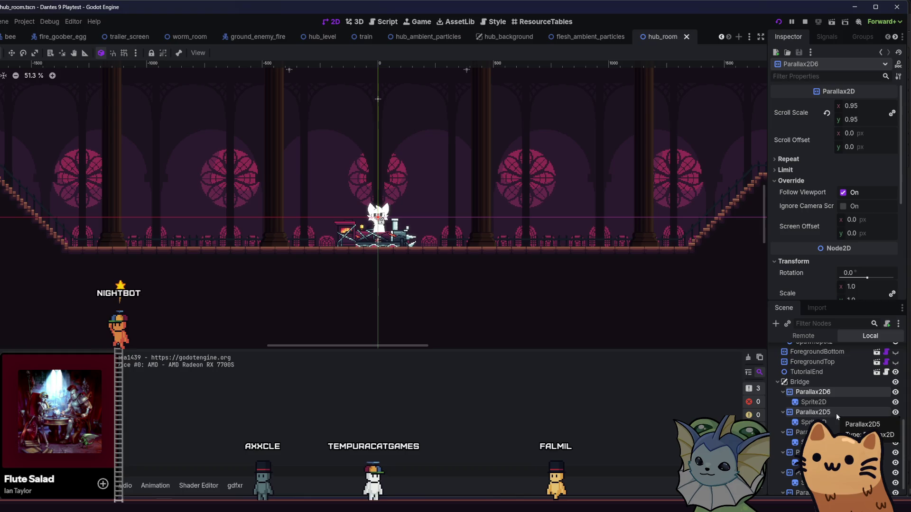
left_click(841, 383)
left_click(842, 391)
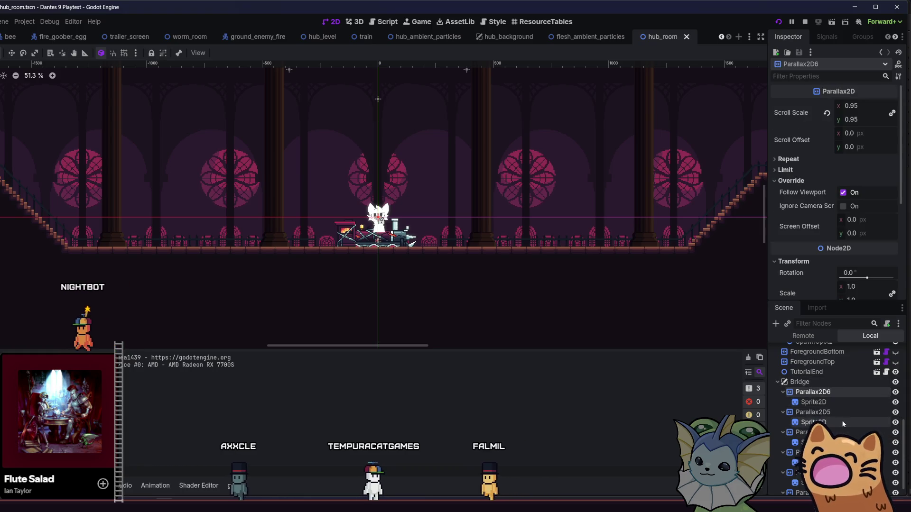
Multi-select all eleven parallax layer nodes under Bridge.
left_click(838, 412, "ctrl")
left_click(834, 431, "ctrl")
left_click(834, 452, "ctrl")
left_click(796, 493, "shift")
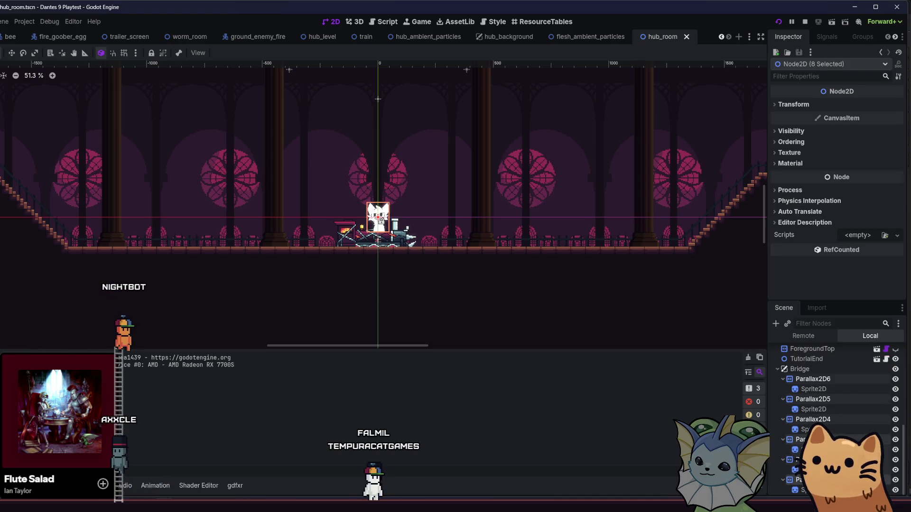
key("f")
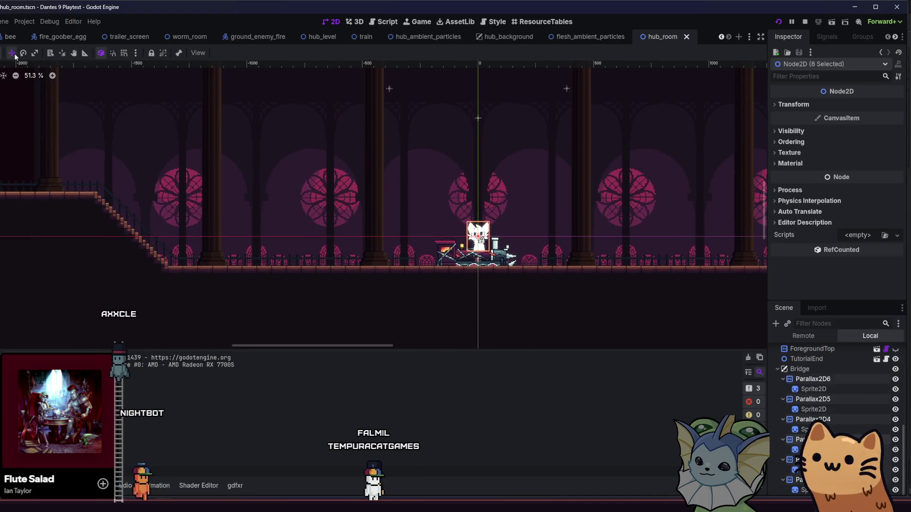
left_click(802, 379)
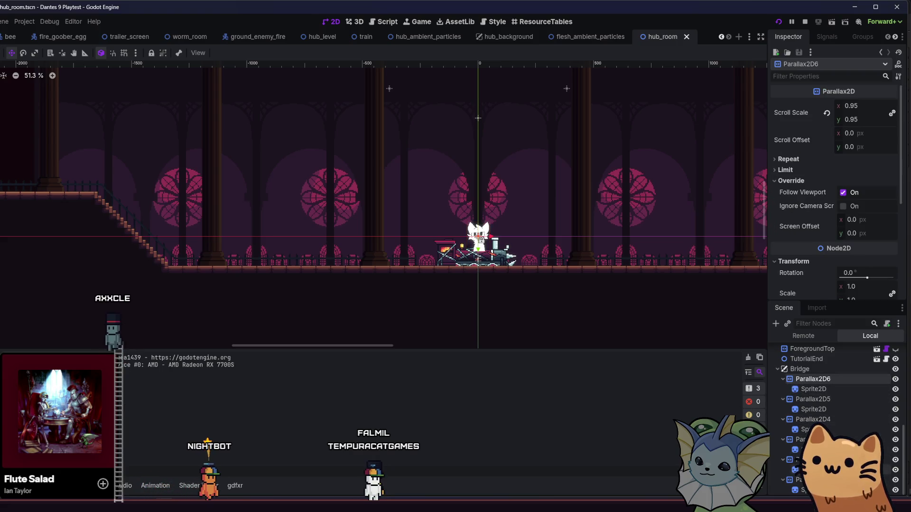
left_click(801, 479, "shift")
Drag the selected layers down and right, save hub_room, and close the playtest.
scroll(322, 233, "down", 4)
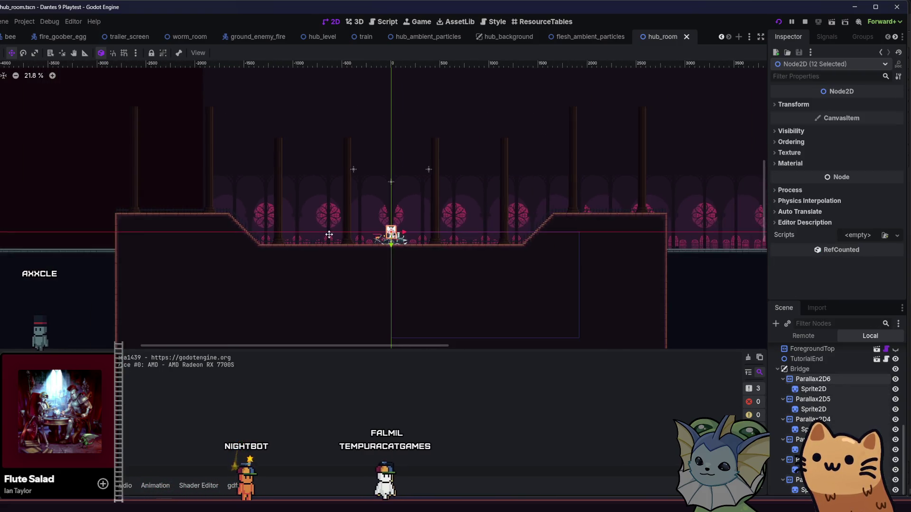
mouse_move(296, 233)
left_mouse_down()
mouse_move(382, 275)
mouse_move(390, 292)
mouse_move(394, 283)
left_mouse_up()
scroll(396, 283, "up", 1)
scroll(396, 283, "up", 3)
key("ctrl+s")
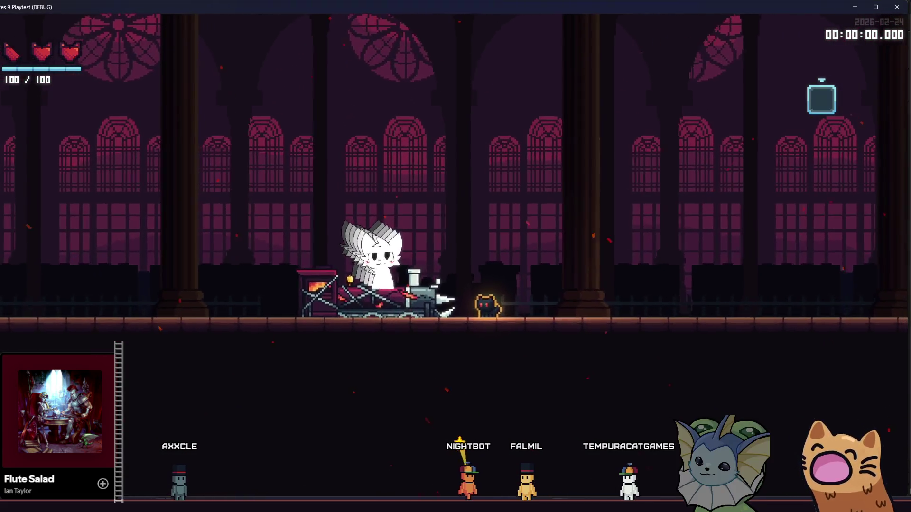
key("F8")
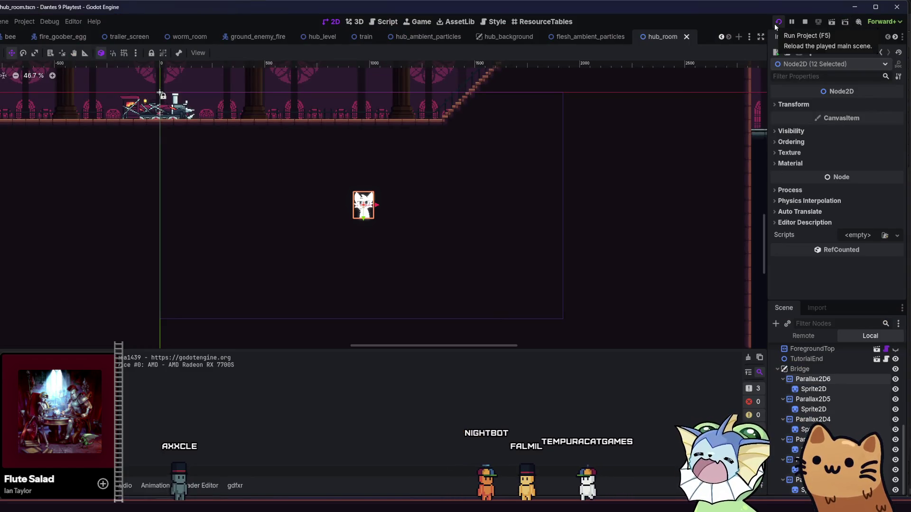
left_click(777, 24)
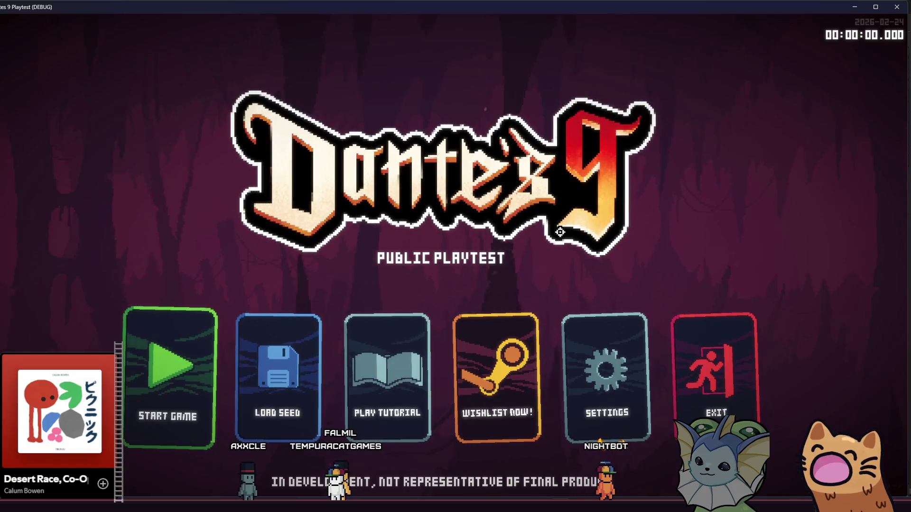
left_click(192, 356)
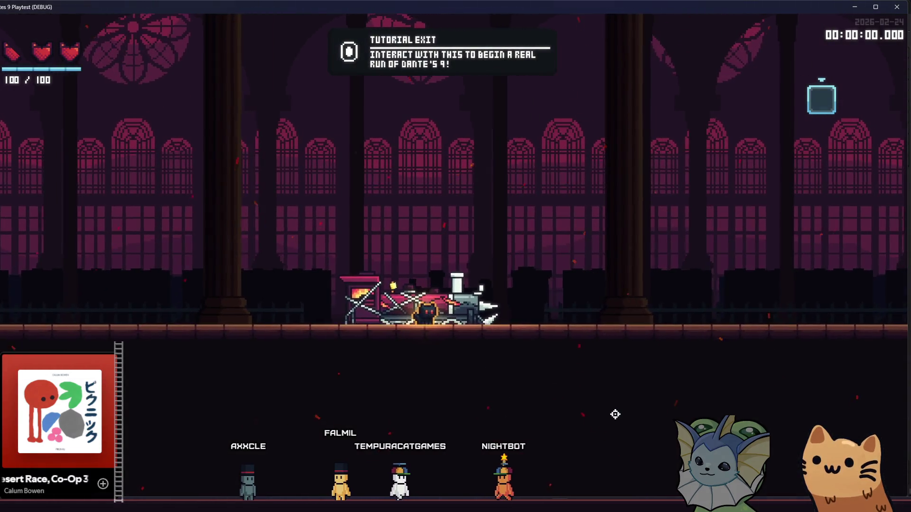
key("Right")
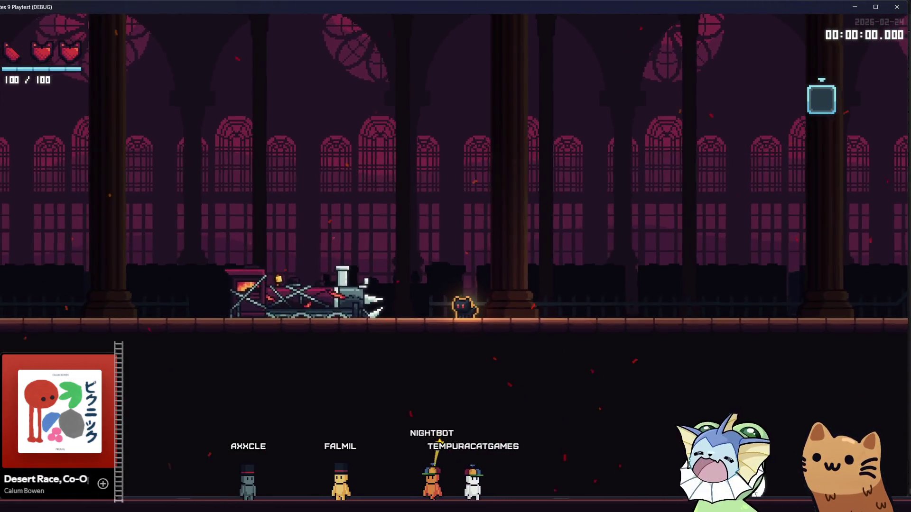
key("alt+F4")
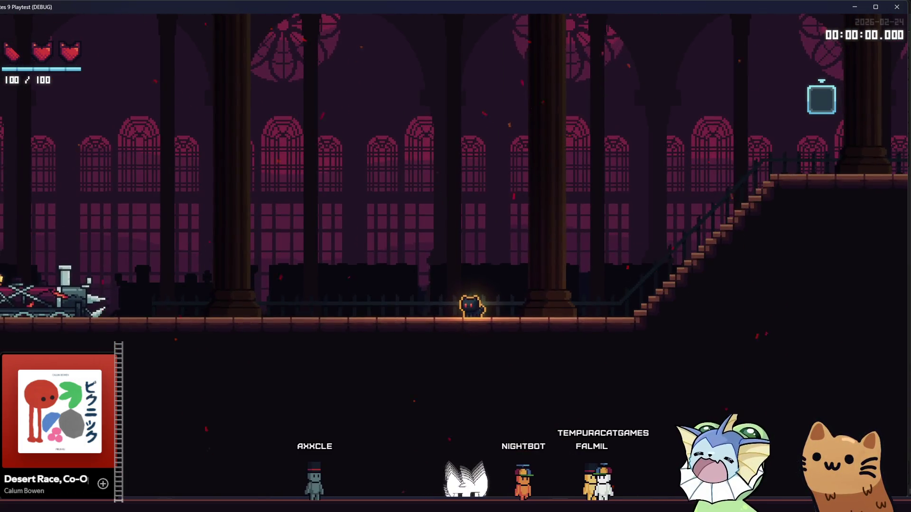
mouse_move(166, 509)
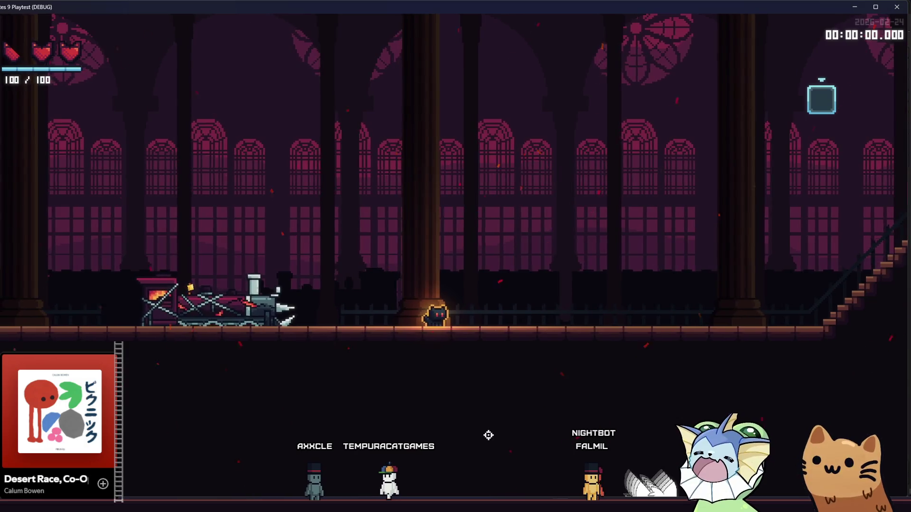
key("alt+Tab")
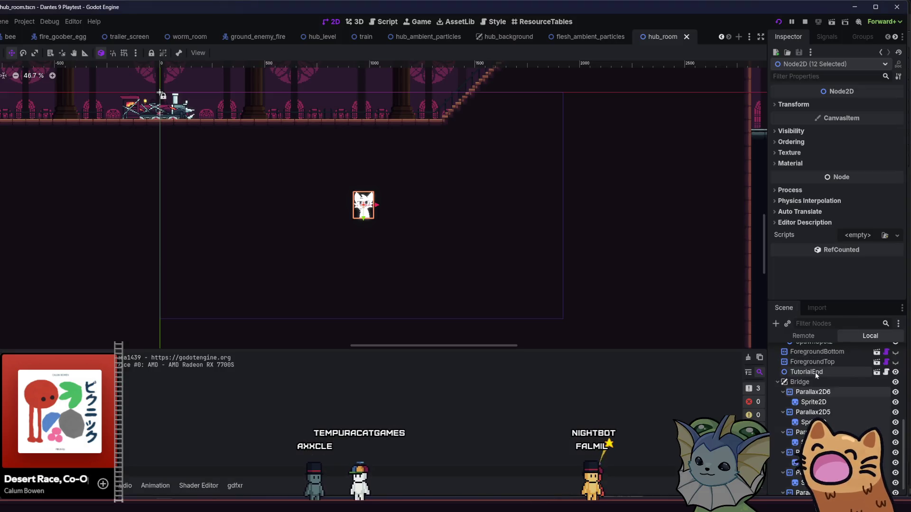
Select Bridge and expand its Transform to reach the 2.605 px Offset x field.
left_click(815, 381)
left_click(821, 117)
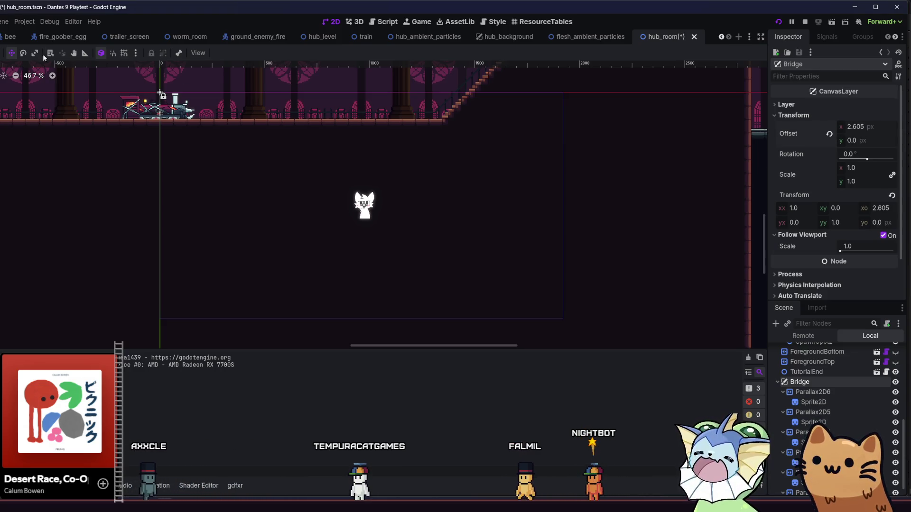
left_click(264, 206)
left_click(847, 382)
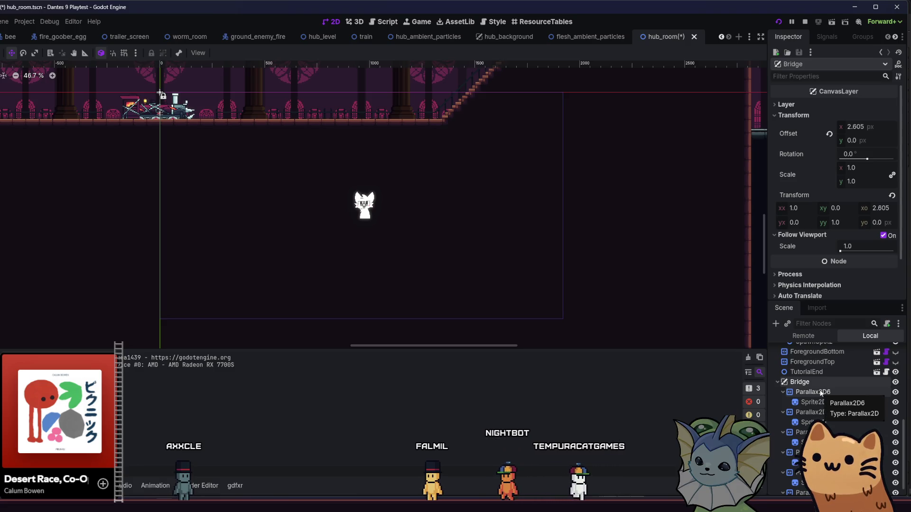
left_click(870, 124)
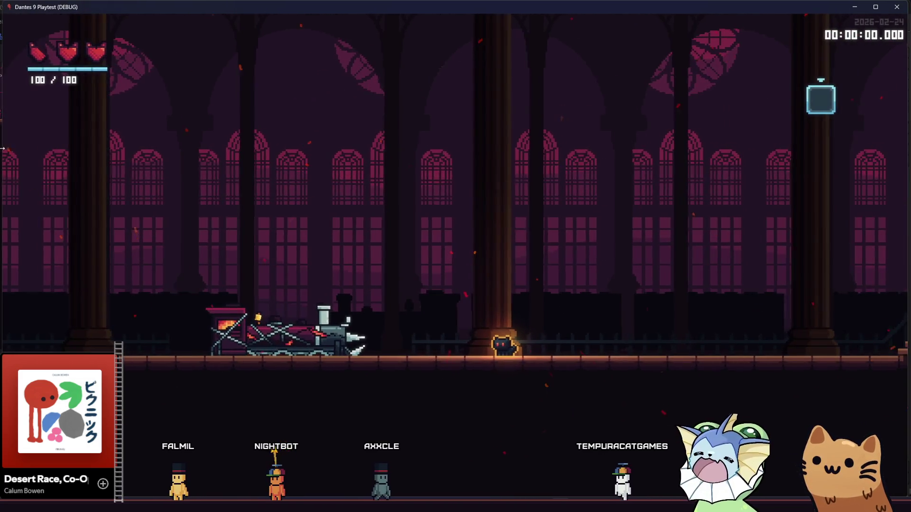
Playtest again, walking the cat toward the staircase, then close the game.
left_click_drag(2, 148, 0, 148)
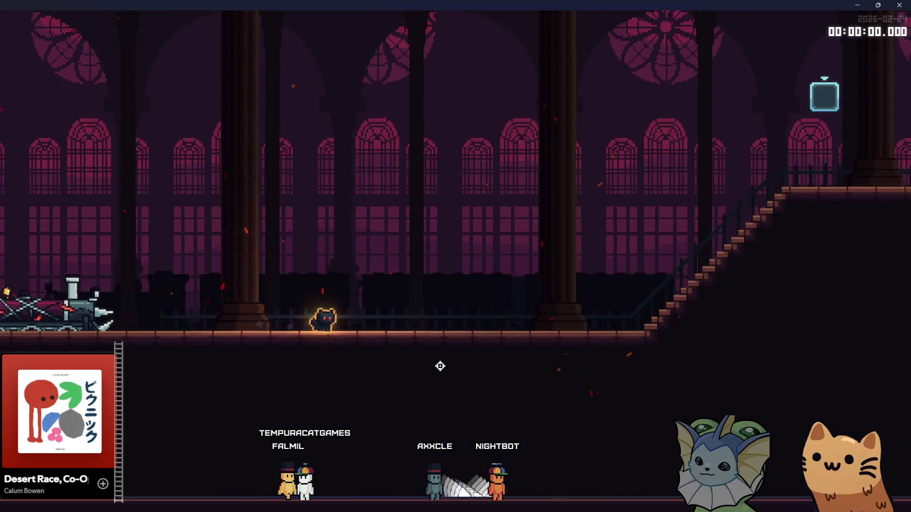
key("Right")
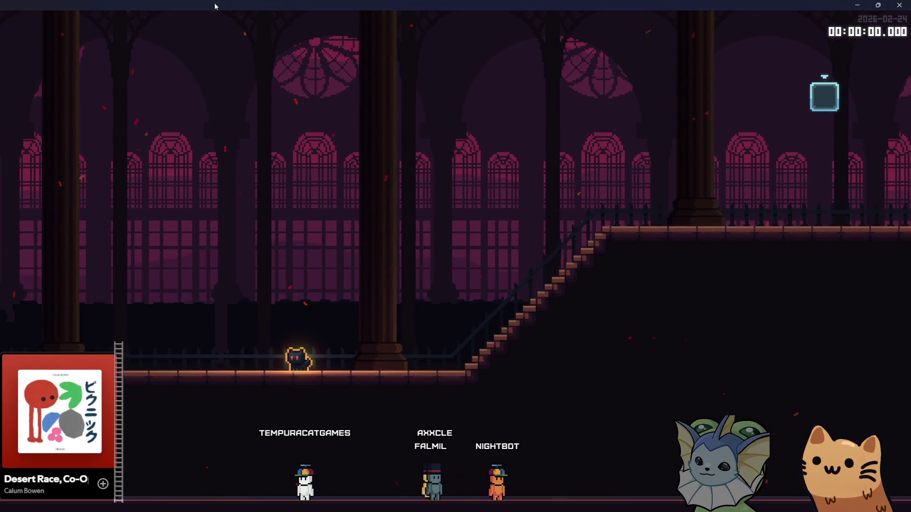
left_click(216, 7)
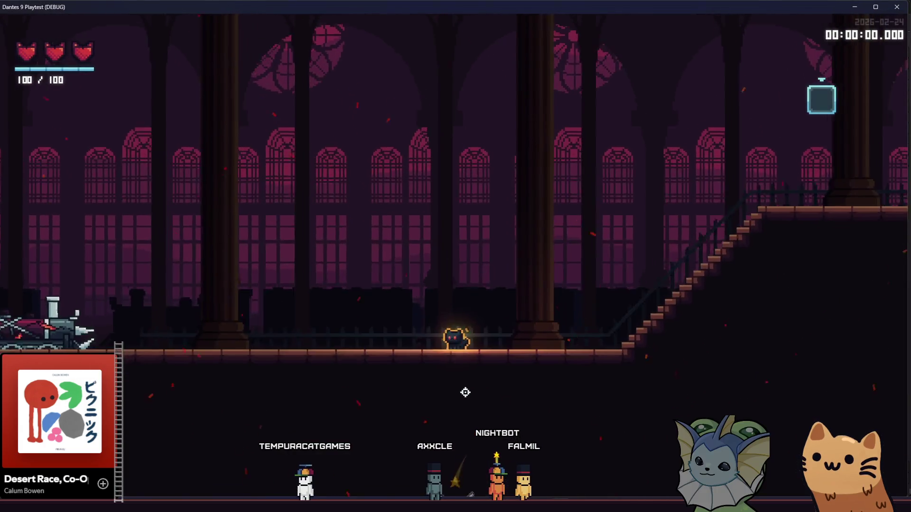
key("alt+F4")
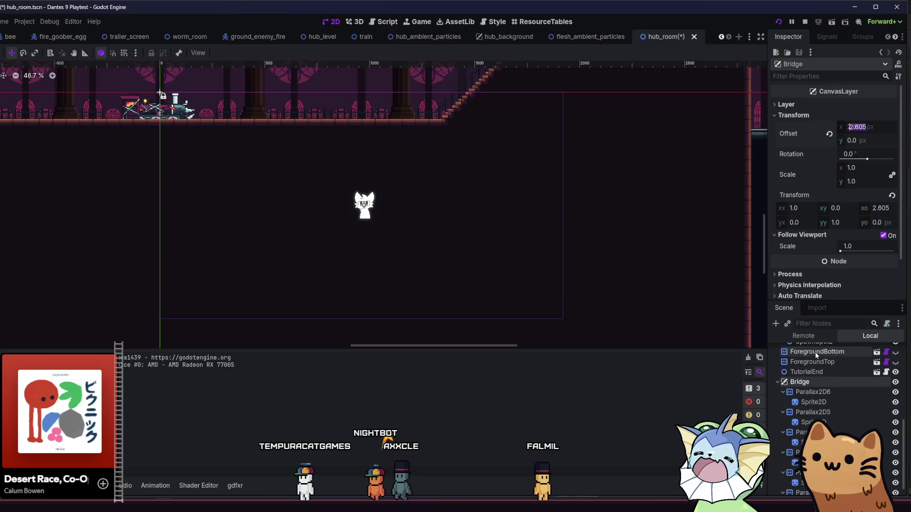
Revert Bridge's Offset x from 2.605 to 0, then select Parallax2D6.
left_click(830, 136)
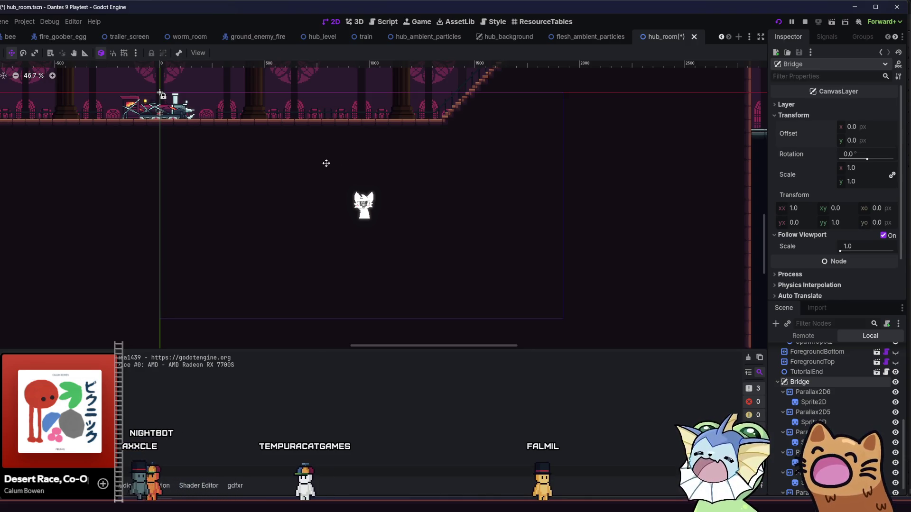
mouse_move(560, 505)
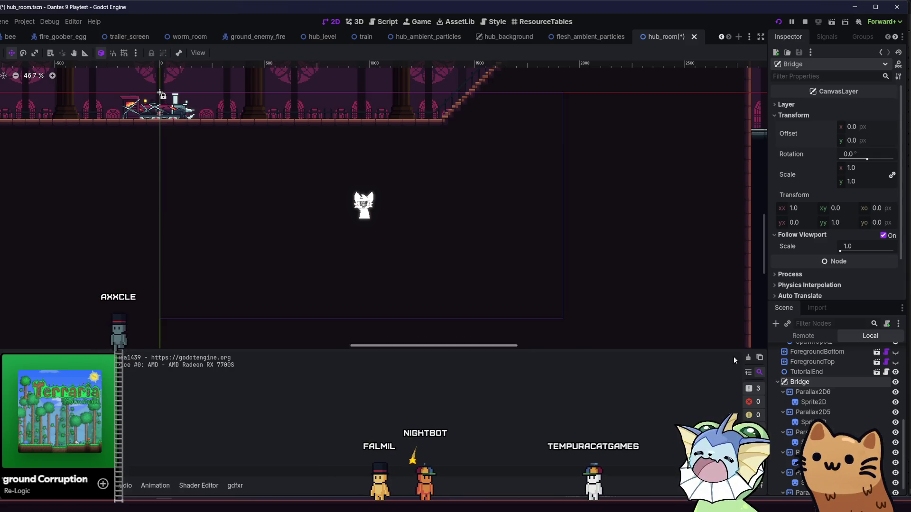
left_click(812, 392)
Select the Bridge's Parallax2D layers, expand their Override settings, and run a quick playtest.
scroll(834, 417, "down", 1)
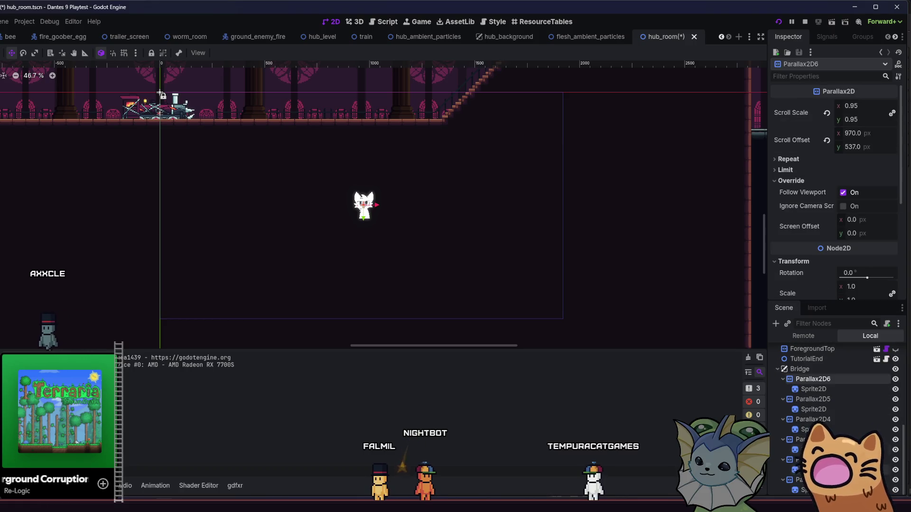
left_click(806, 480, "shift")
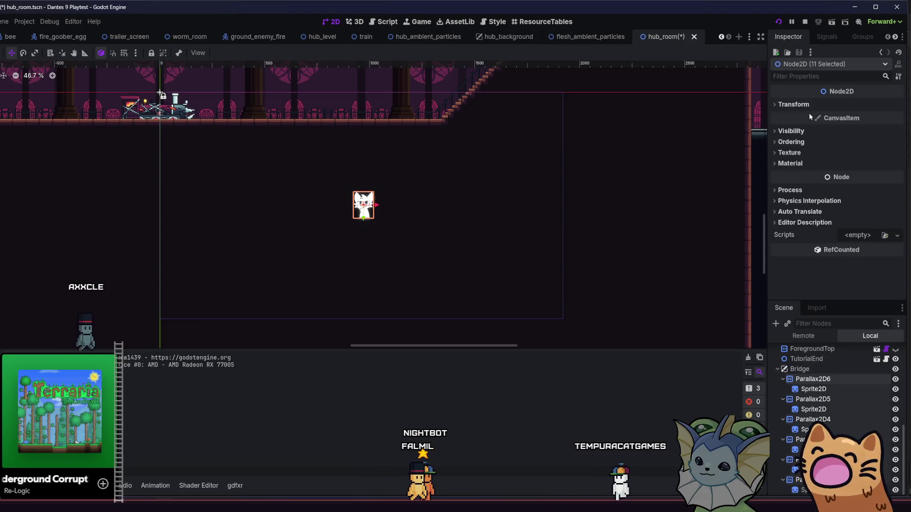
left_click(819, 380)
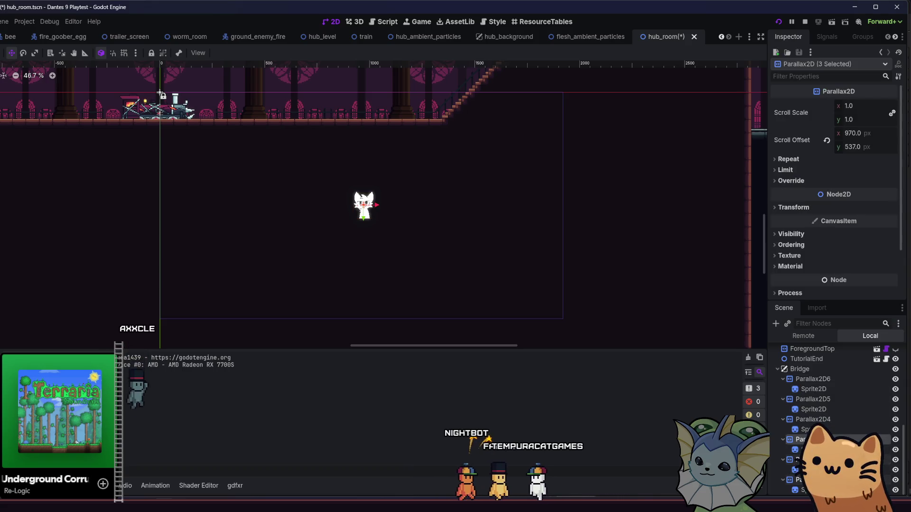
left_click(819, 380, "ctrl")
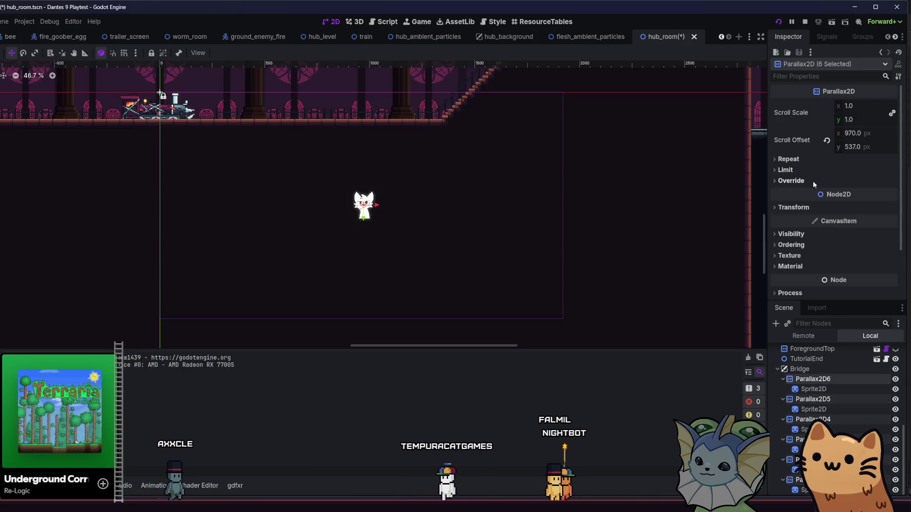
left_click(791, 180)
key("F5")
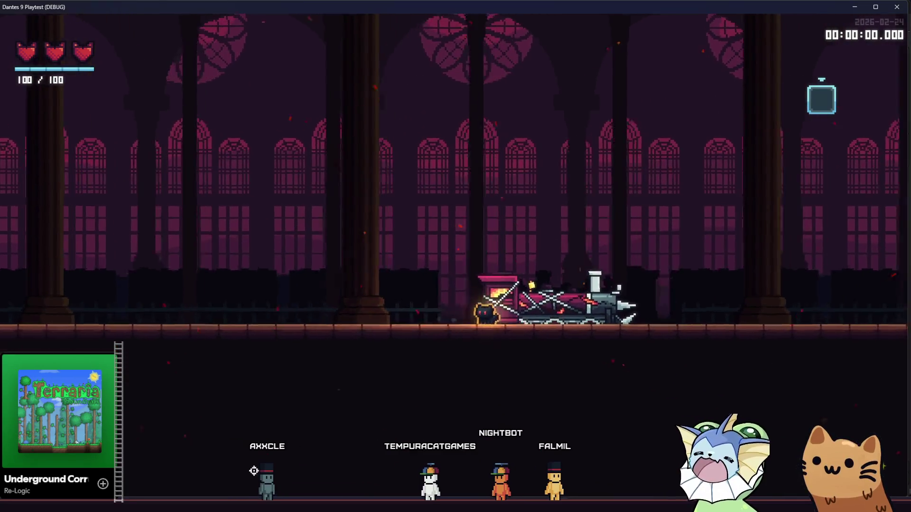
key("F8")
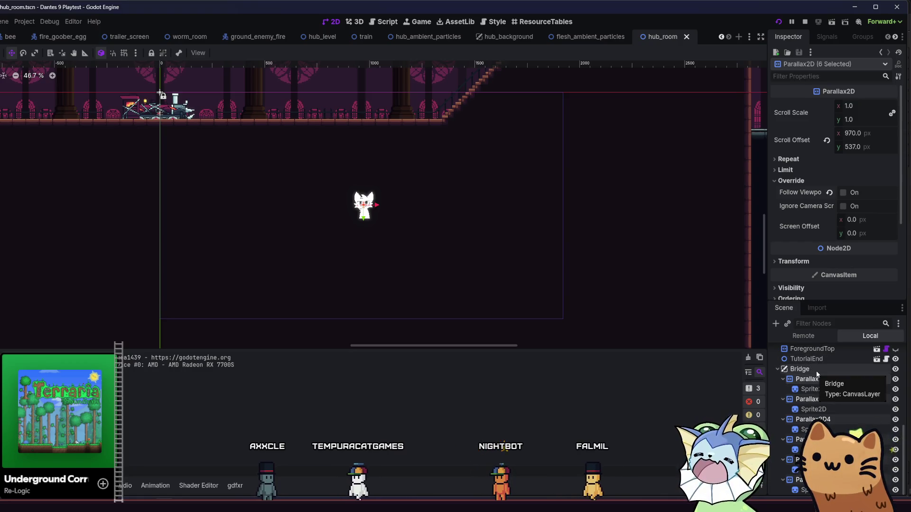
Inspect Bridge, then select all six Parallax2D layers and peek at their transform settings.
left_click(802, 372)
left_click(812, 379)
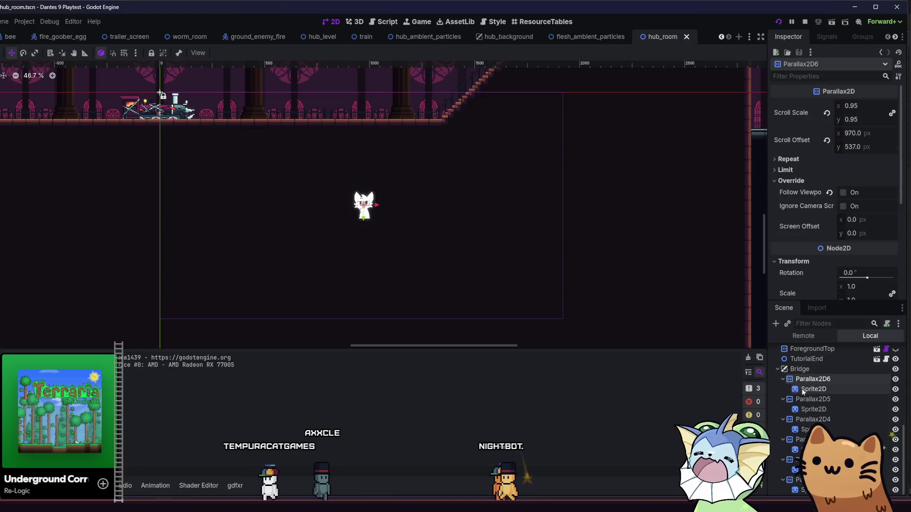
left_click(812, 399, "ctrl")
left_click(813, 419, "ctrl")
left_click(802, 439, "ctrl")
left_click(802, 459, "ctrl")
left_click(801, 479, "ctrl")
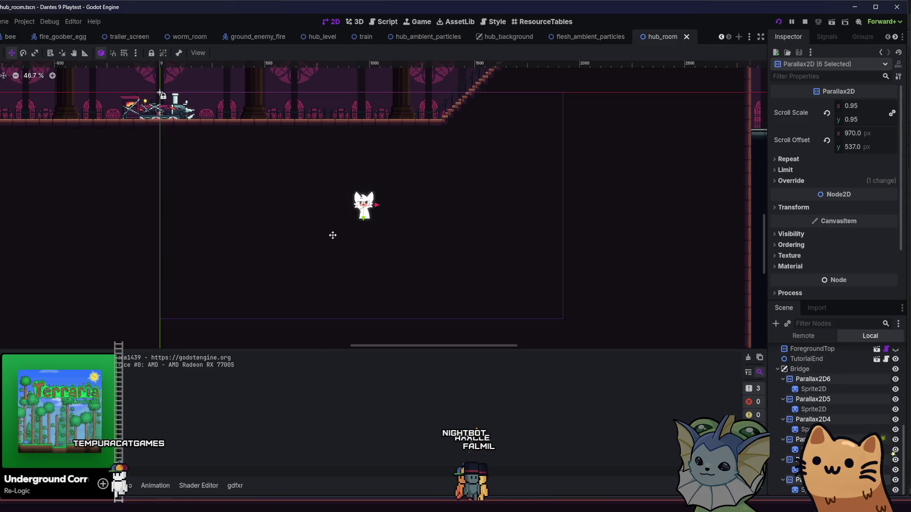
left_click(809, 206)
left_click(809, 206)
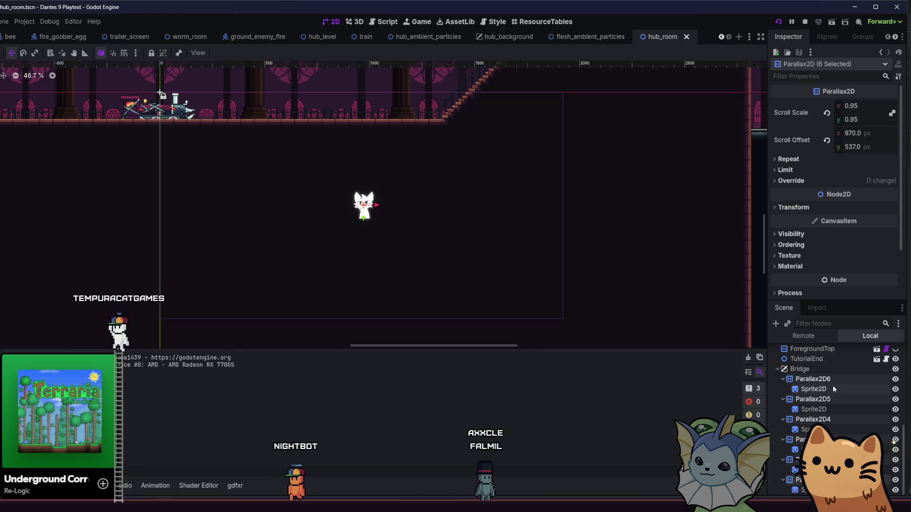
Inspect the sprite inside Parallax2D6, then Bridge's and Parallax2D6's properties.
left_click(813, 389)
left_click(809, 250)
left_click(809, 250)
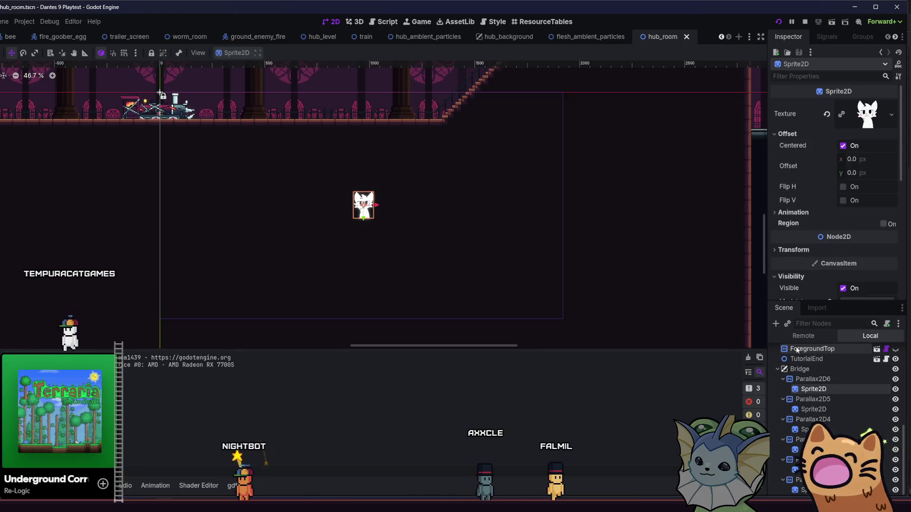
left_click(799, 369)
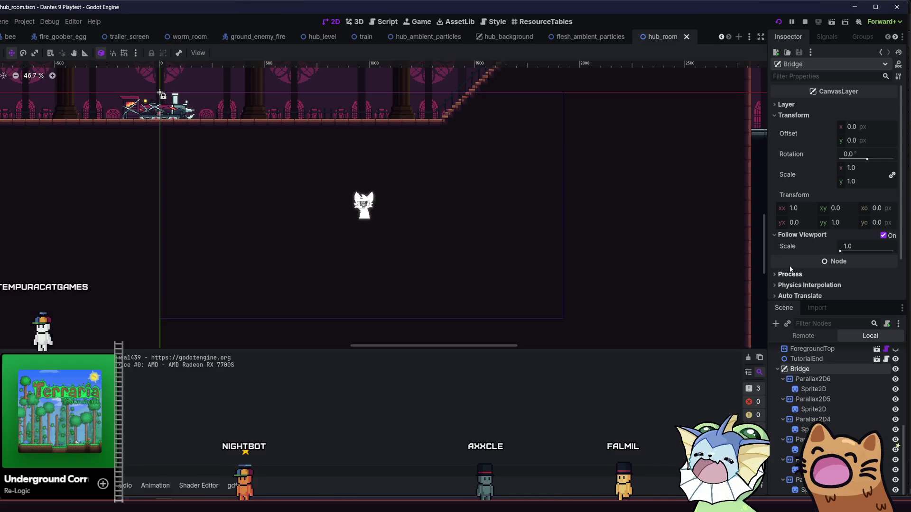
left_click(828, 380)
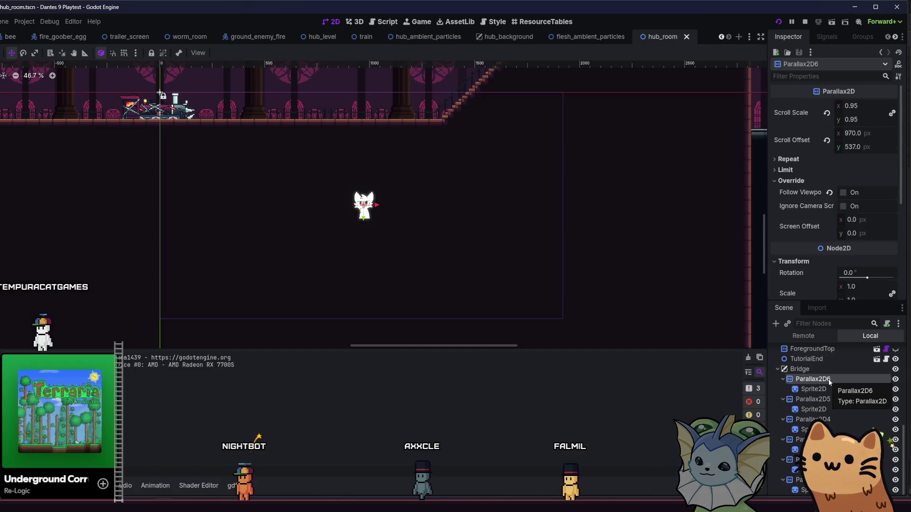
Reset the selected parallax layers' Scroll Offset to 0, 0 px and save the scene.
left_click(804, 399, "ctrl")
left_click(804, 429, "ctrl")
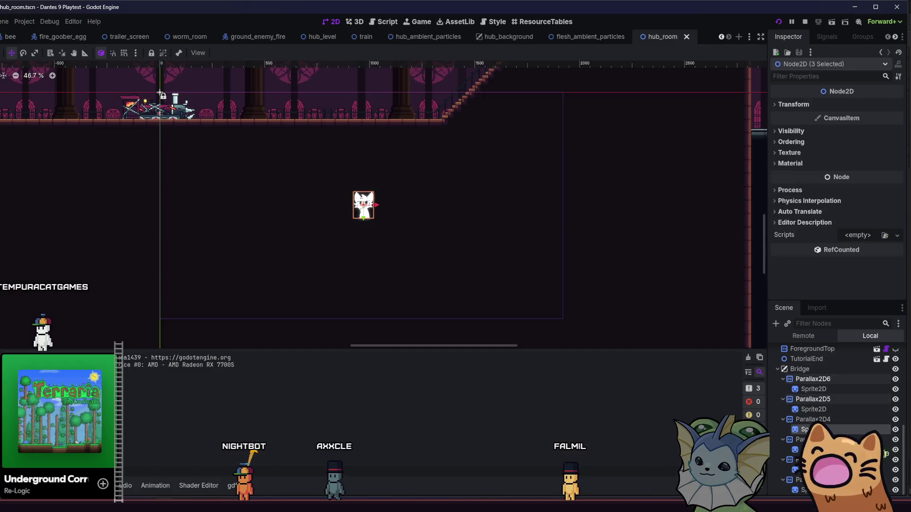
left_click(805, 430, "ctrl")
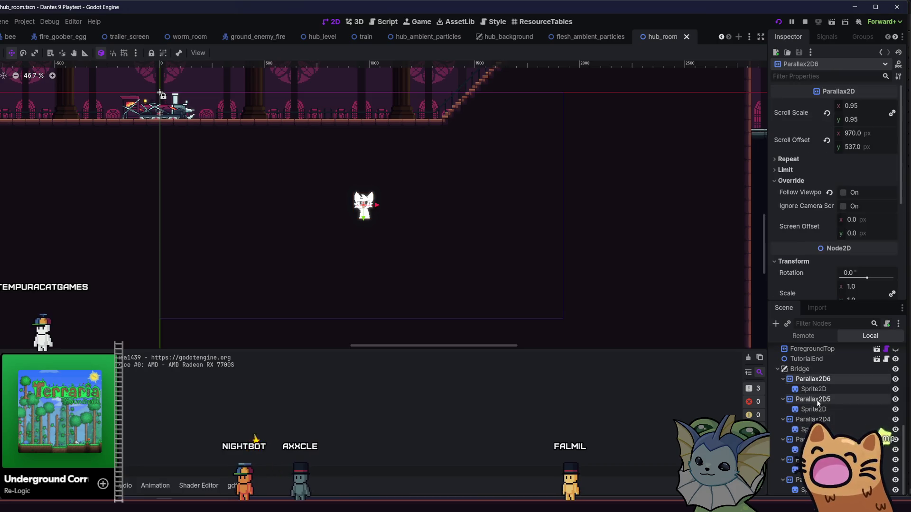
left_click(813, 419, "ctrl")
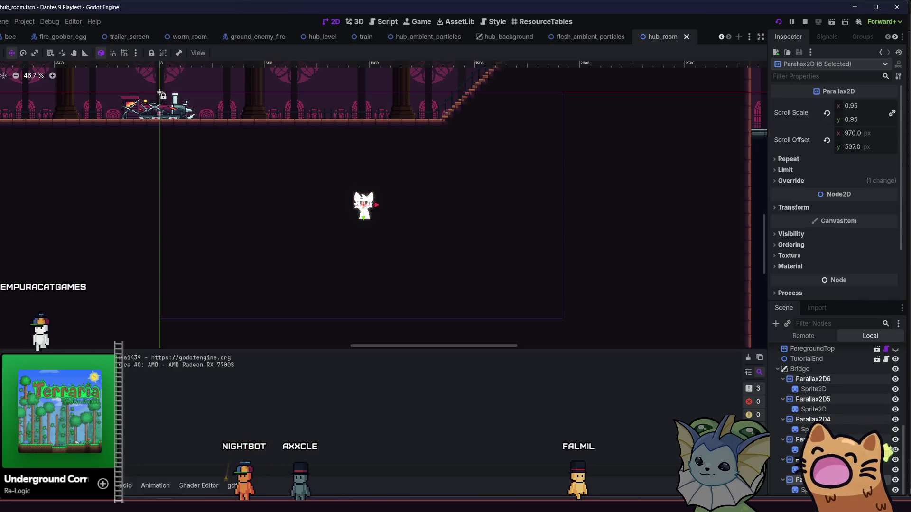
left_click(826, 140)
key("ctrl+s")
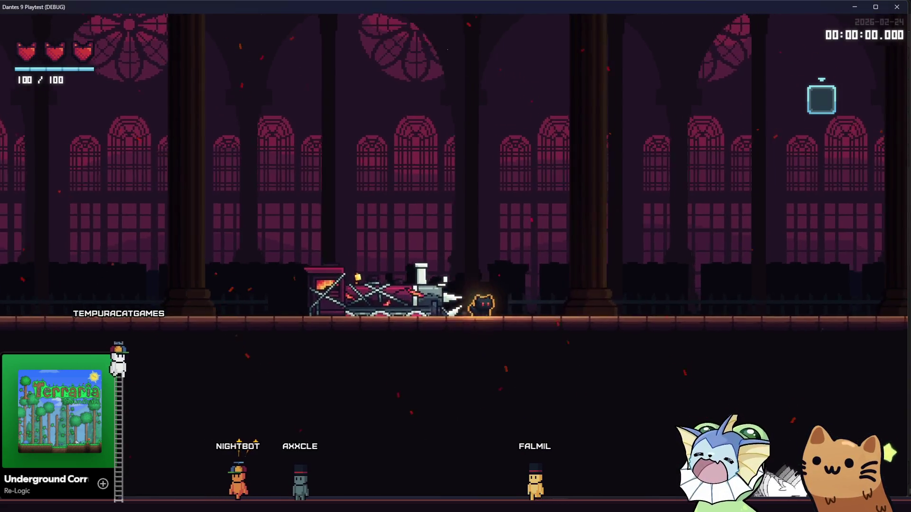
Run the cat left and right through the cathedral to check the parallax.
key("d")
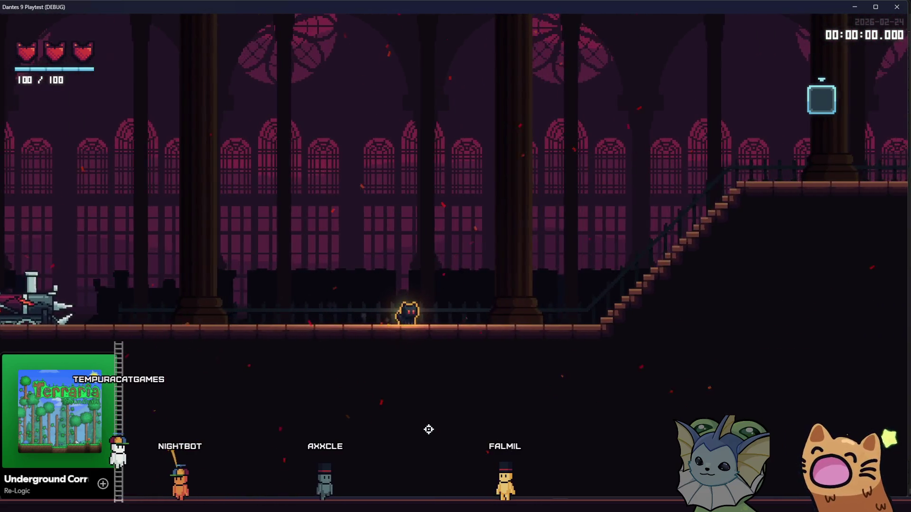
key("a")
key("d")
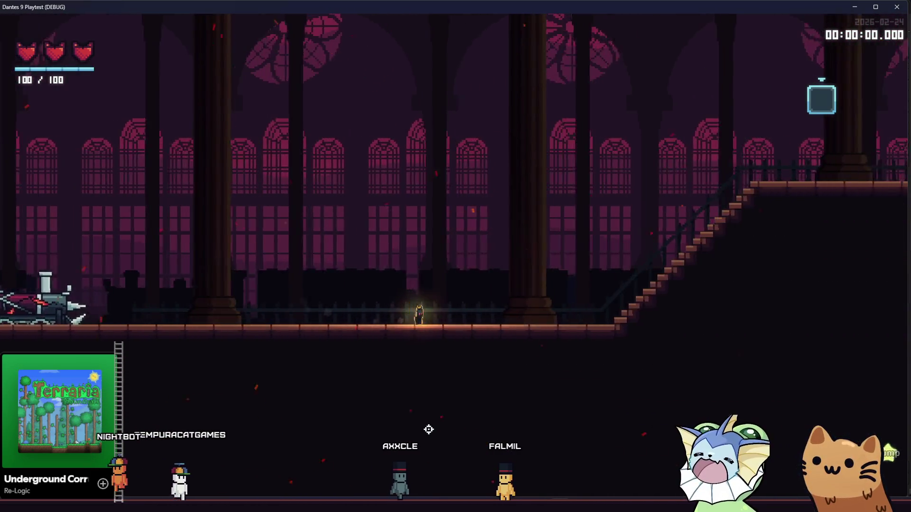
key("a")
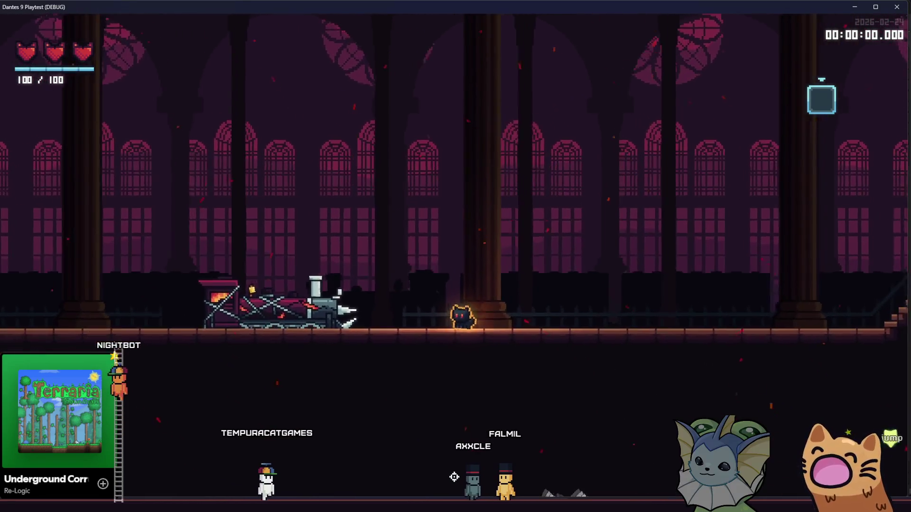
key("d")
key("a")
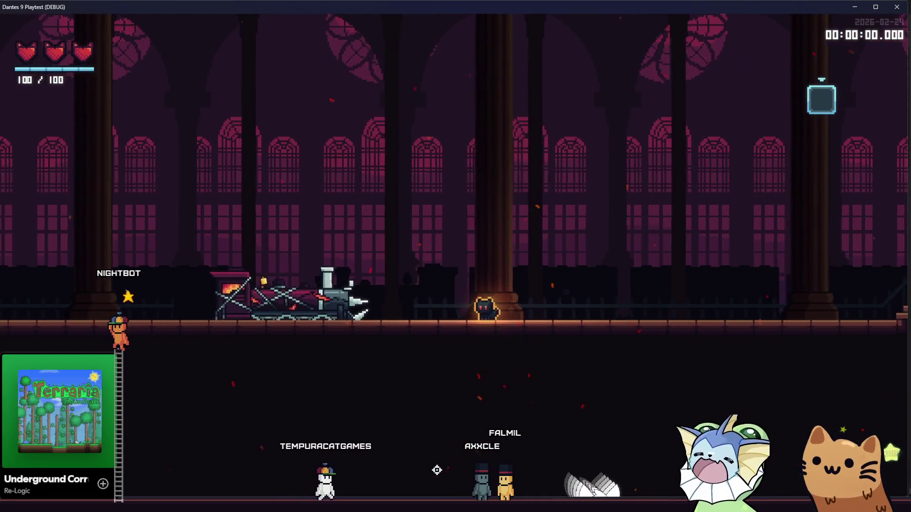
Back in the editor, collapse Bridge's transform and turn off its Follow Viewport.
mouse_move(166, 503)
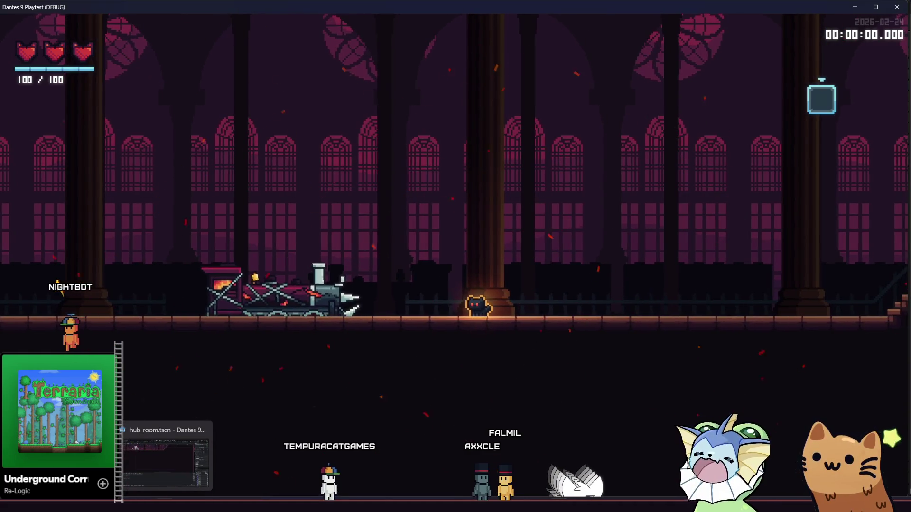
left_click(166, 455)
left_click(801, 370)
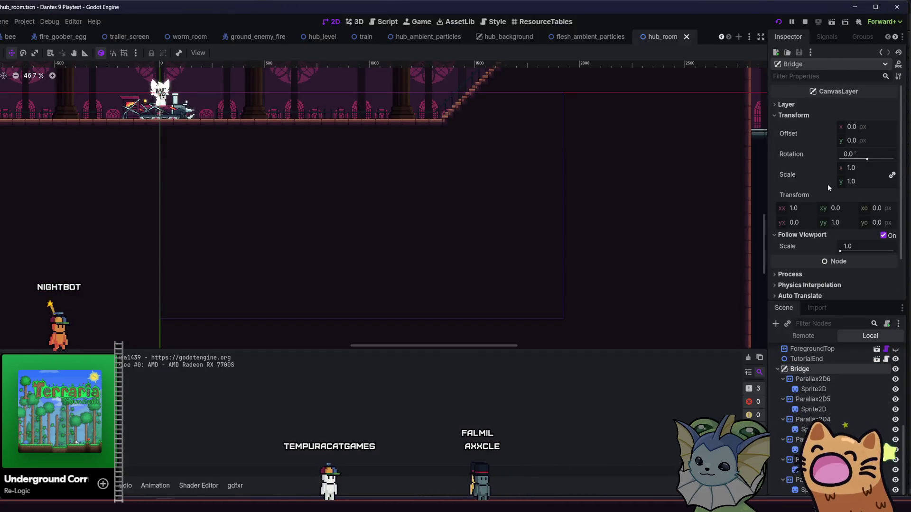
left_click(806, 116)
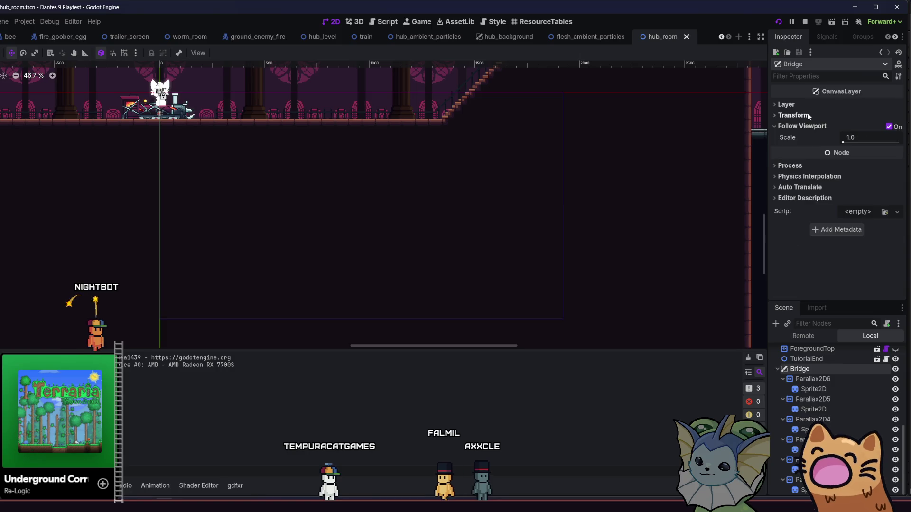
left_click(893, 126)
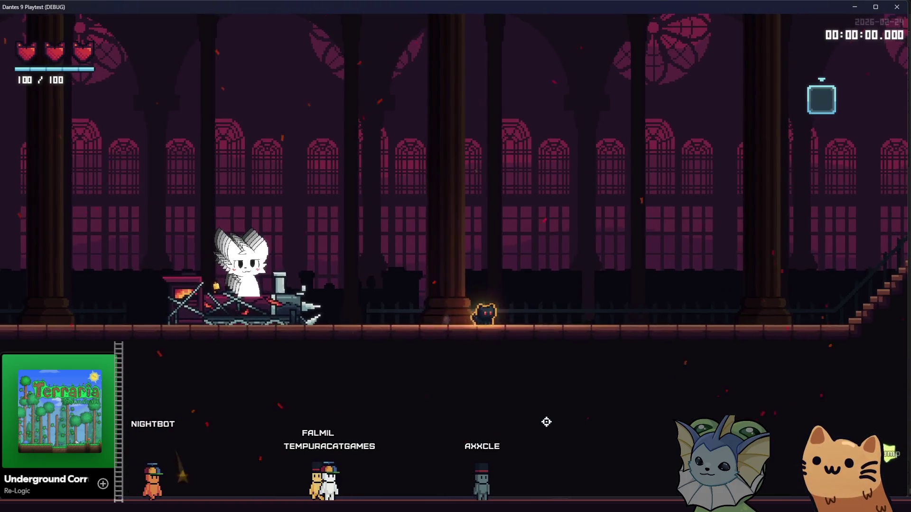
Test movement across the hub without Follow Viewport, then launch the full project.
key("a")
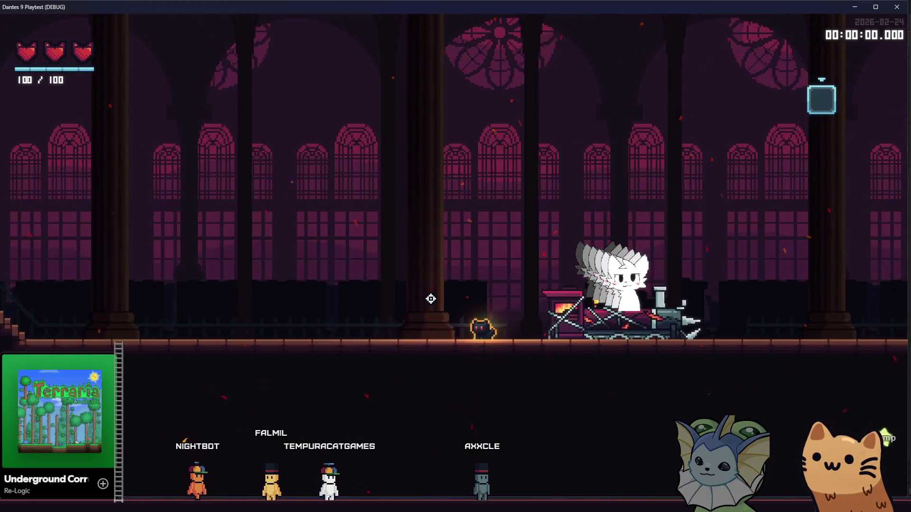
key("d")
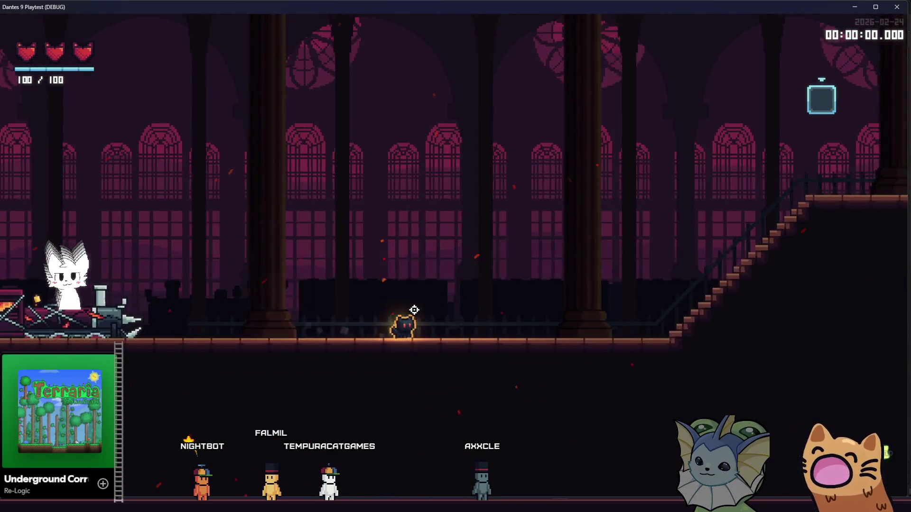
key("d")
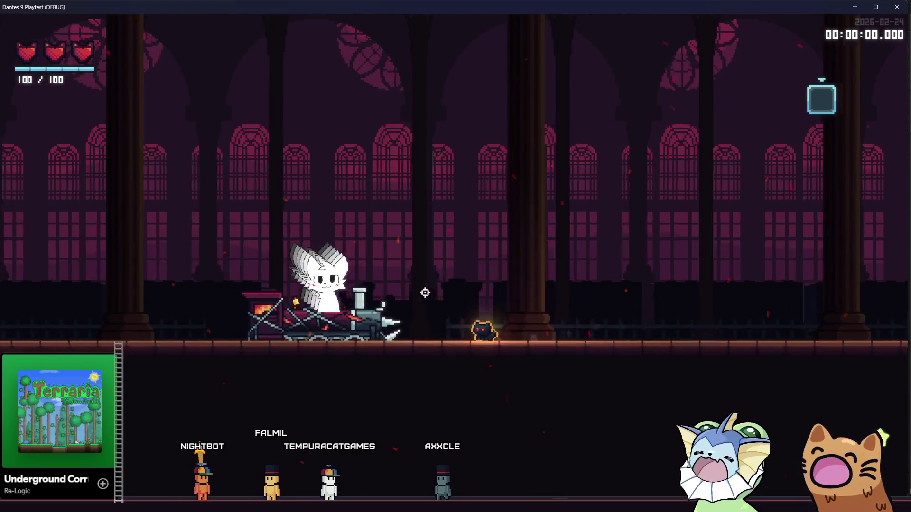
key("d")
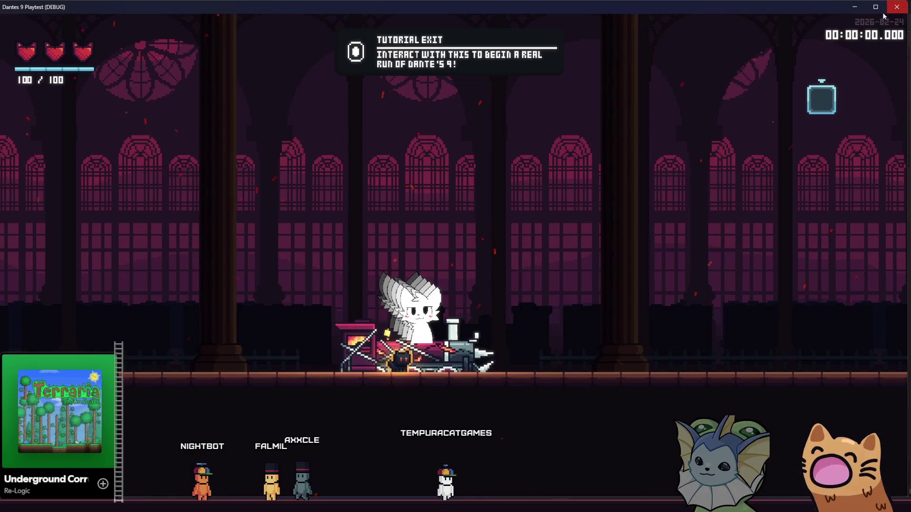
key("F8")
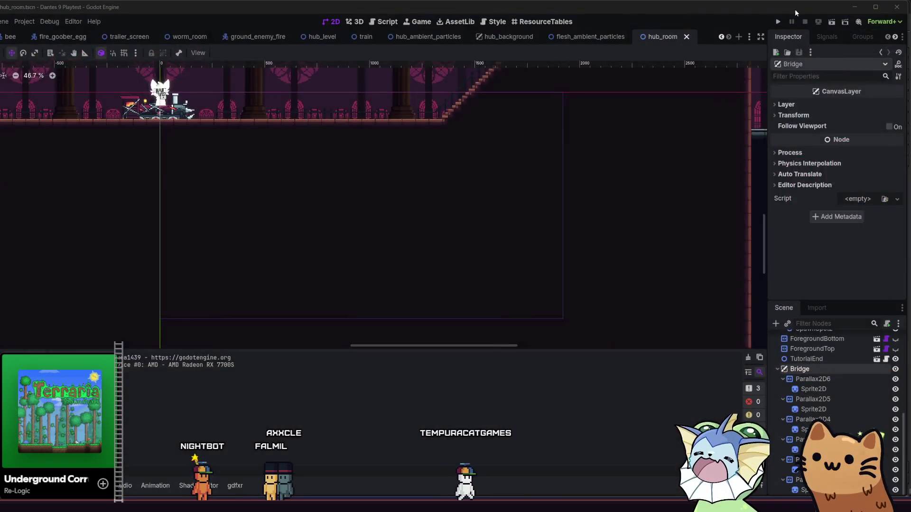
left_click(778, 22)
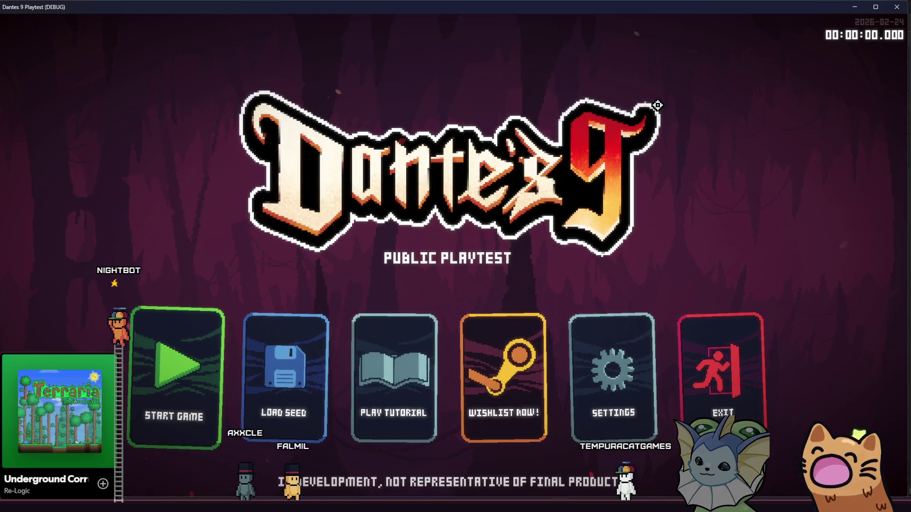
Start a new game from the title menu, ride through the hub, and close the playtest window.
left_click(199, 351)
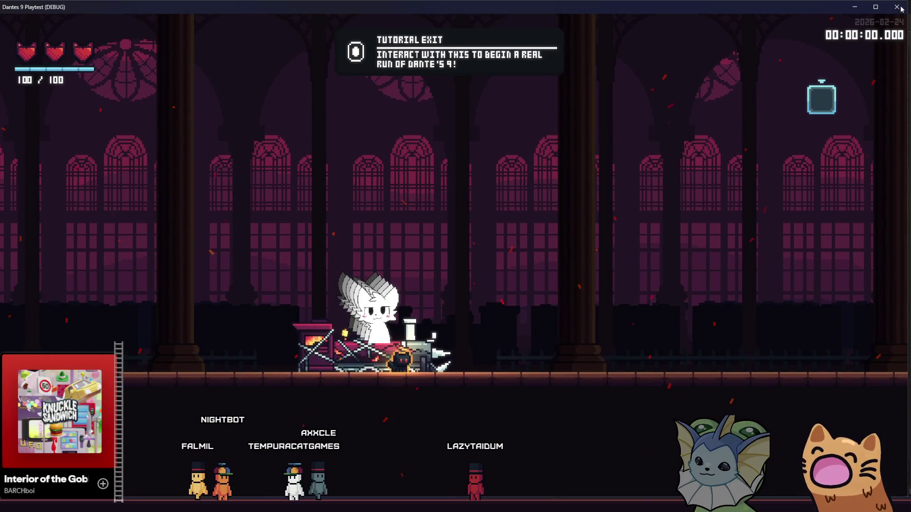
left_click(901, 8)
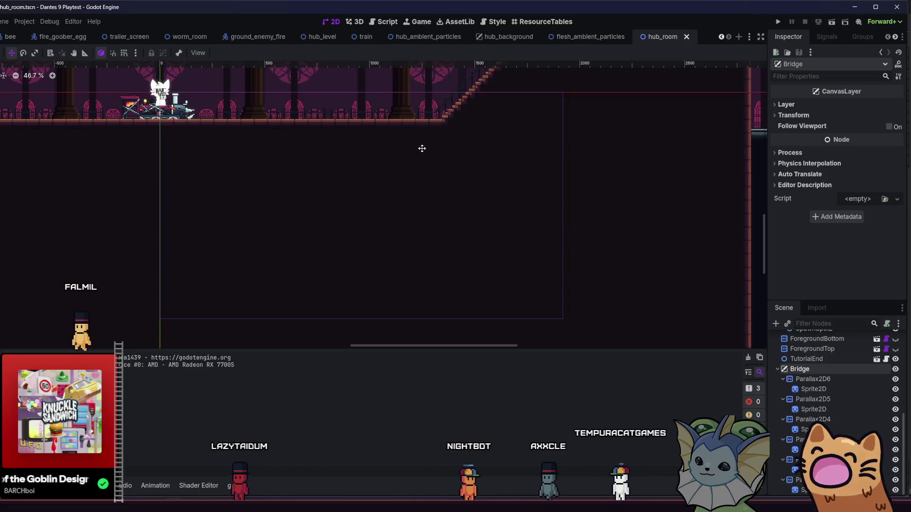
scroll(402, 156, "up", 5)
scroll(521, 190, "left", 2)
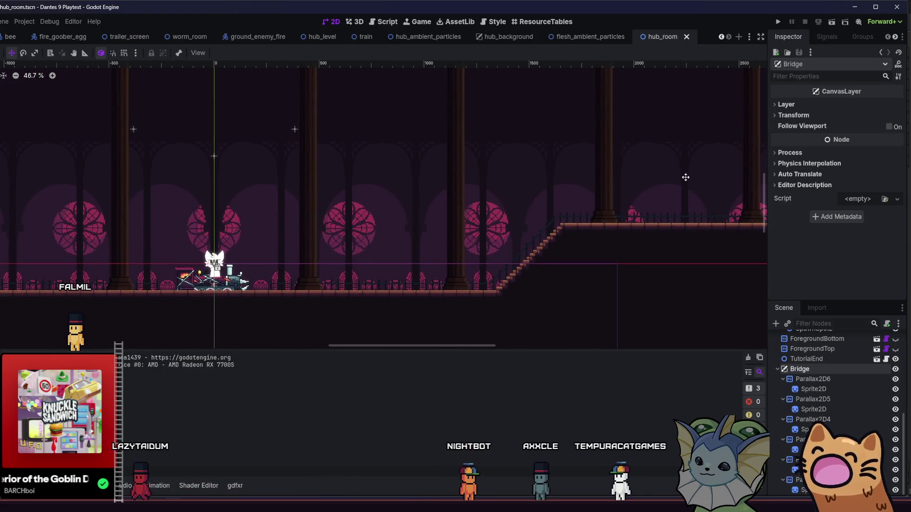
scroll(581, 206, "right", 5)
scroll(581, 206, "down", 1)
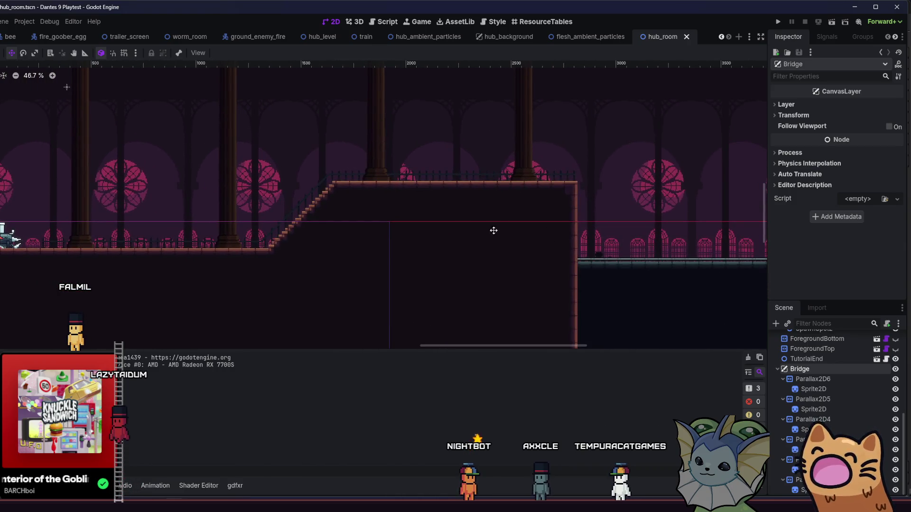
scroll(493, 230, "left", 2)
scroll(494, 231, "up", 1)
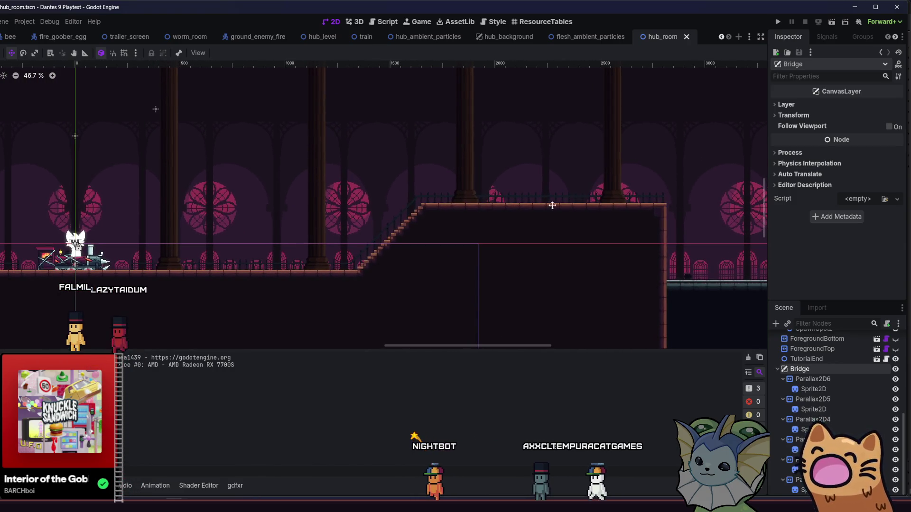
scroll(552, 205, "left", 3)
scroll(552, 205, "up", 1)
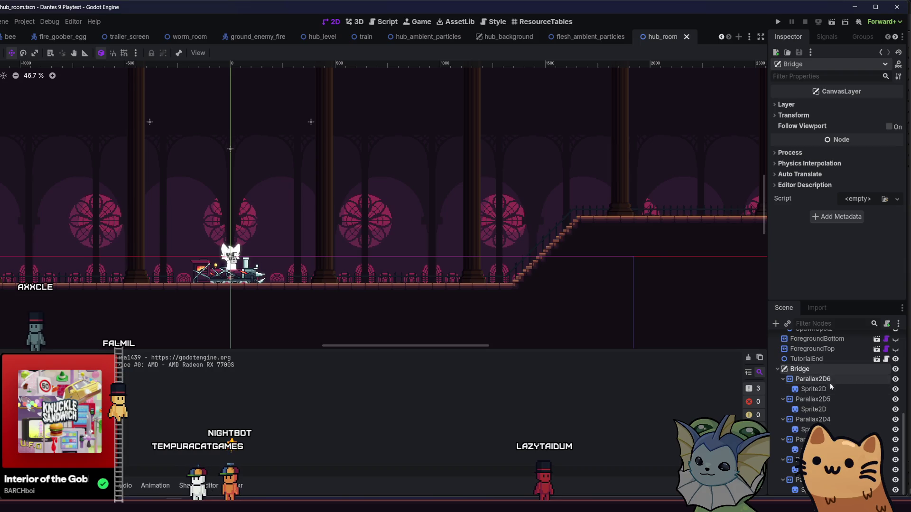
right_click(817, 369)
Change Bridge's type to Node2D, save hub_room.tscn, and run the project.
left_click(818, 371)
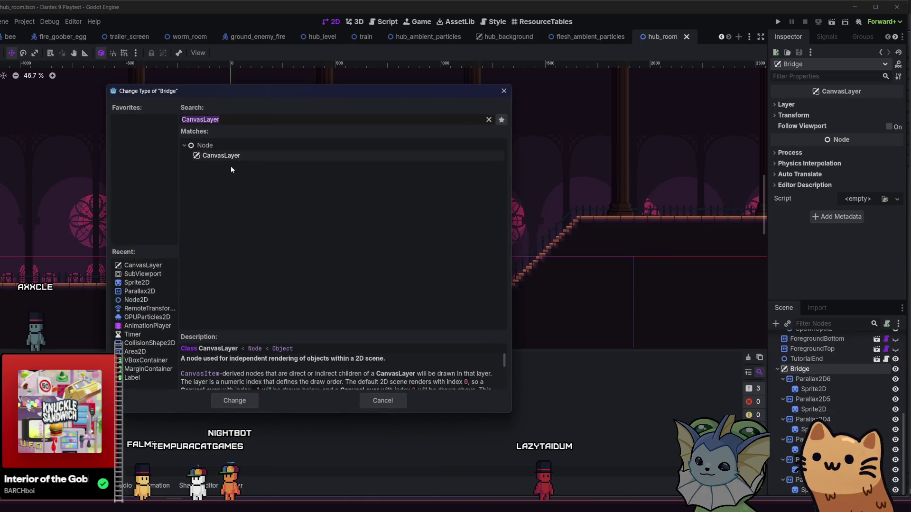
left_click(136, 300)
left_click(235, 401)
key("ctrl+s")
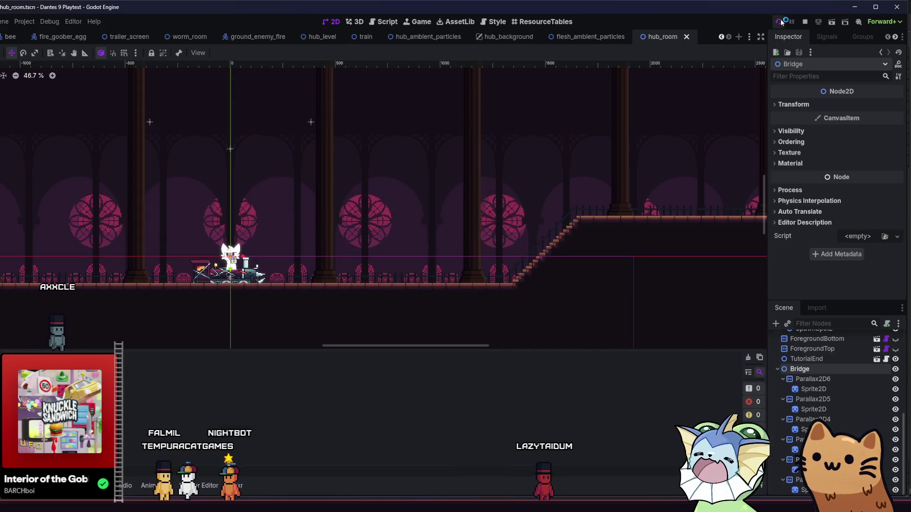
left_click(777, 22)
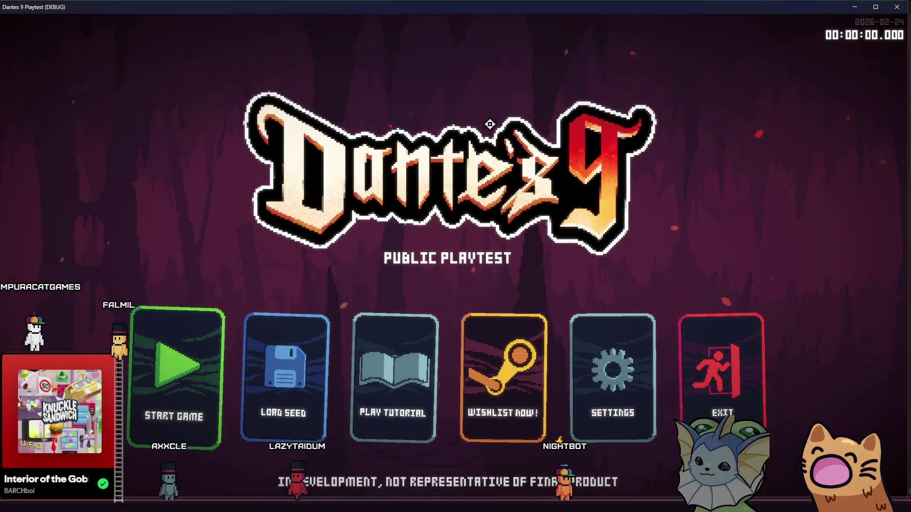
Start a new game, walk the cat left and right past the cart, then close the playtest.
left_click(185, 327)
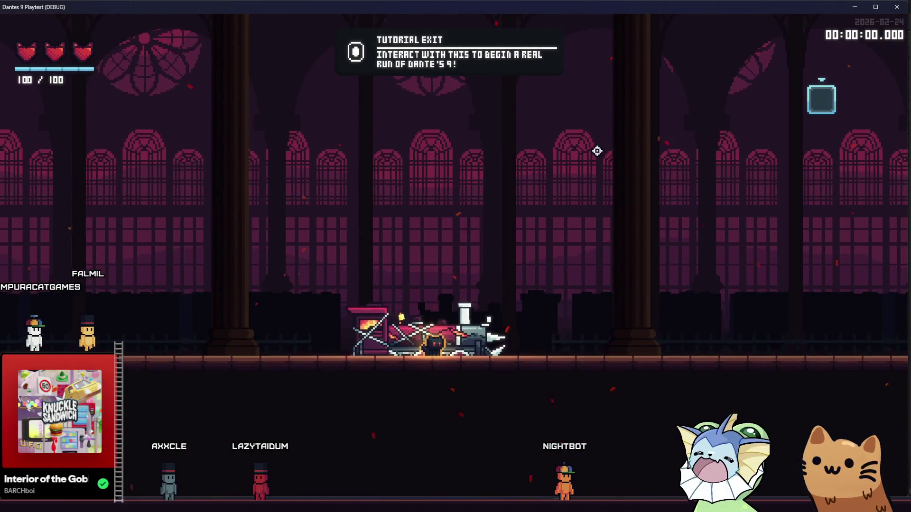
key("a")
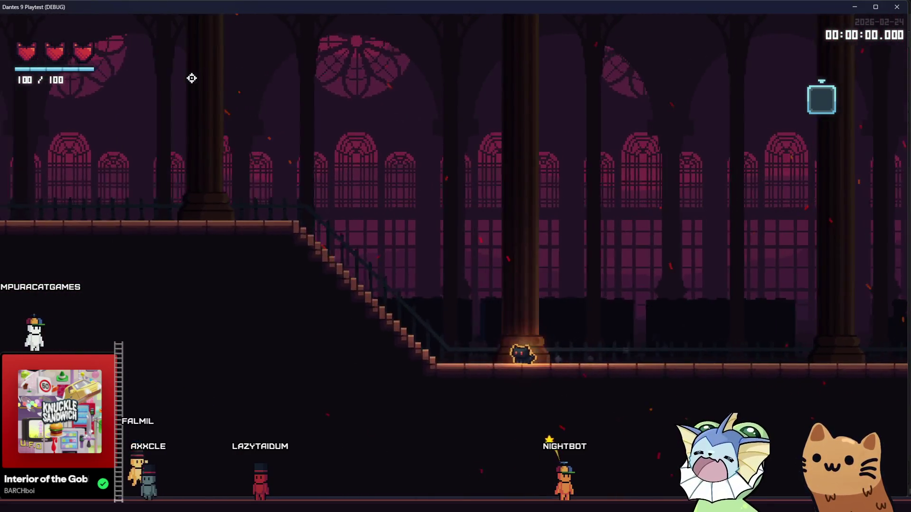
key("d")
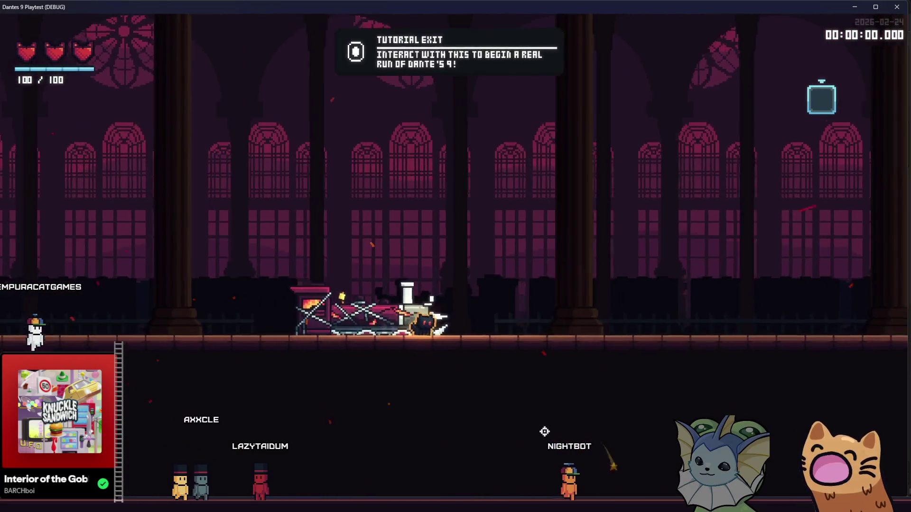
key("d")
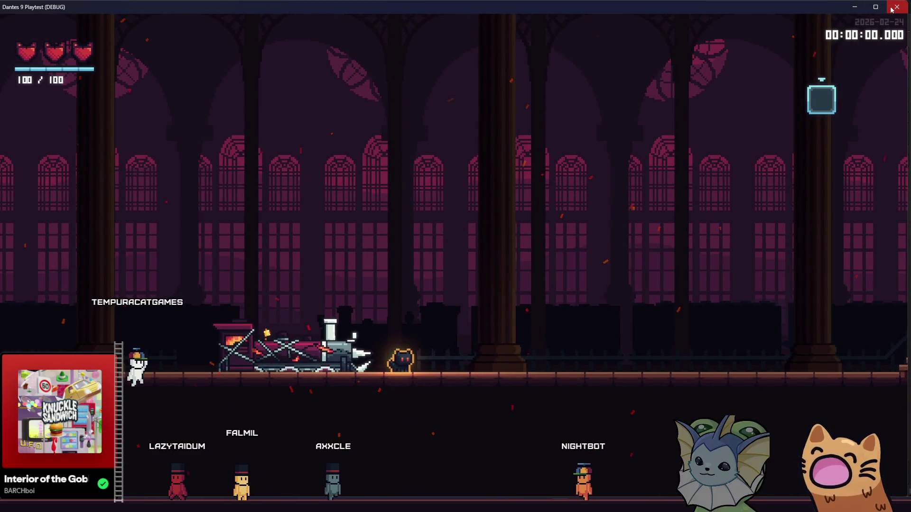
left_click(896, 7)
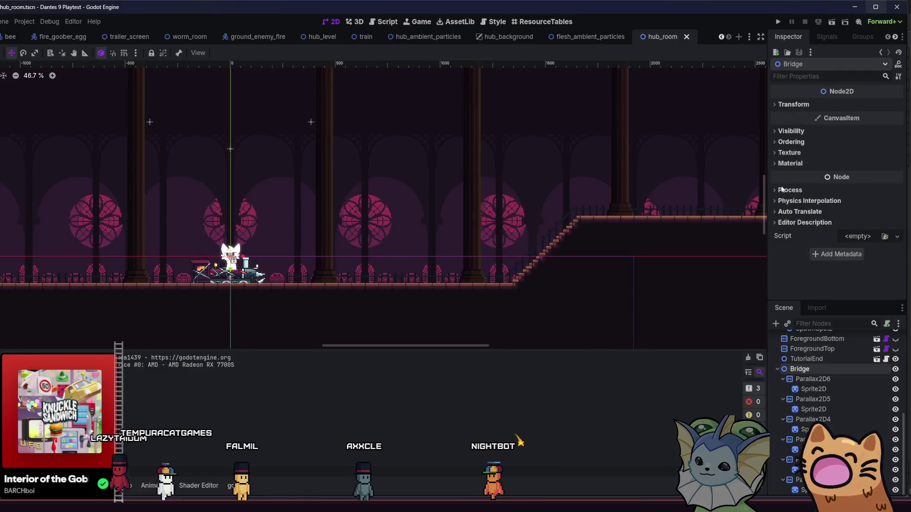
left_click(813, 379)
Select all six Parallax2D layers, toggle their Override settings, and save hub_room.
left_click(807, 439, "shift")
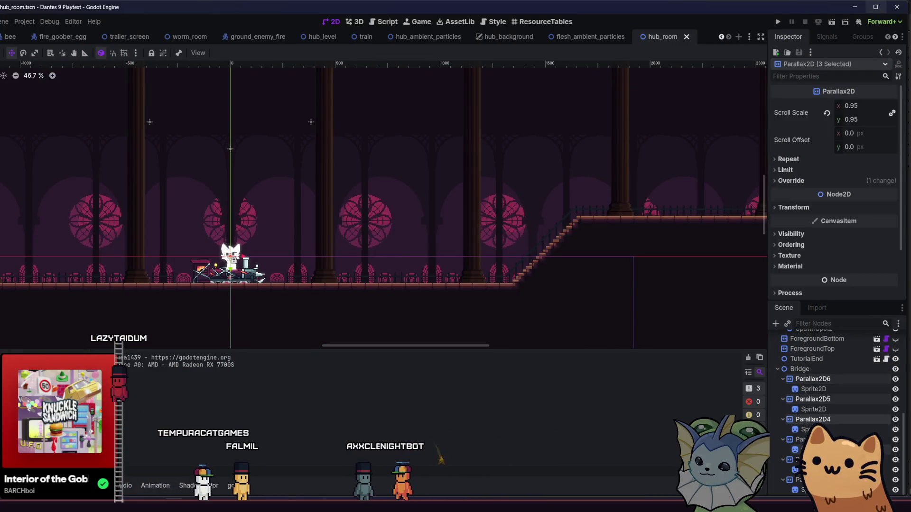
left_click(806, 480, "shift")
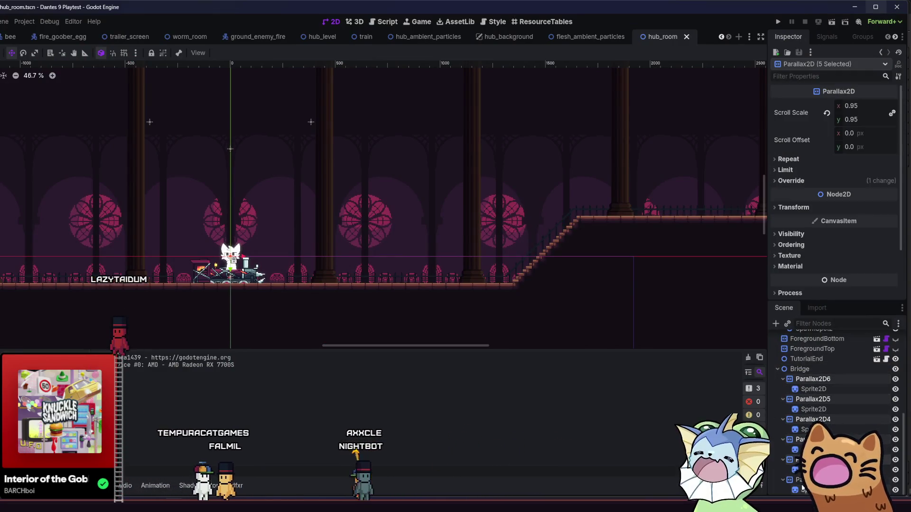
left_click(799, 182)
left_click(835, 181)
key("ctrl+s")
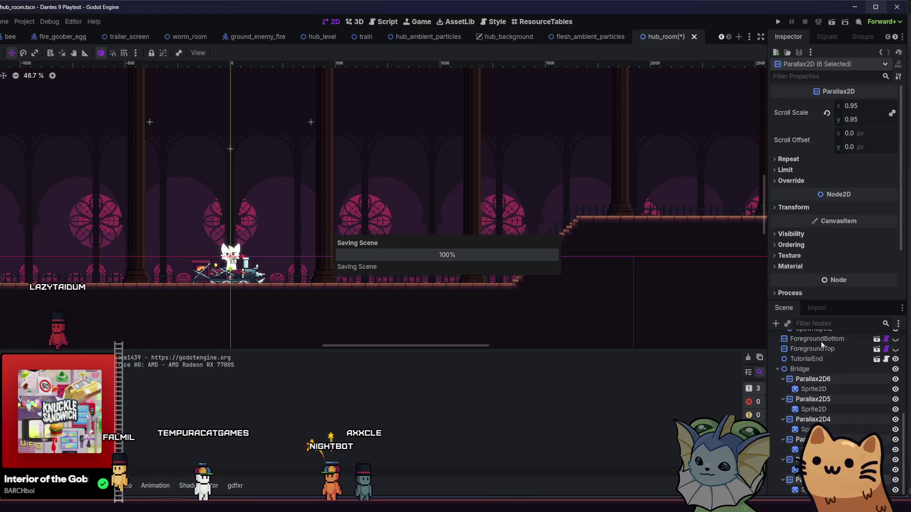
Change Bridge's type to CanvasGroup via a 'canvas' search, then run the project and start a game.
left_click(815, 365)
right_click(801, 369)
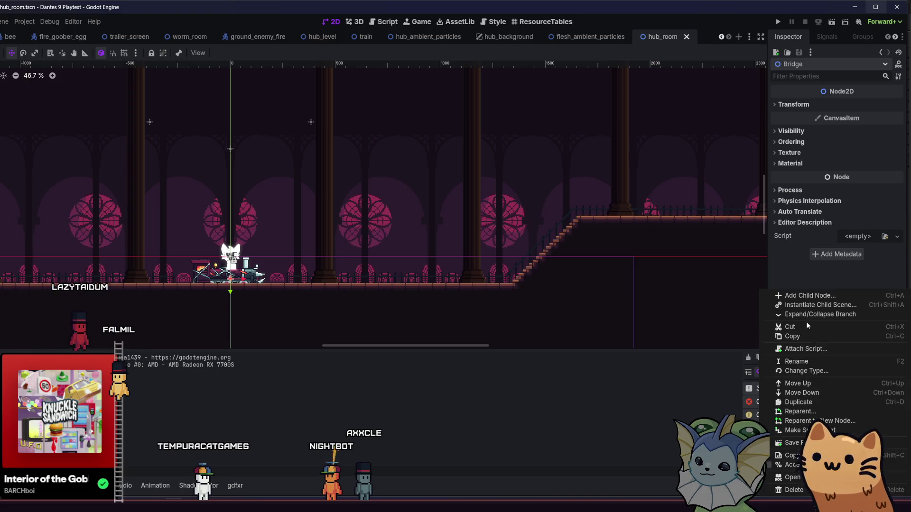
left_click(802, 371)
type("ca")
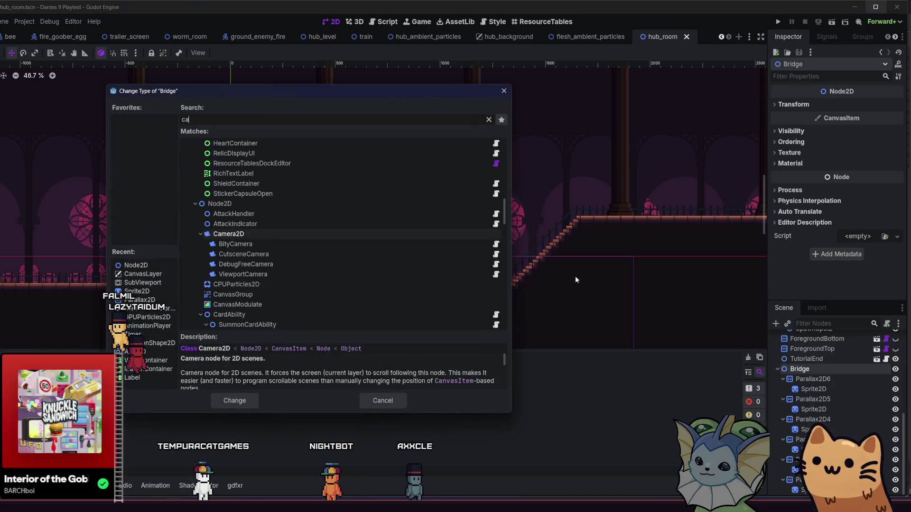
type("nvas")
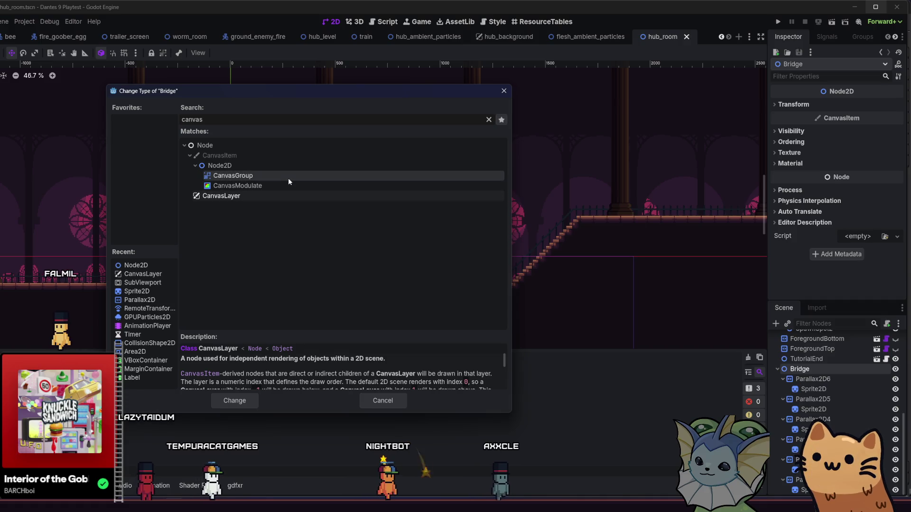
left_click(288, 177)
double_click(288, 178)
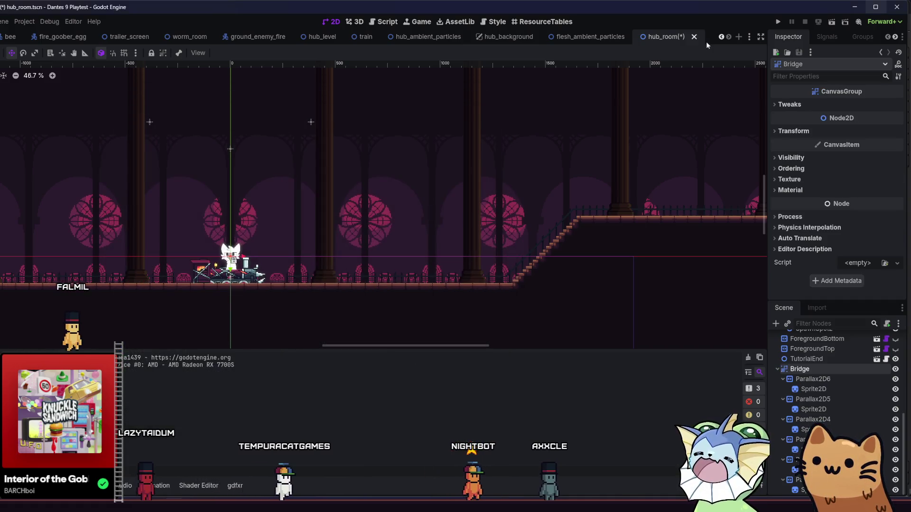
left_click(774, 22)
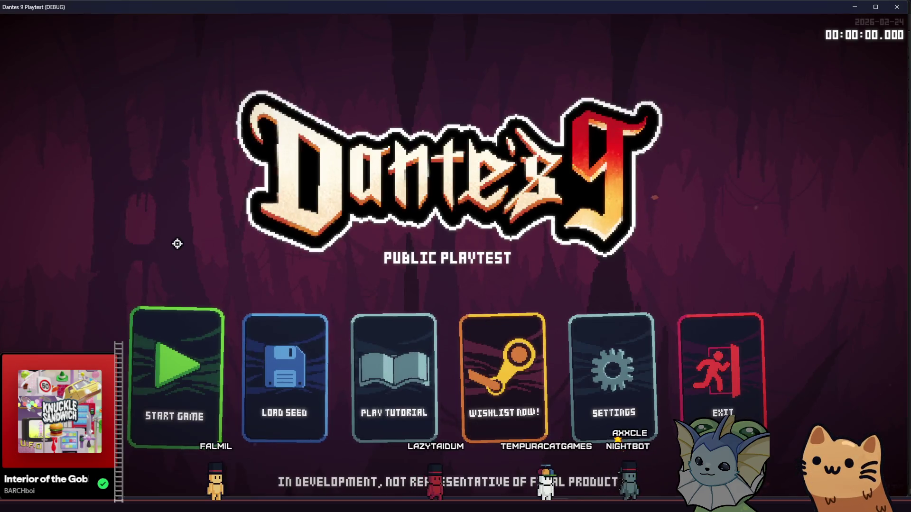
left_click(179, 320)
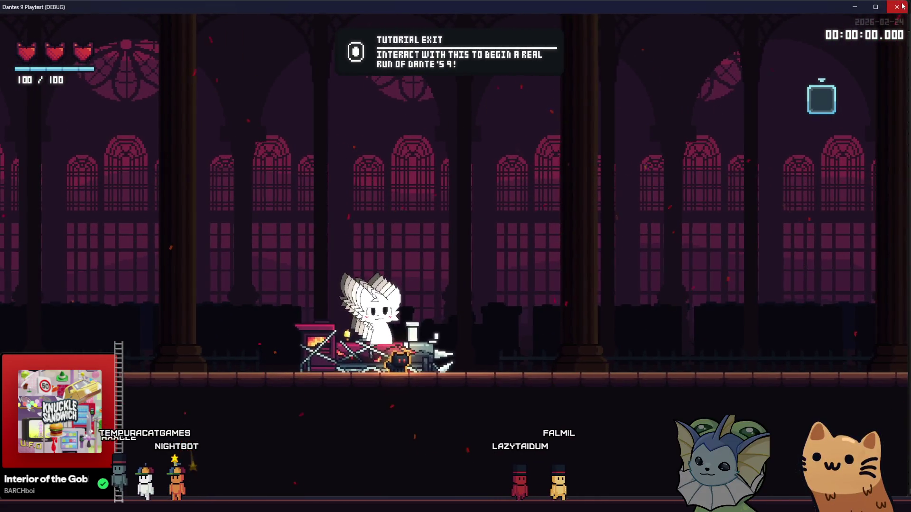
Look over the hub room with the CanvasGroup Bridge, then close the playtest window.
left_click(902, 6)
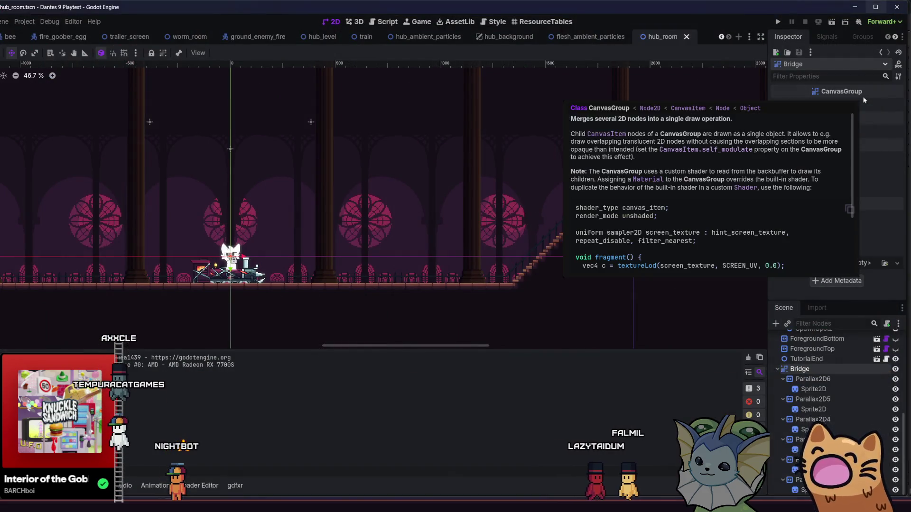
Drag Parallax2D6's horizontal Scroll Offset, undo it, and revert the offset to 0.
left_click(843, 378)
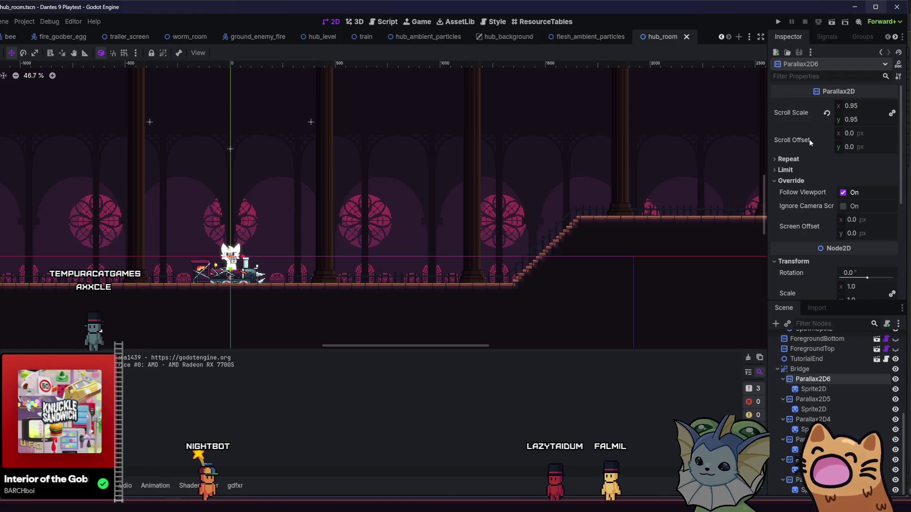
mouse_move(810, 141)
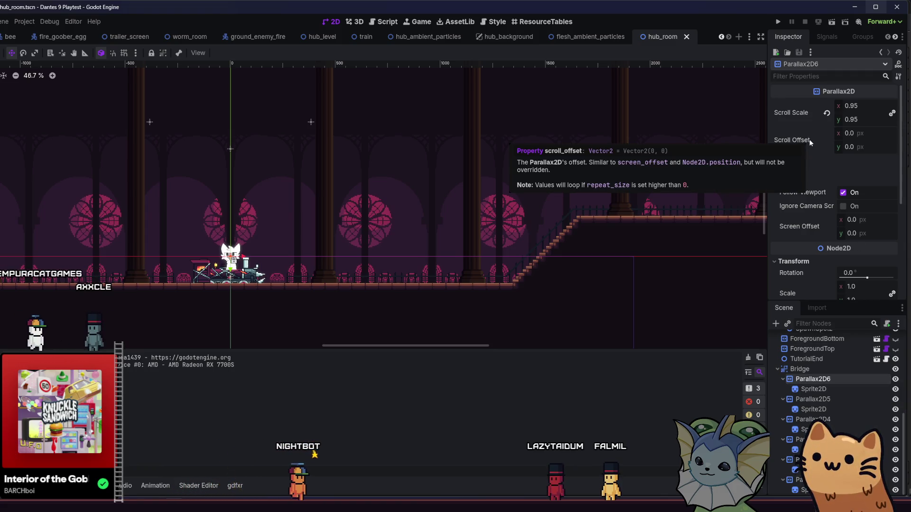
left_click_drag(851, 133, 856, 133)
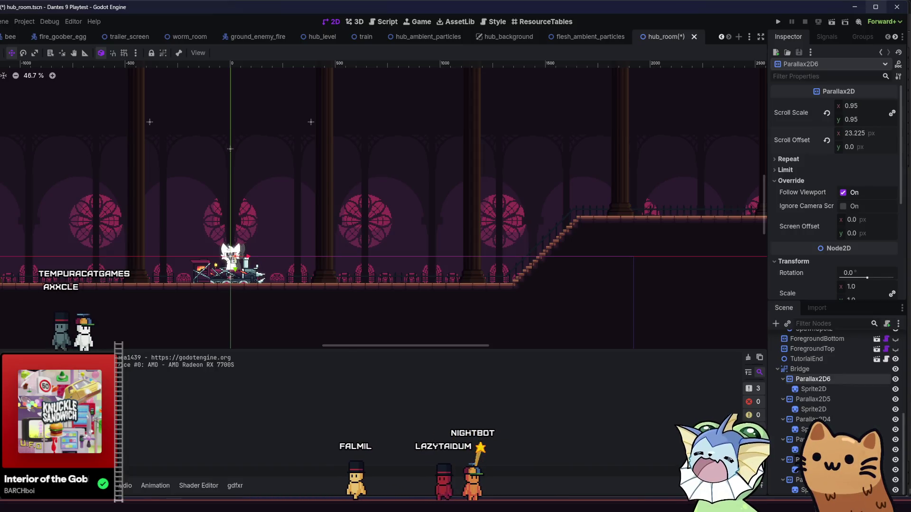
key("ctrl+z")
key("ctrl+z")
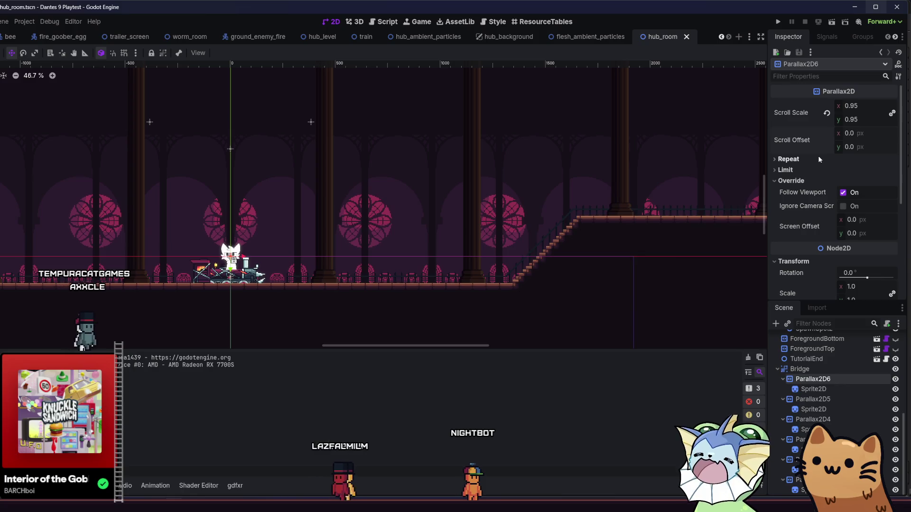
left_click(807, 181)
Expand and collapse Parallax2D6's Limit settings, then look over its Override properties.
left_click(812, 166)
left_click(812, 165)
left_click(812, 169)
left_click(809, 171)
left_click(806, 182)
mouse_move(797, 228)
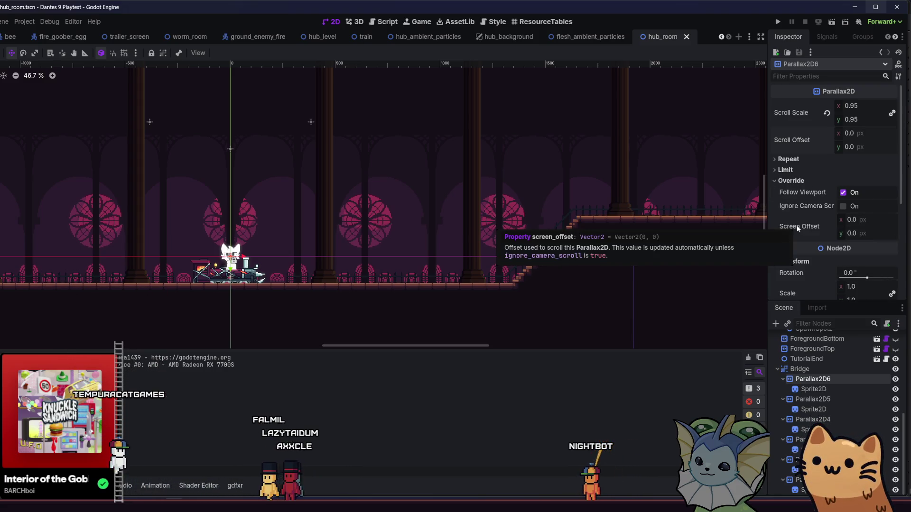
mouse_move(818, 206)
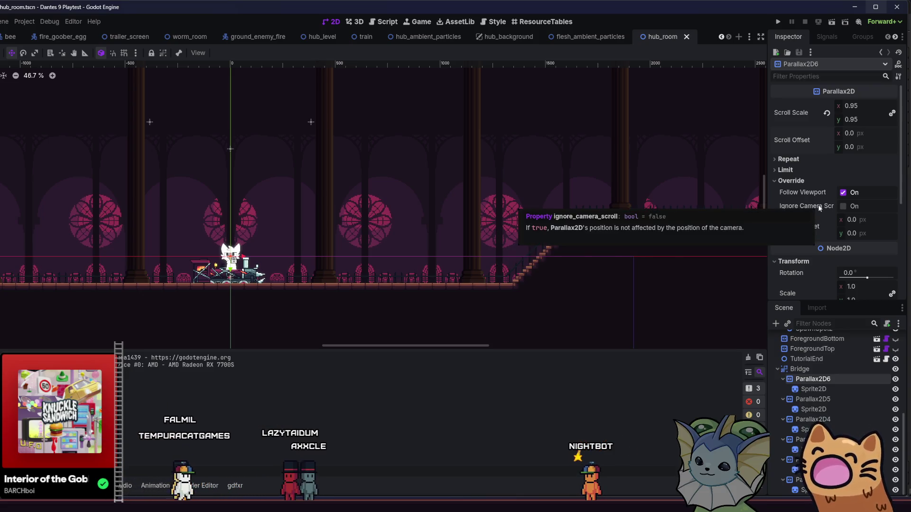
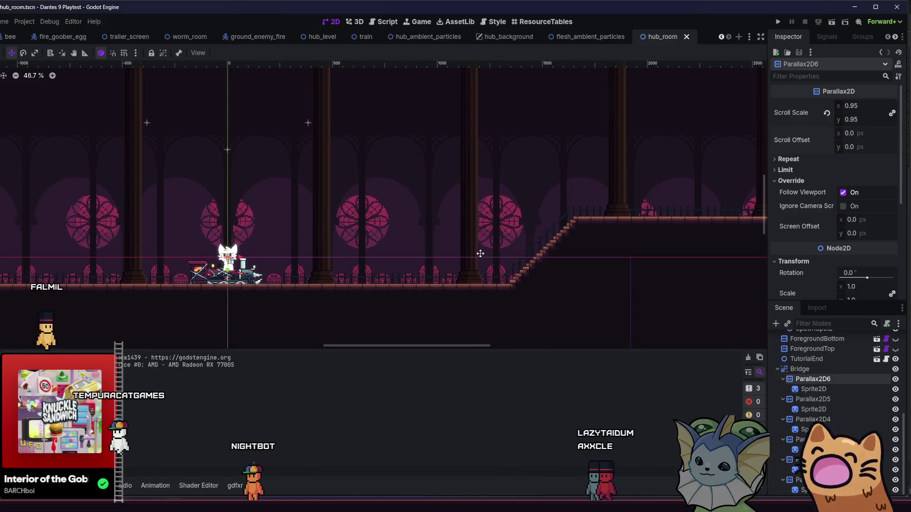
Start attaching a script to the Parallax2D6 layer, browse the folders, then cancel it.
left_click(887, 323)
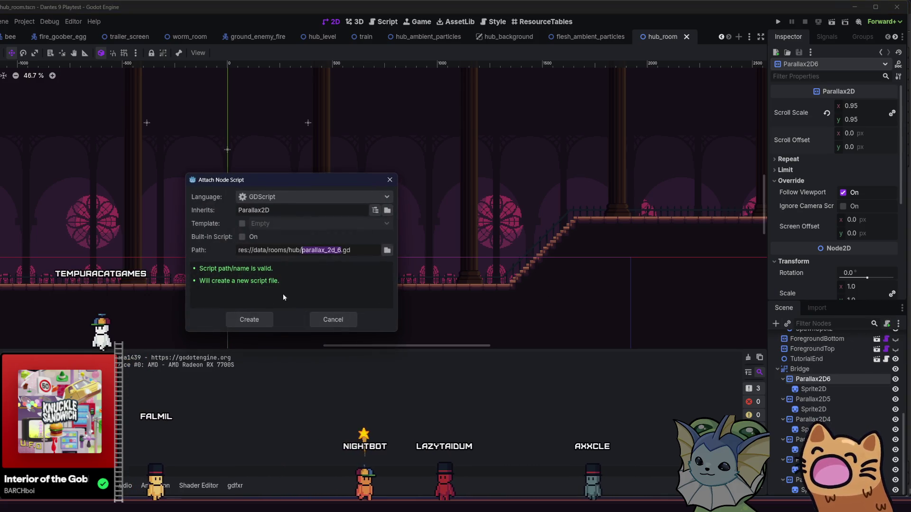
left_click(387, 250)
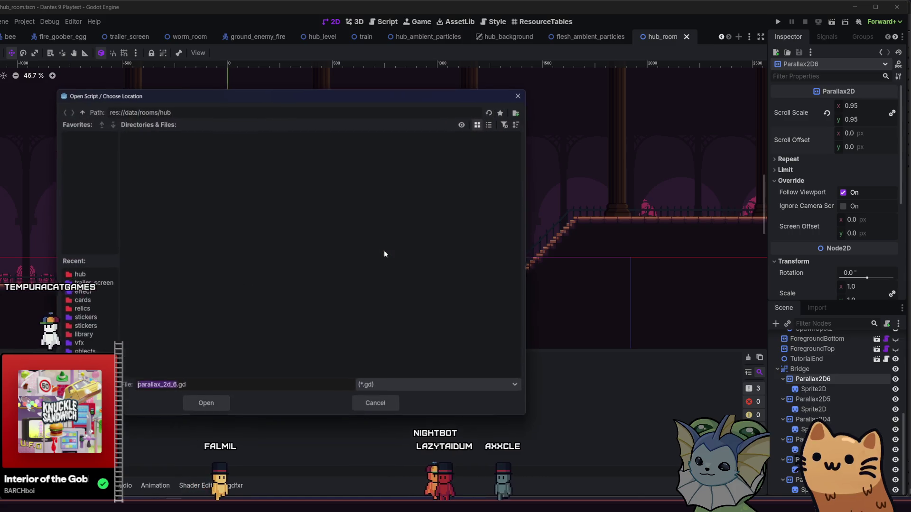
double_click(81, 112)
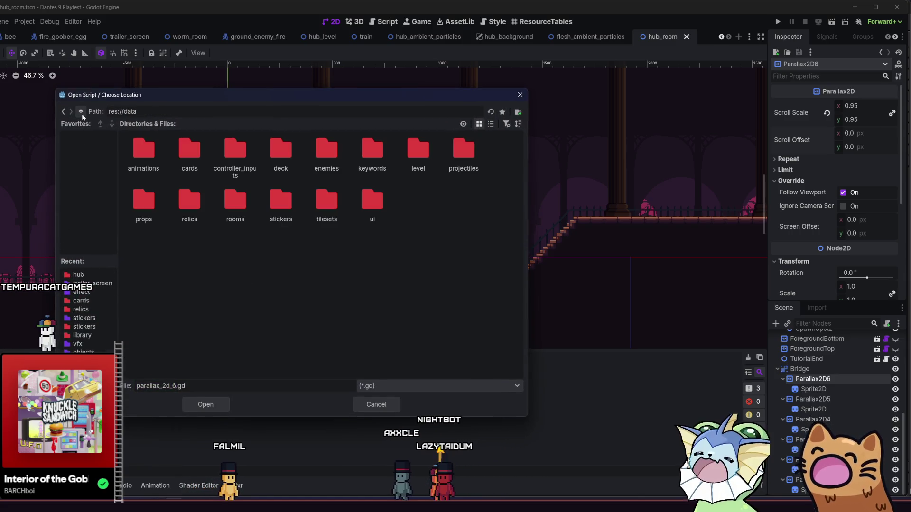
double_click(382, 205)
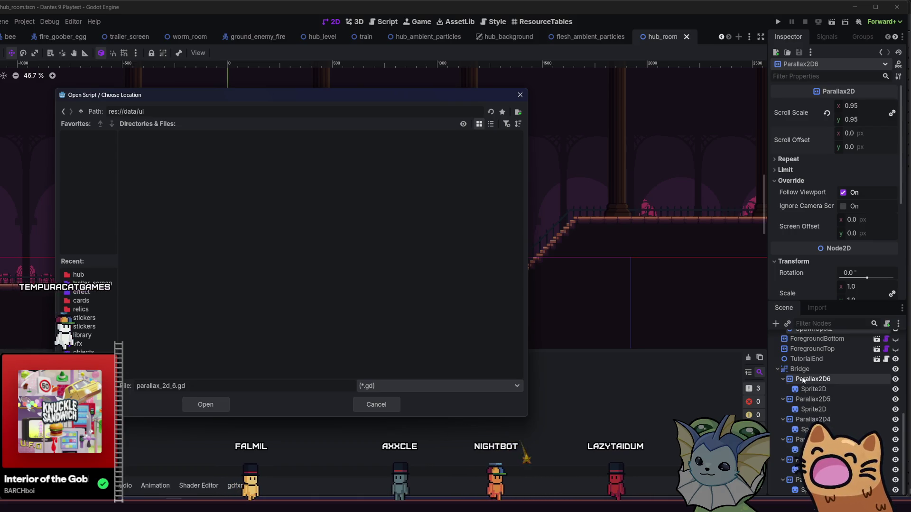
left_click(82, 111)
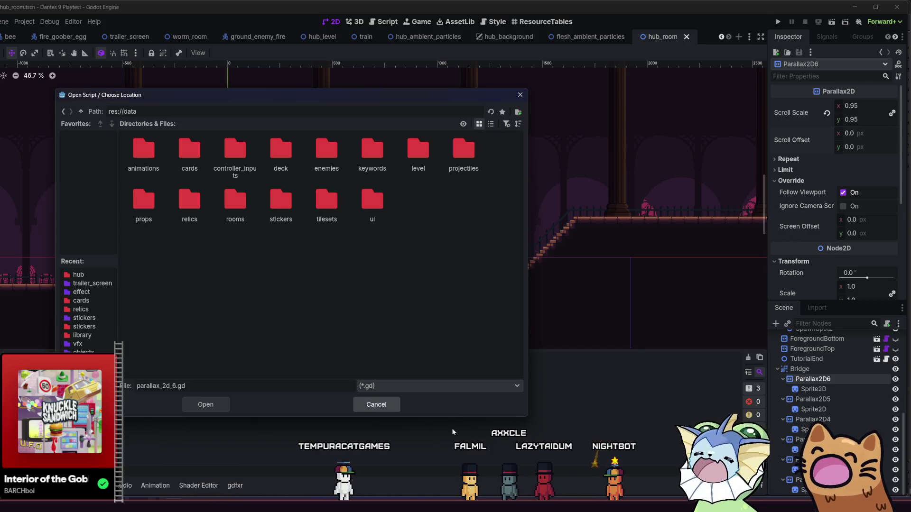
left_click(360, 405)
left_click(347, 316)
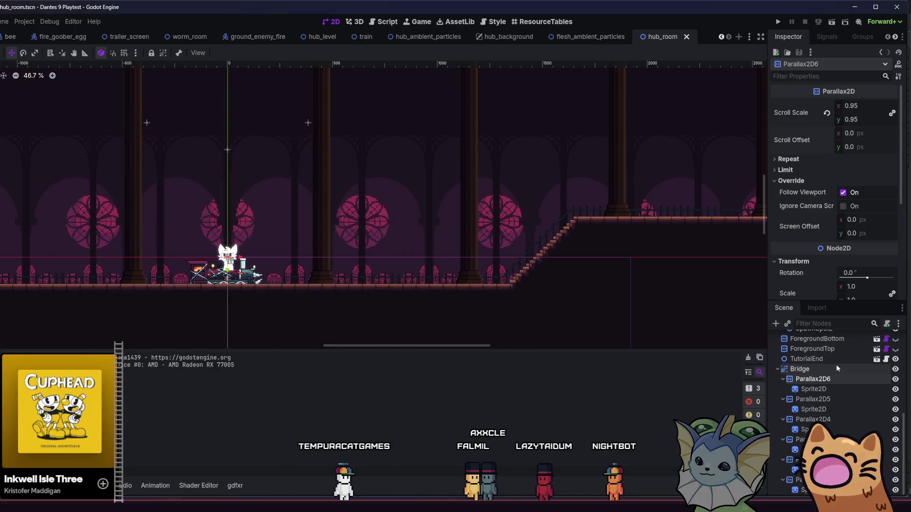
Attach a new script, center_parallax.gd saved in res://src/util, to the Bridge node.
left_click(837, 369)
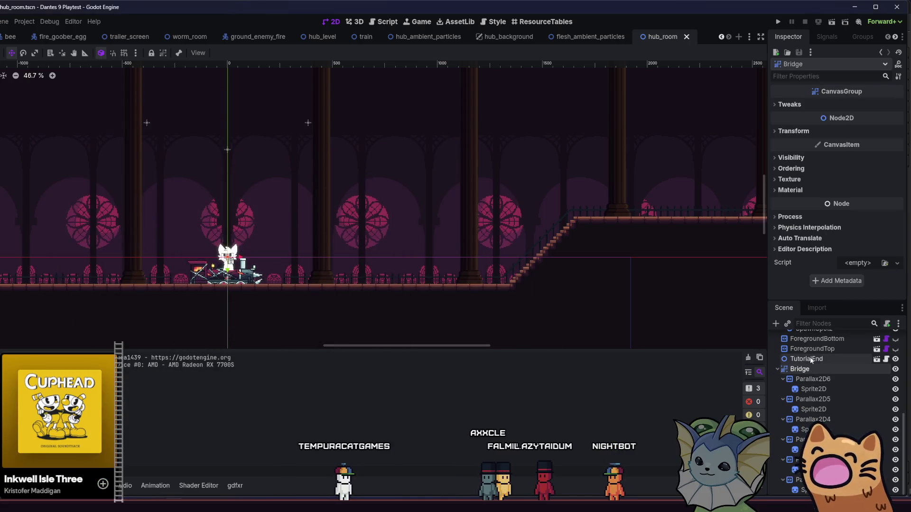
left_click(890, 325)
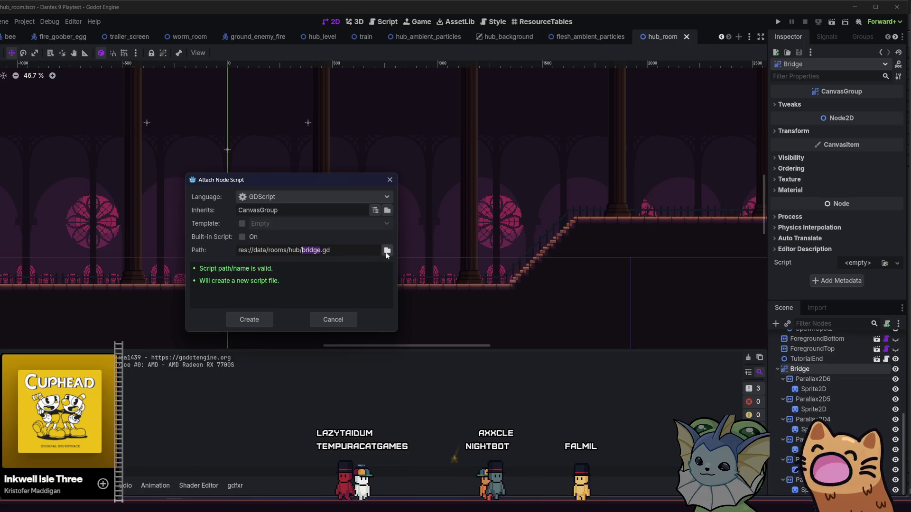
left_click(387, 252)
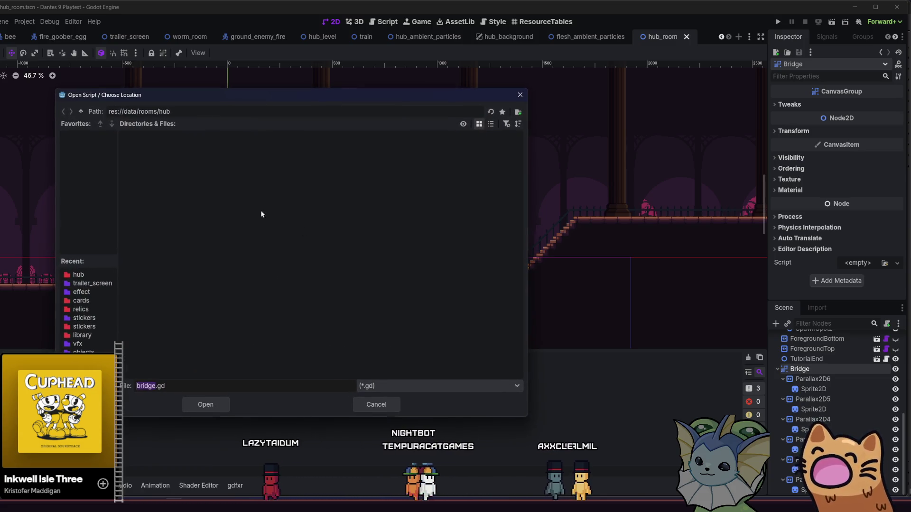
left_click(81, 111)
left_click(81, 111)
left_click(81, 111)
double_click(281, 166)
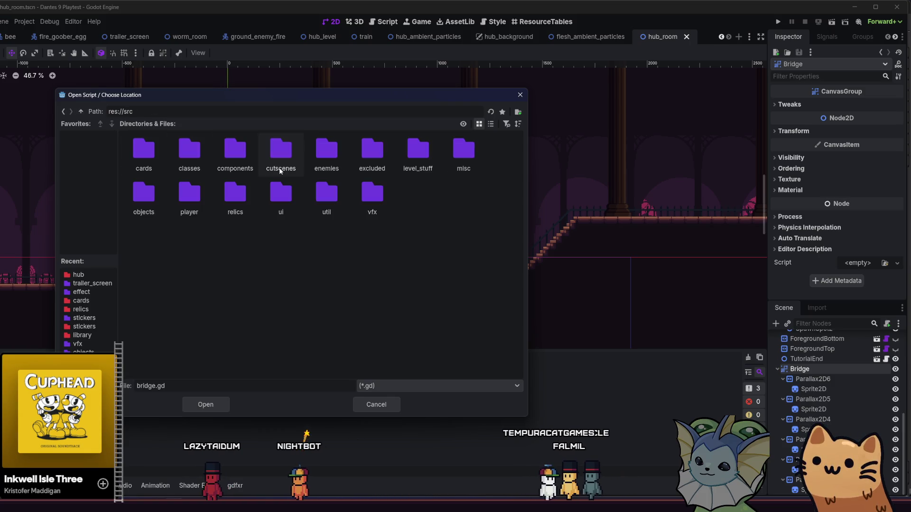
double_click(325, 198)
type("center_parallax")
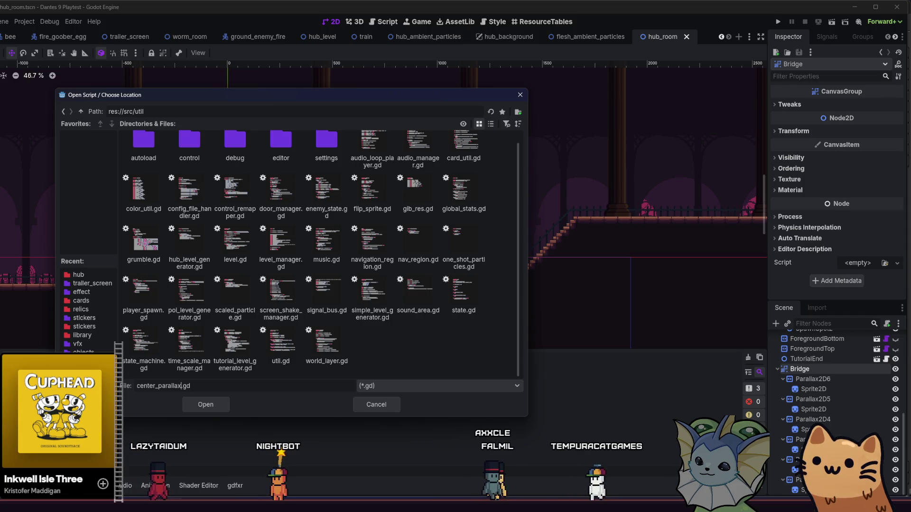
left_click(200, 400)
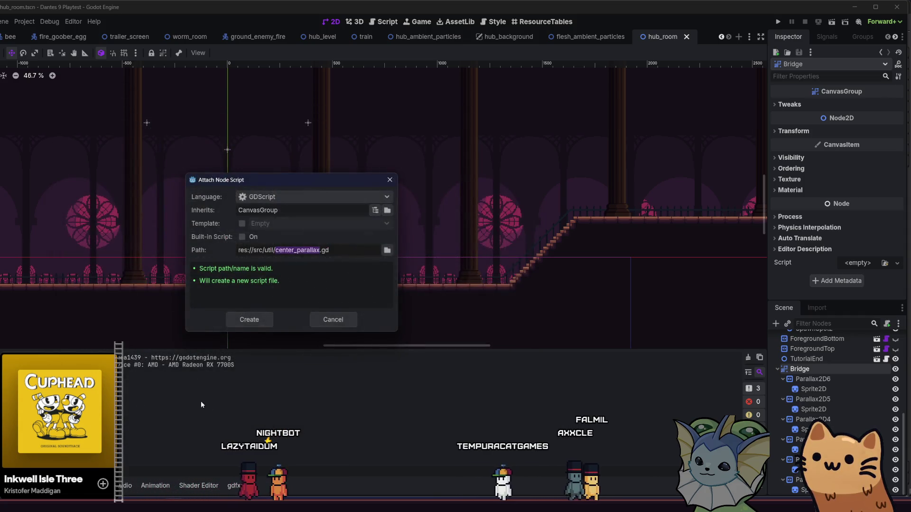
left_click(249, 320)
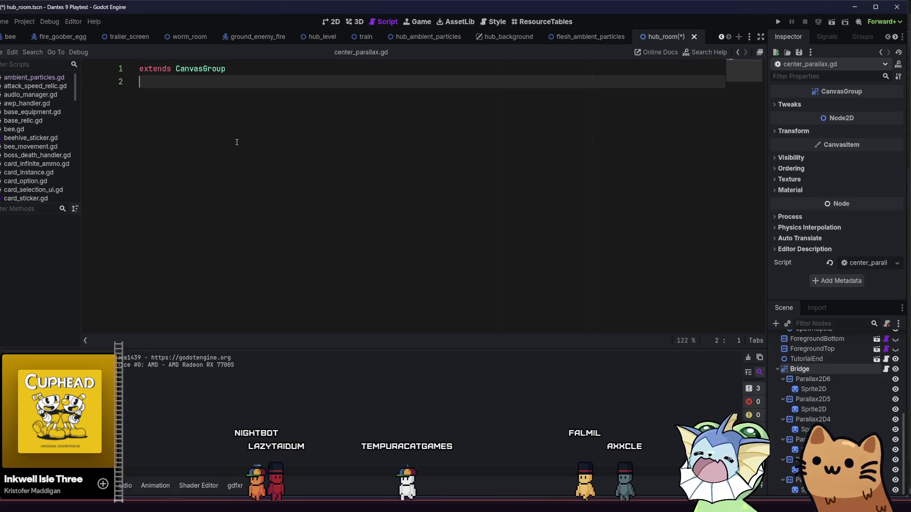
Write a _process function that loops 'for layer in get_children():'.
key("Return")
key("Return")
type("fuc")
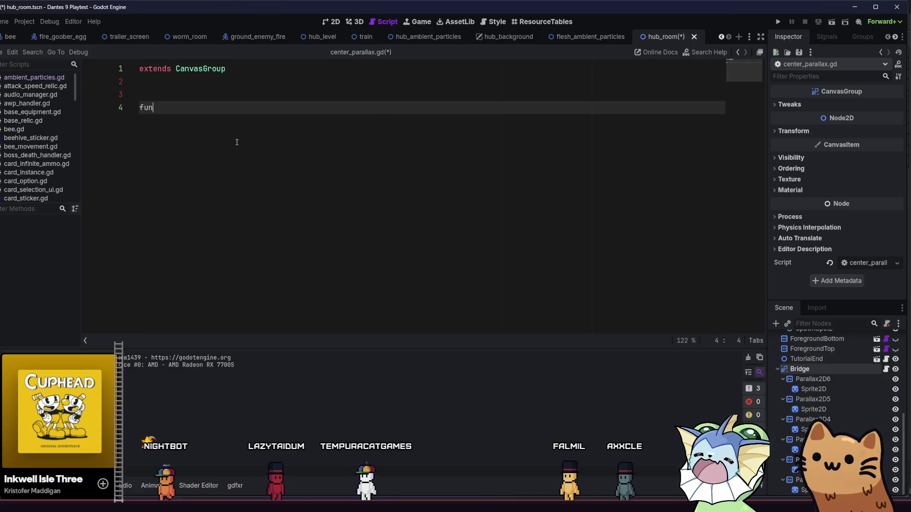
key("Return")
type("_")
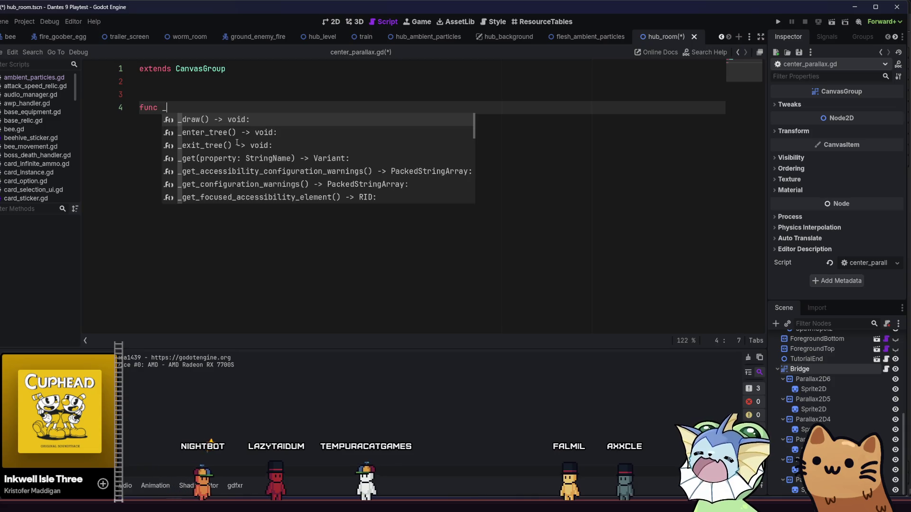
type("ph")
key("BackSpace")
key("BackSpace")
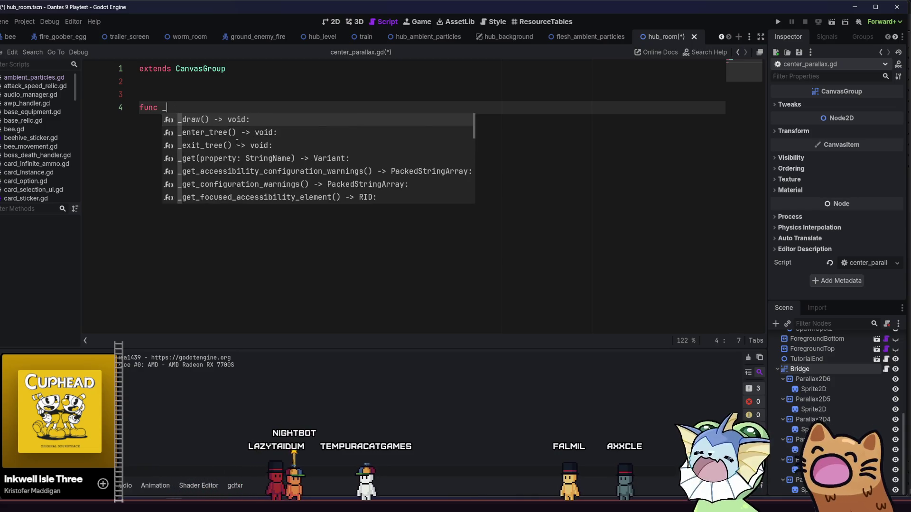
type("pro")
key("Return")
key("Return")
type("for")
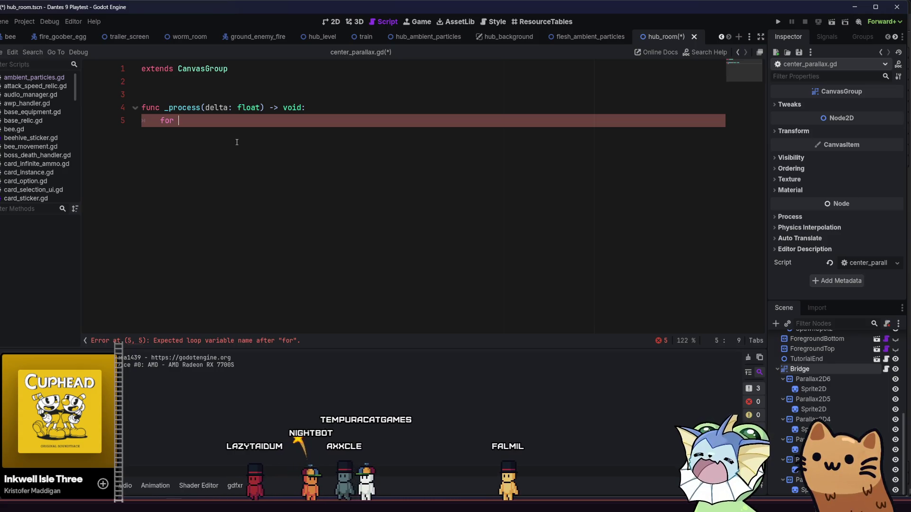
type("layer in ")
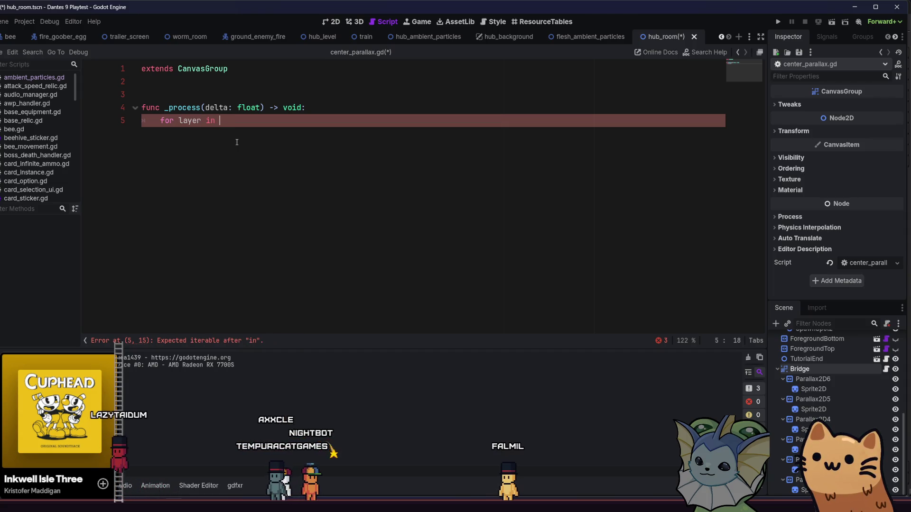
type("get_chil")
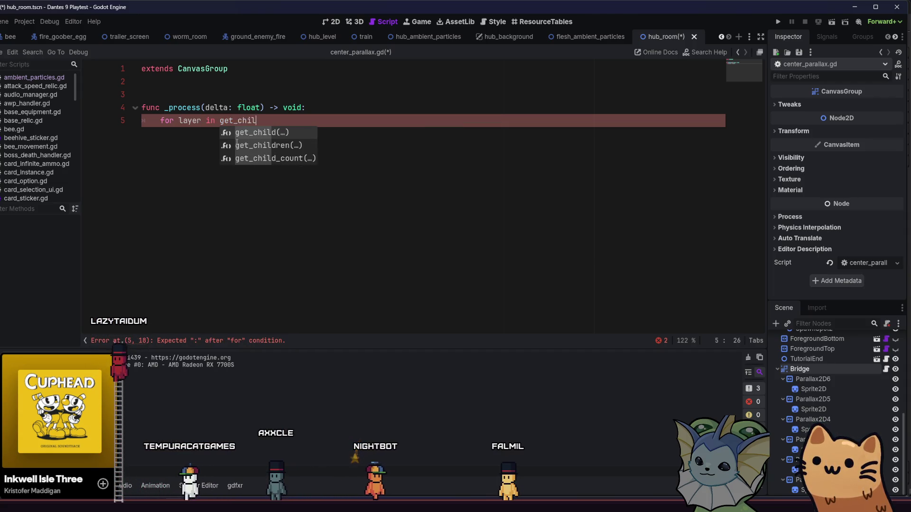
key("Down")
key("Return")
type(":")
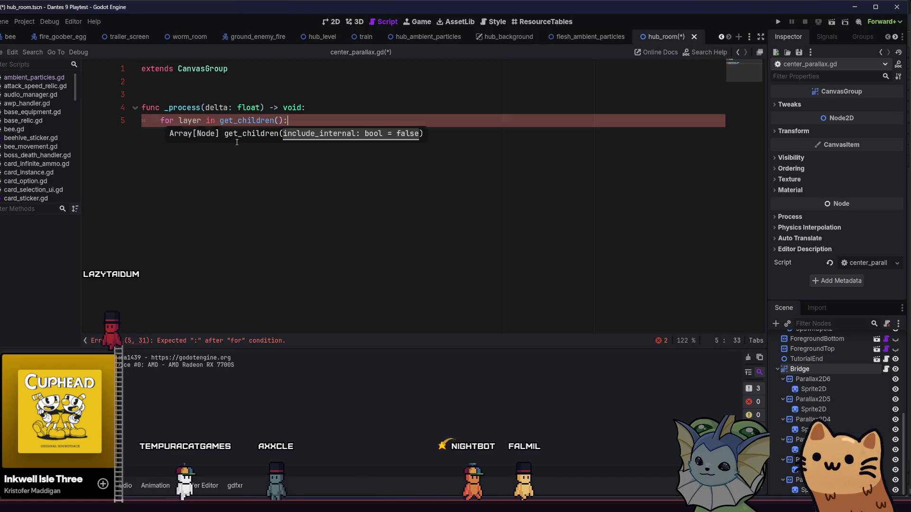
key("Return")
Add 'if layer is Parallax2D' setting screen_offset to get_viewport_rect().get_center(), and save.
type("if layer is Pa")
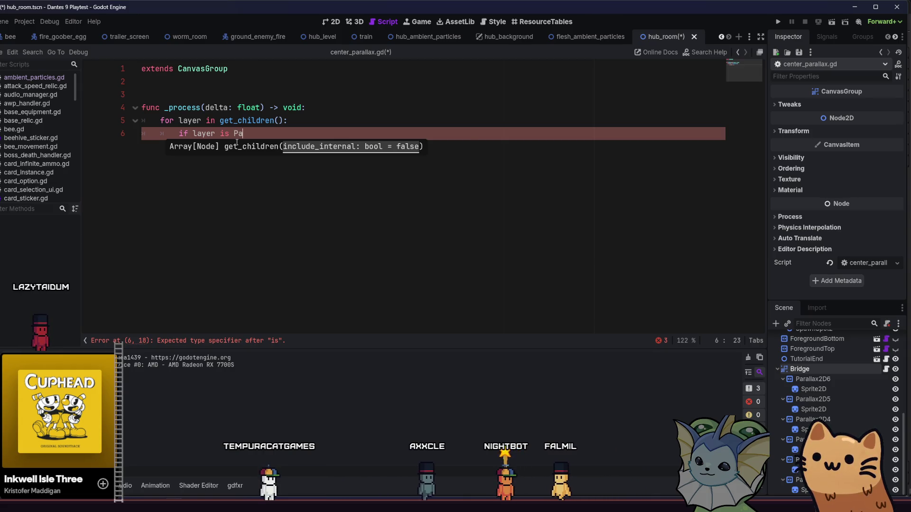
type("r")
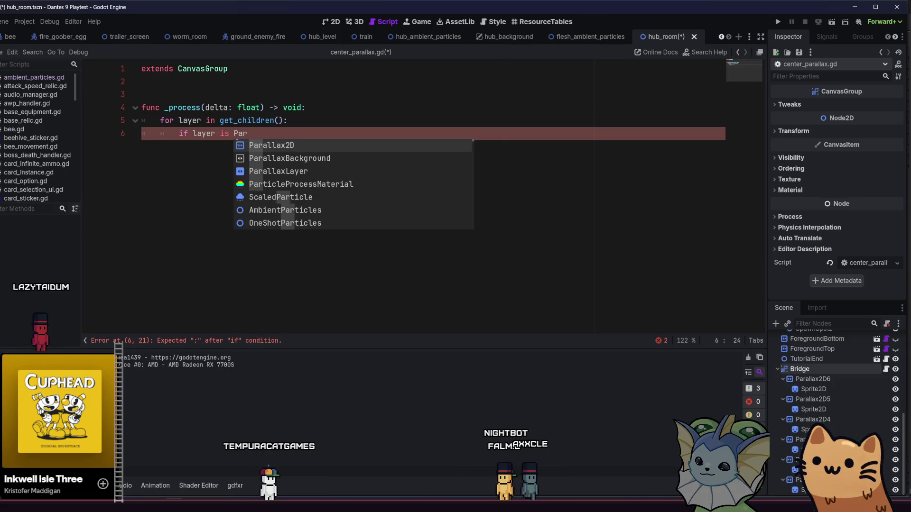
key("Return")
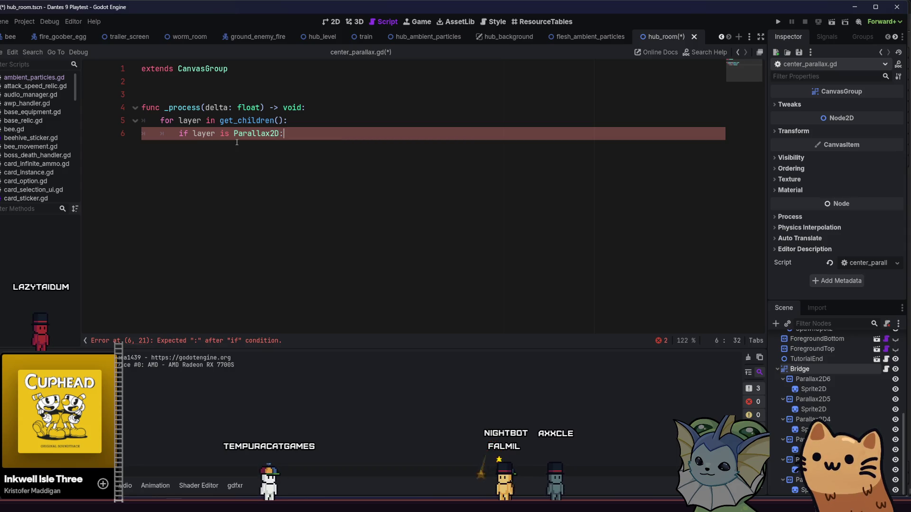
key("Return")
type("layer.scre")
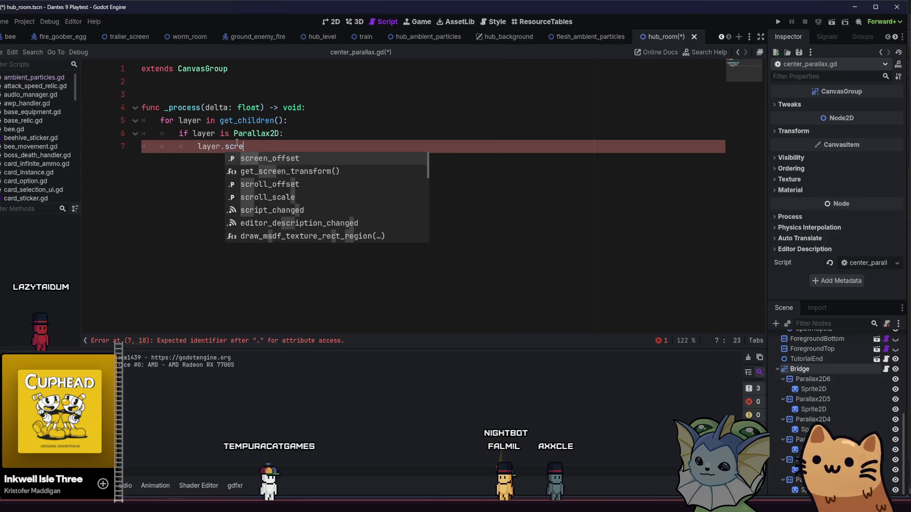
key("Return")
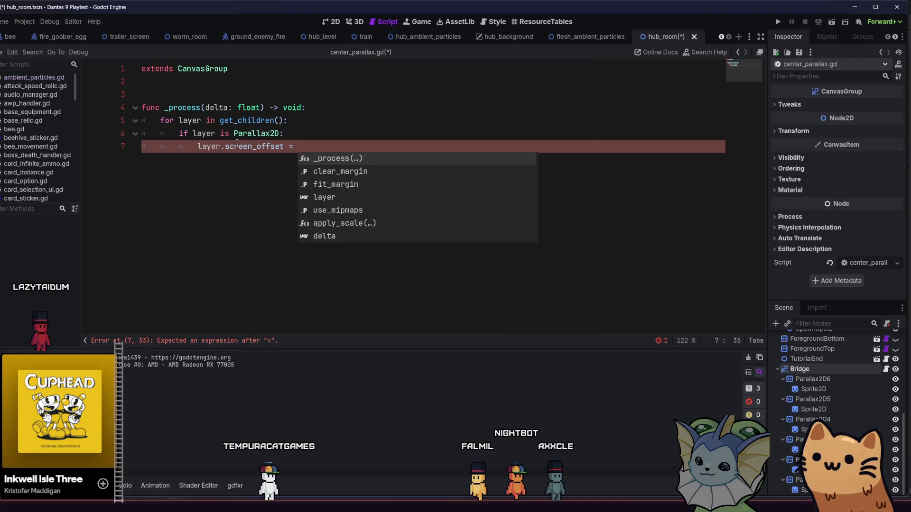
type("get_vi")
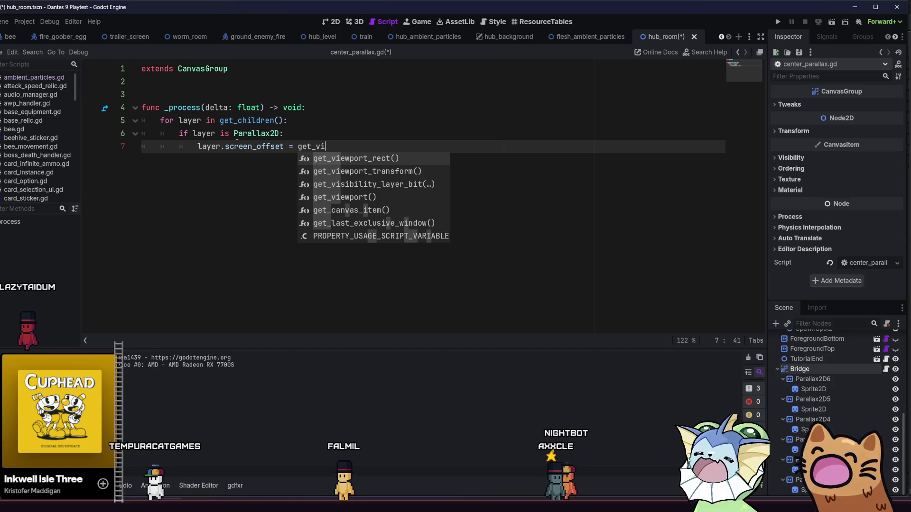
key("Return")
type(".")
key("BackSpace")
key("BackSpace")
key("BackSpace")
key("BackSpace")
key("BackSpace")
key("BackSpace")
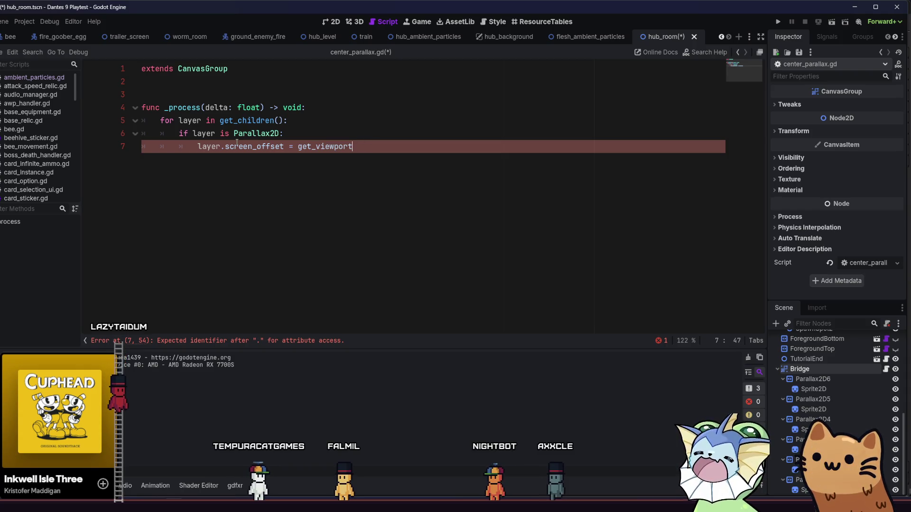
type("().")
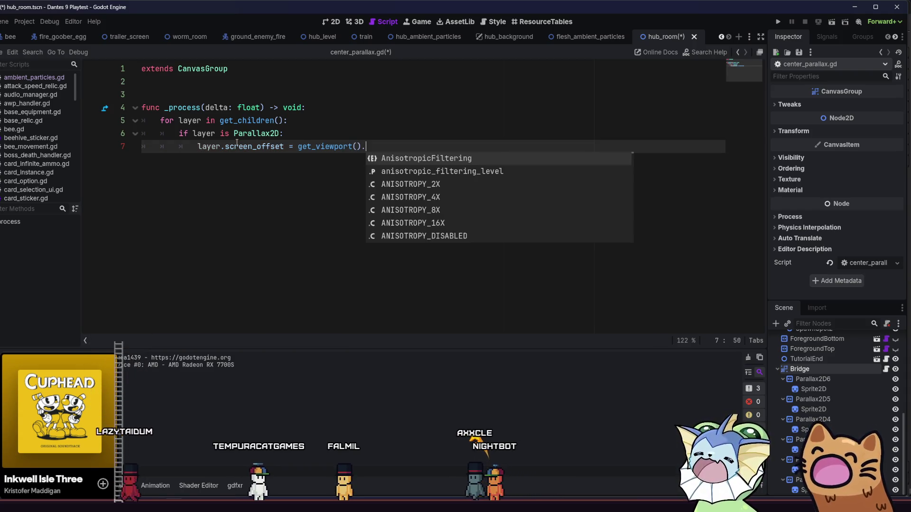
key("BackSpace")
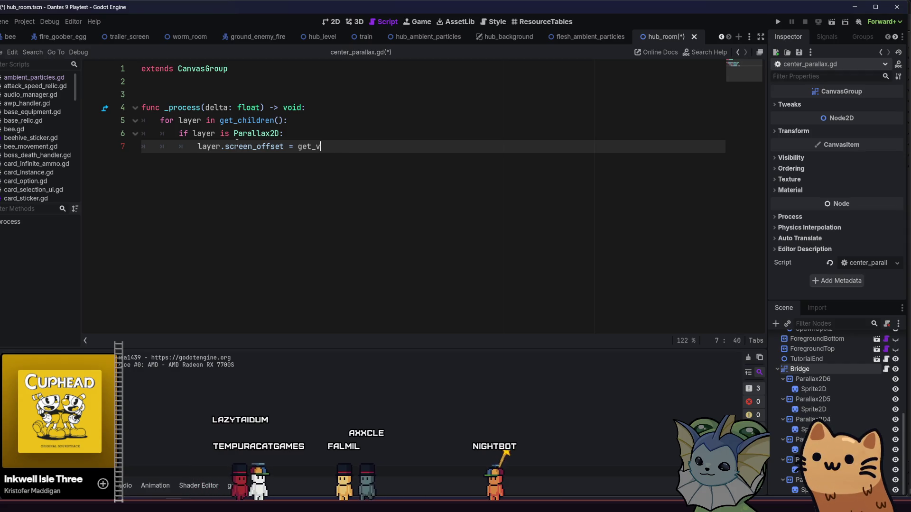
type("iew")
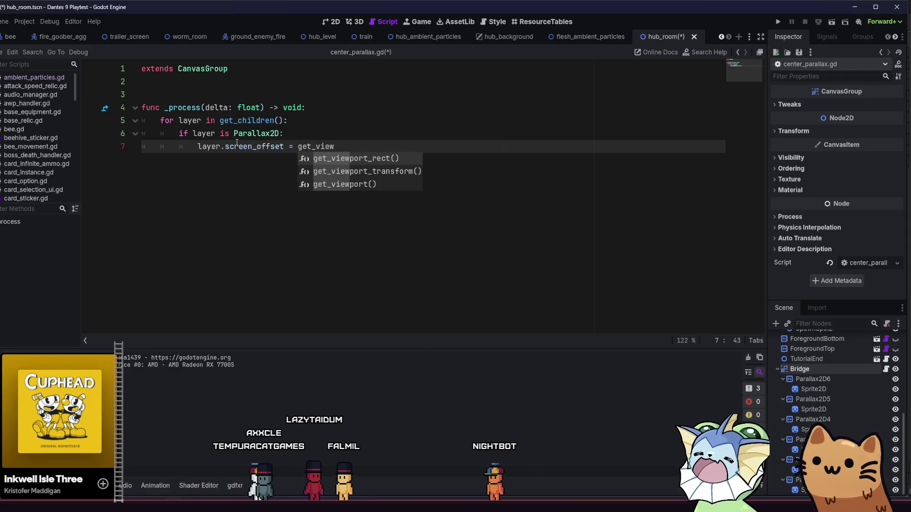
key("Return")
type("get")
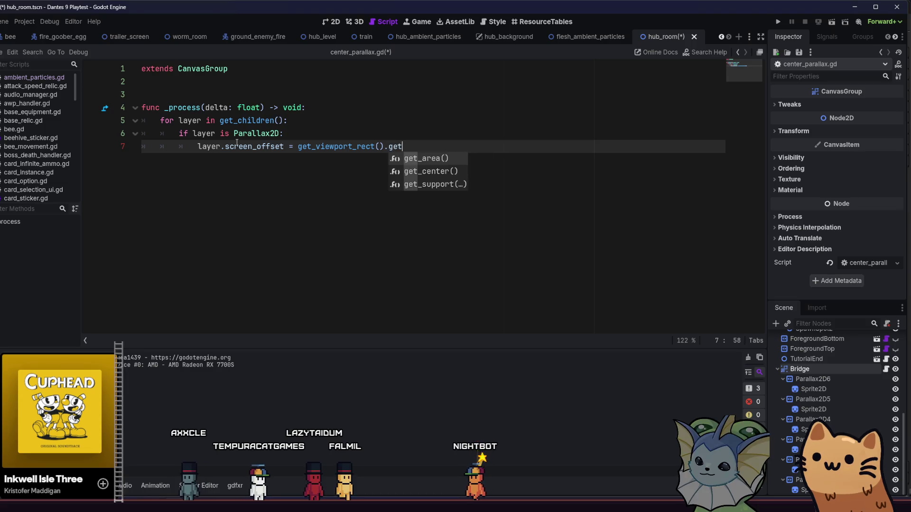
key("Down")
key("Return")
left_click(389, 149)
key("ctrl+s")
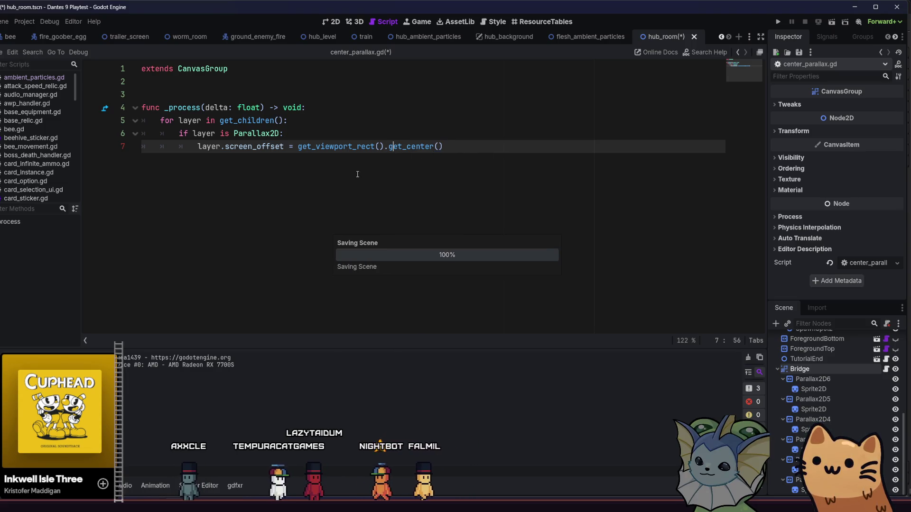
left_click(554, 234)
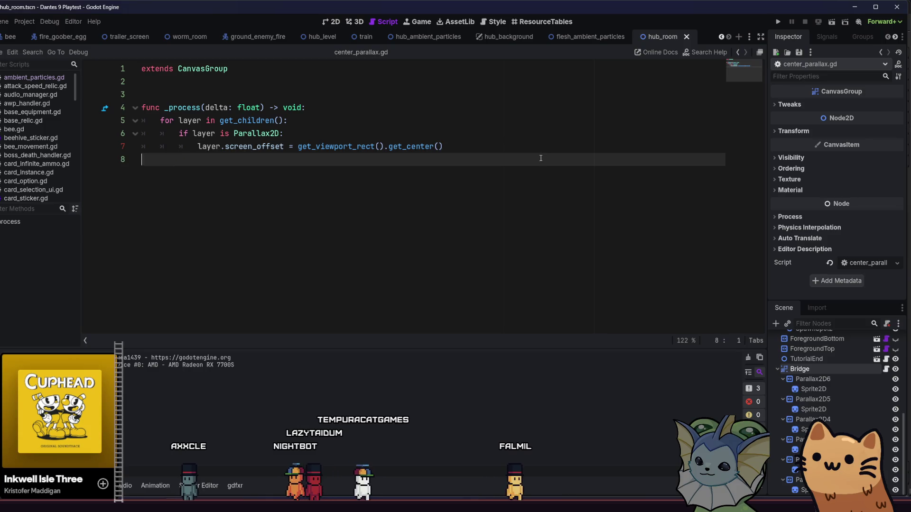
Turn on Ignore Camera Scroll for all six Bridge Parallax2D layers and run the game.
left_click(509, 146)
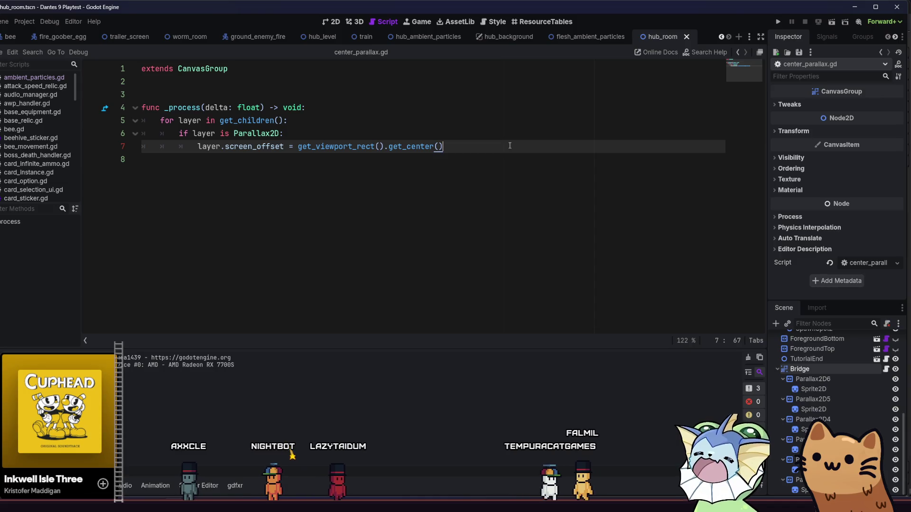
left_click(838, 380)
left_click(816, 399, "ctrl")
left_click(812, 420, "ctrl")
left_click(806, 439, "ctrl")
left_click(804, 459, "ctrl")
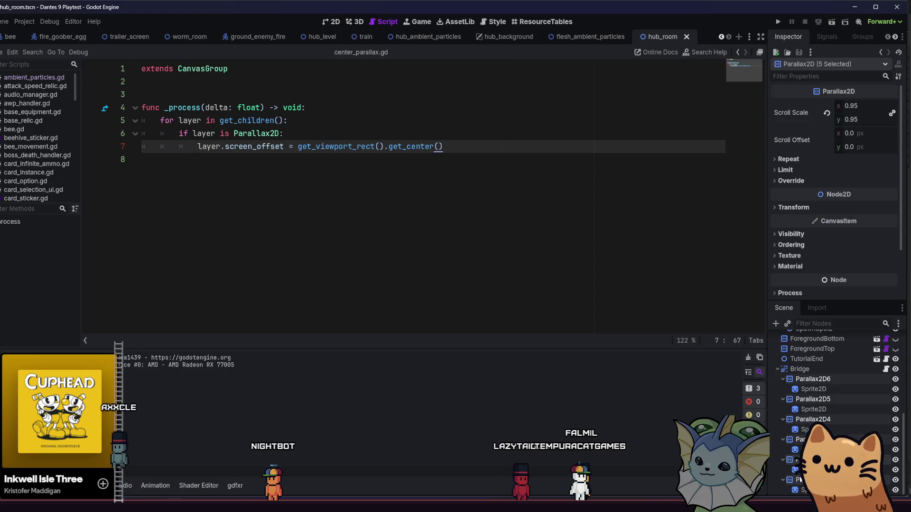
left_click(806, 178)
left_click(843, 206)
left_click(778, 21)
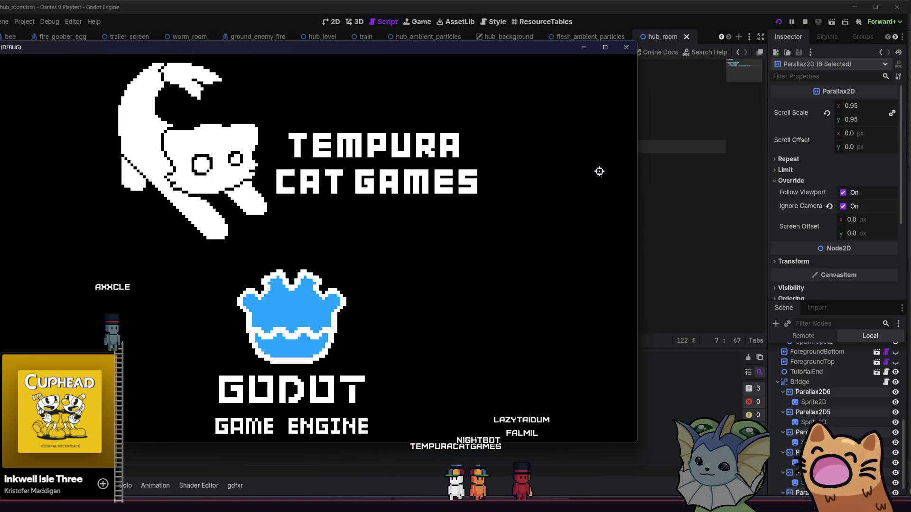
Maximize the game window, start the tutorial level, then switch back to the editor.
key("super+Up")
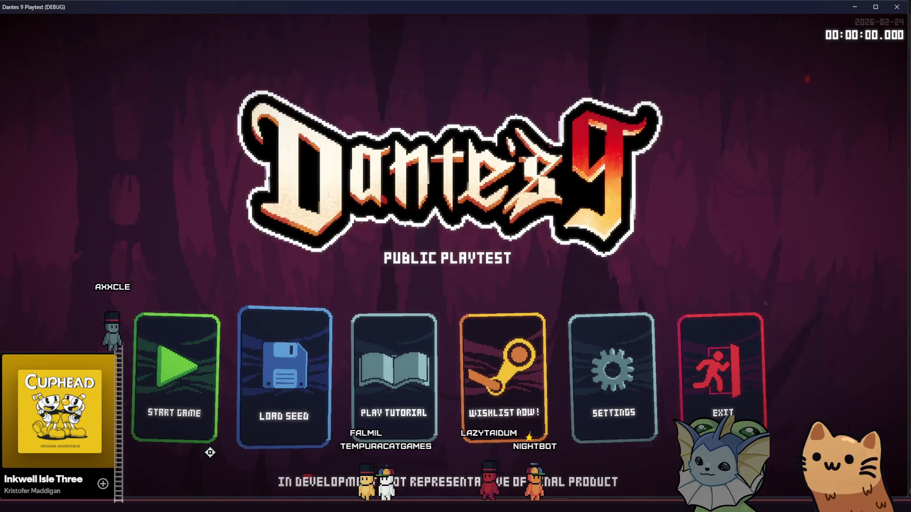
key("Return")
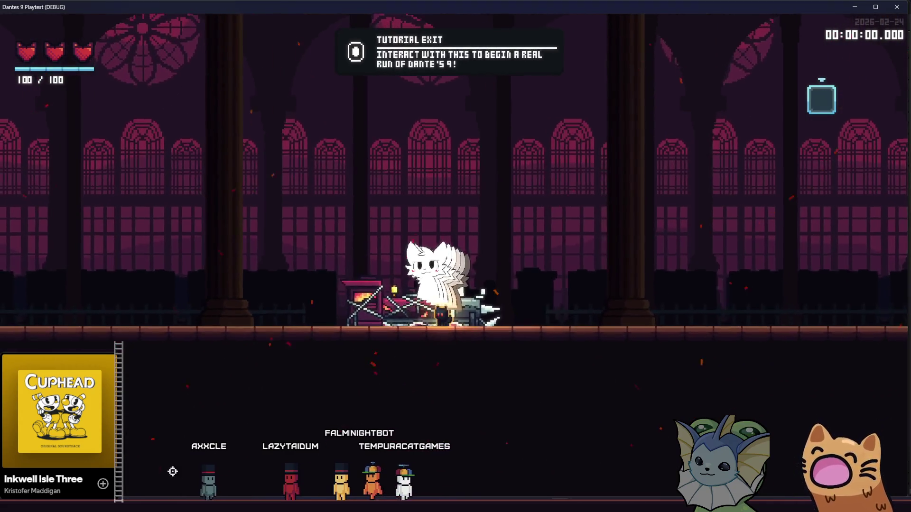
key("alt+Tab")
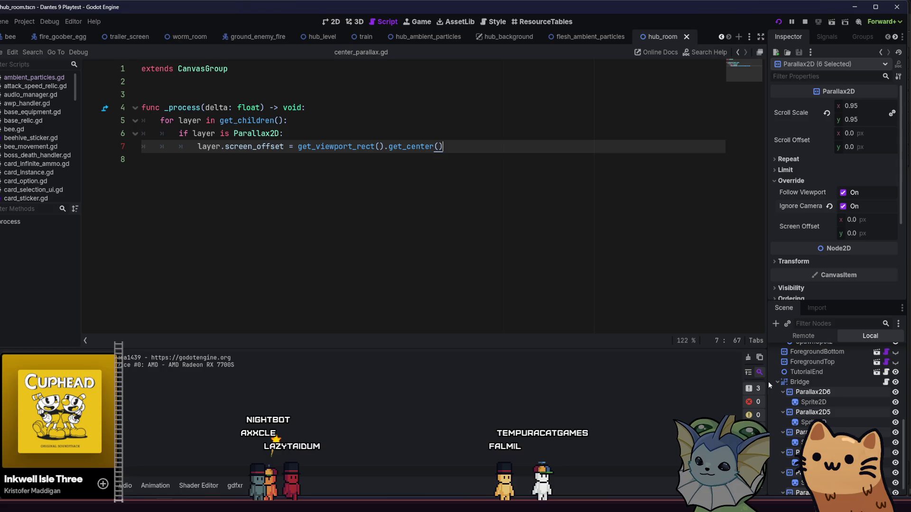
Add line 8 Console.print(get_viewport_rect().get_center()) and save the script.
mouse_move(807, 227)
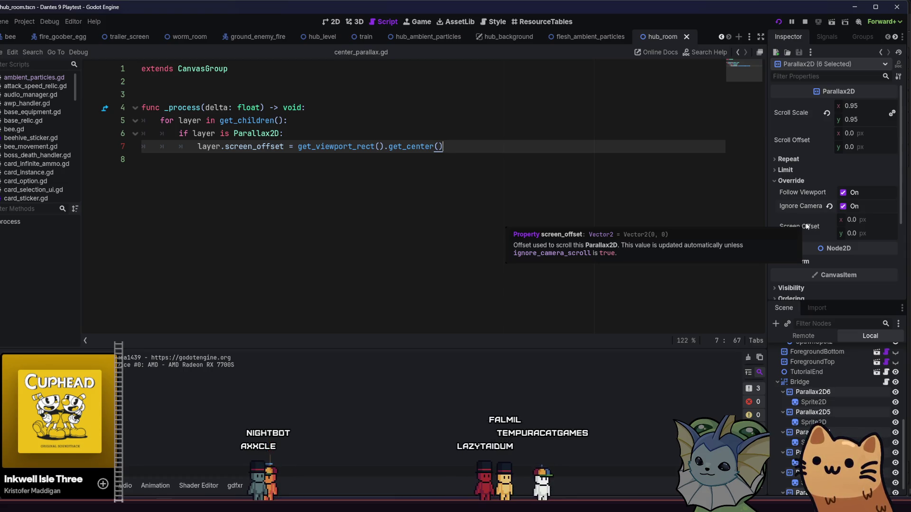
left_click(335, 126)
left_click(451, 151)
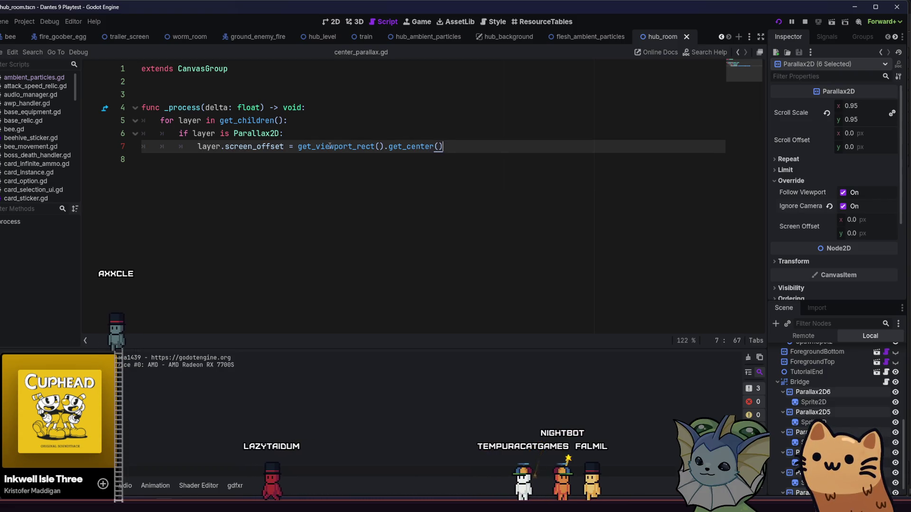
key("Return")
type("p")
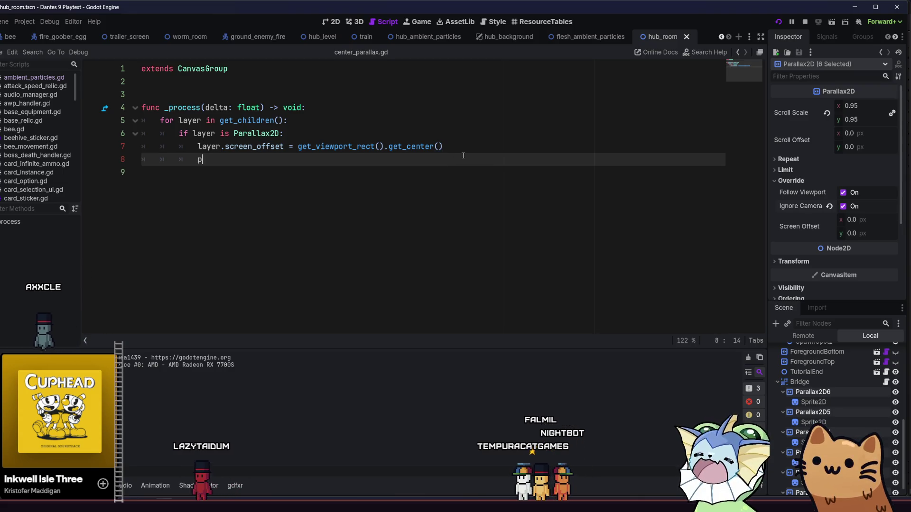
key("BackSpace")
type("ole.pr")
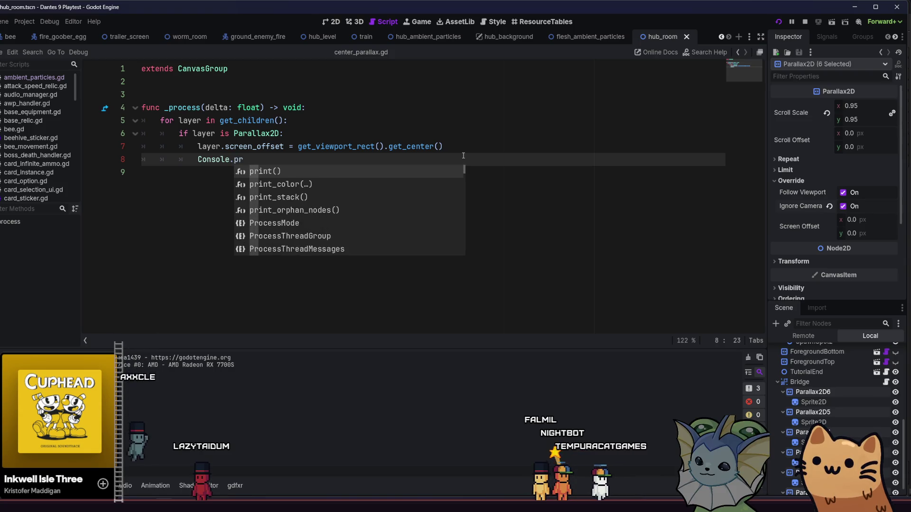
key("Return")
left_click_drag(462, 151, 316, 147)
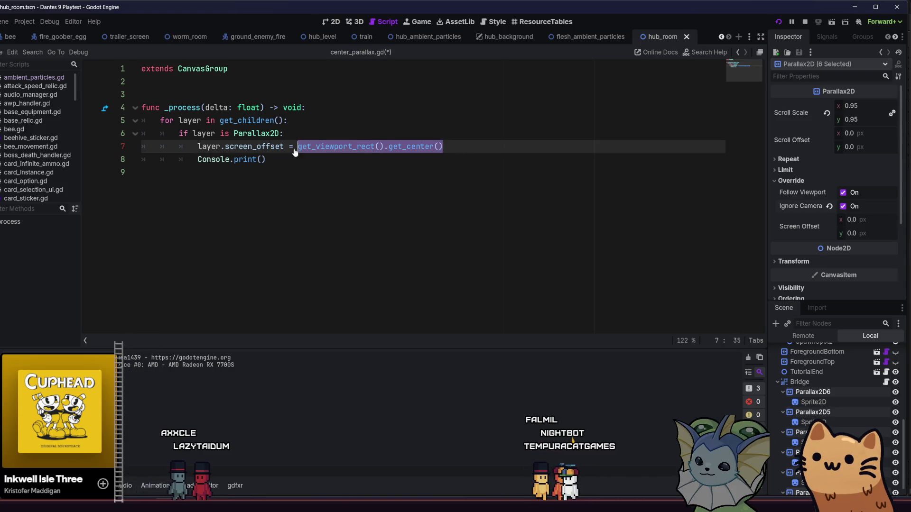
key("ctrl+c")
left_click(263, 160)
key("ctrl+v")
key("ctrl+s")
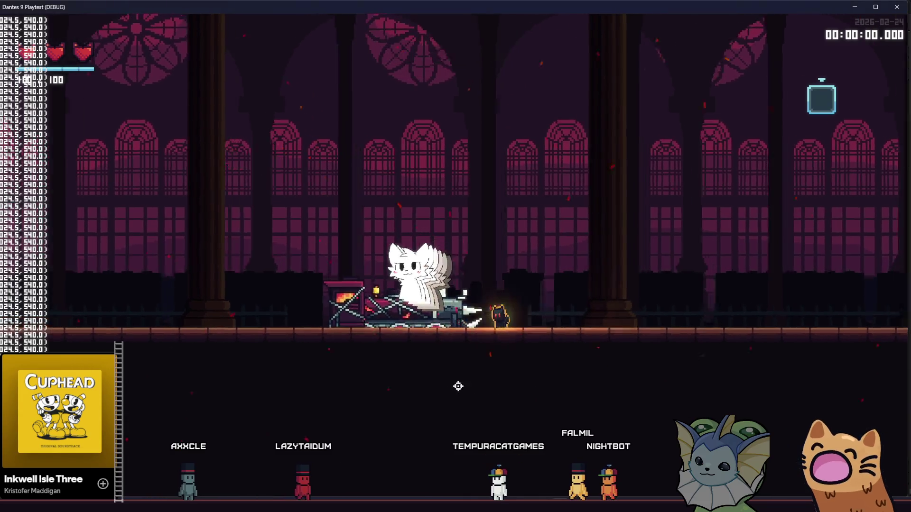
Walk the player left and right in the running game, then stop it.
key("a")
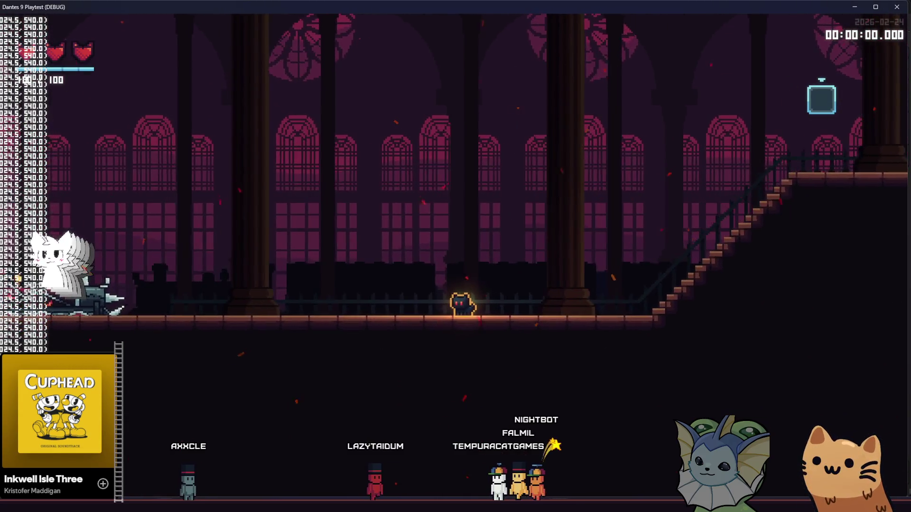
key("d")
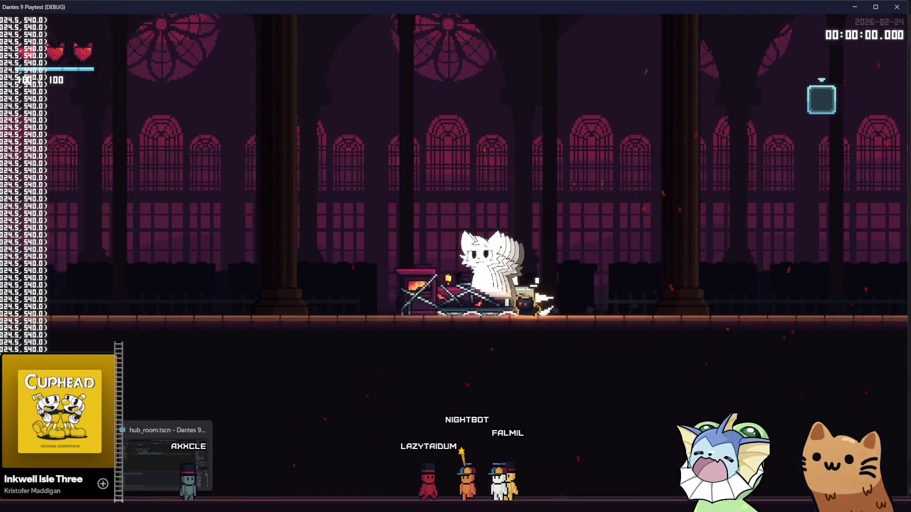
key("F8")
left_click_drag(410, 160, 167, 164)
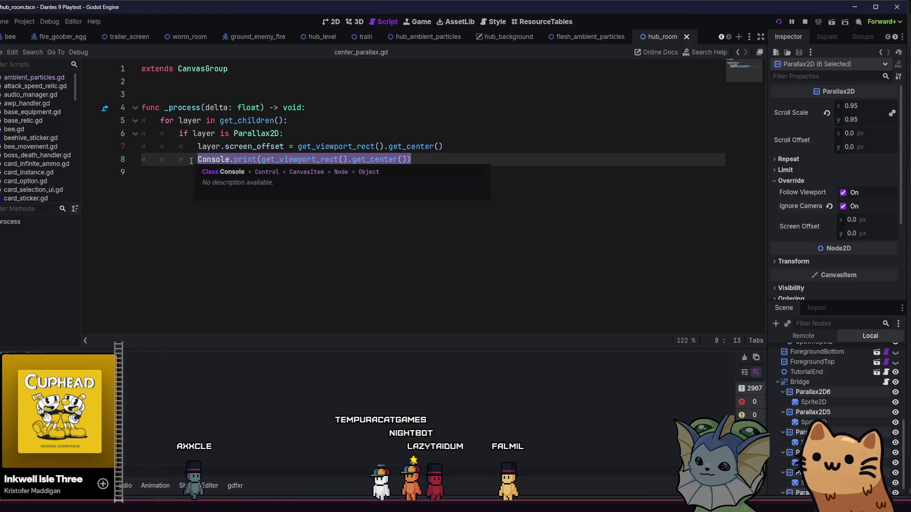
Delete the Console.print statement on line 8.
left_click(313, 159)
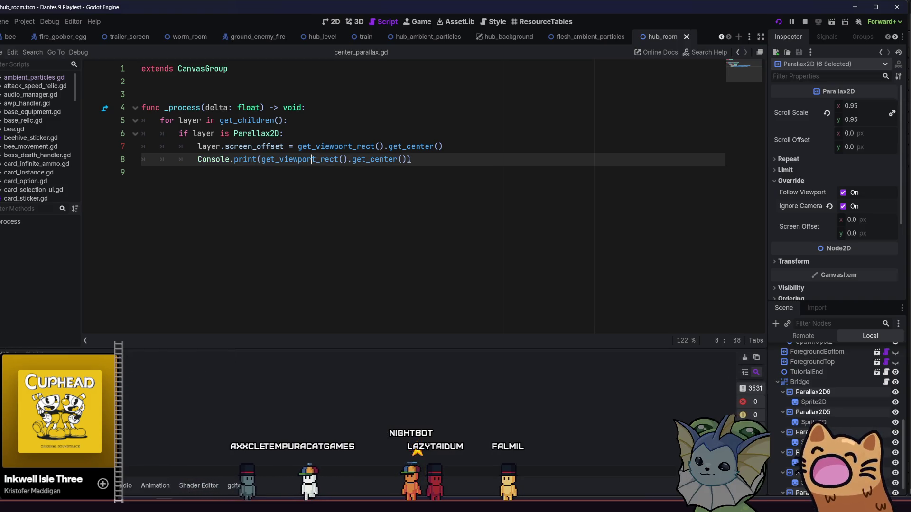
left_click_drag(421, 159, 179, 159)
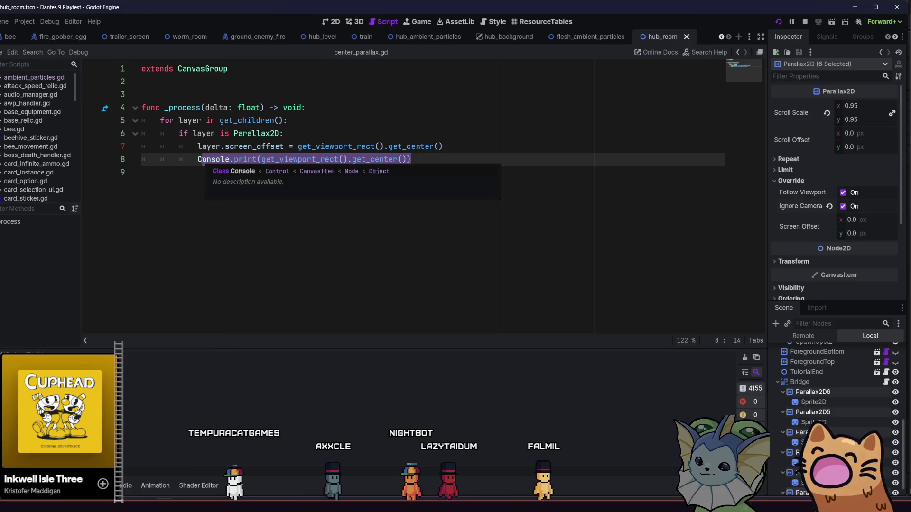
key("BackSpace")
key("BackSpace")
key("BackSpace")
key("BackSpace")
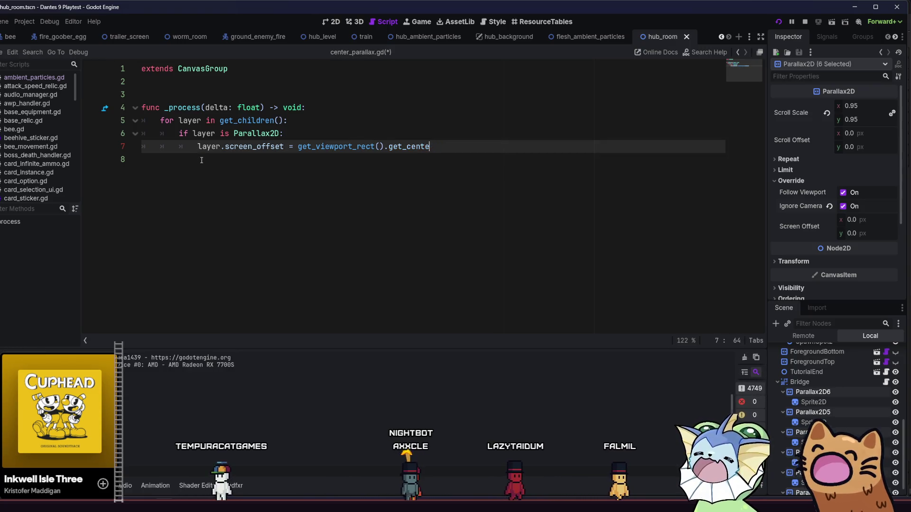
key("BackSpace")
key("BackSpace")
key("BackSpace")
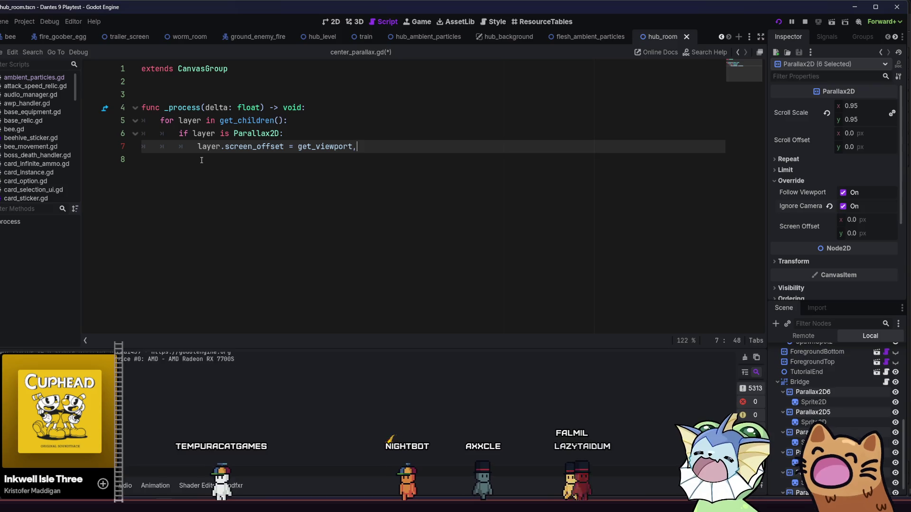
Change line 7 to get_viewport().get_camera_2d().get_screen_center_position(), save, and run the game.
type(".ge")
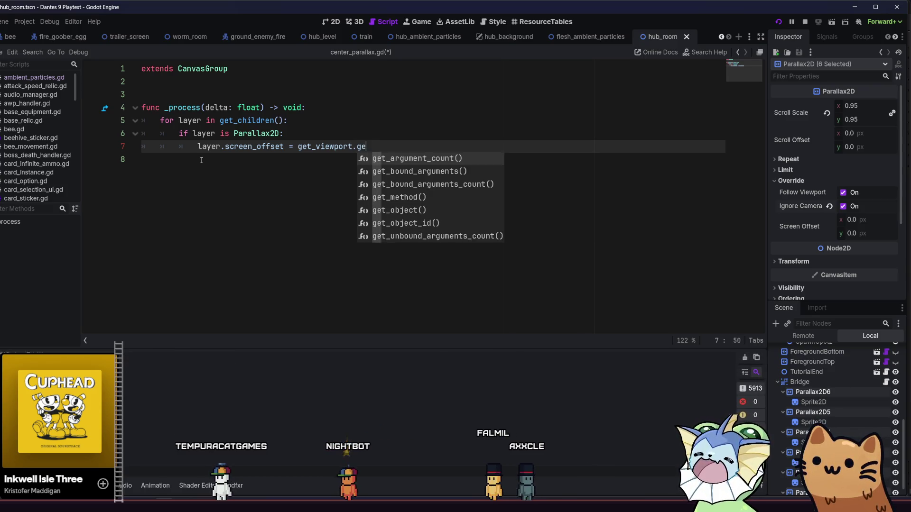
key("BackSpace")
key("BackSpace")
key("BackSpace")
type("()")
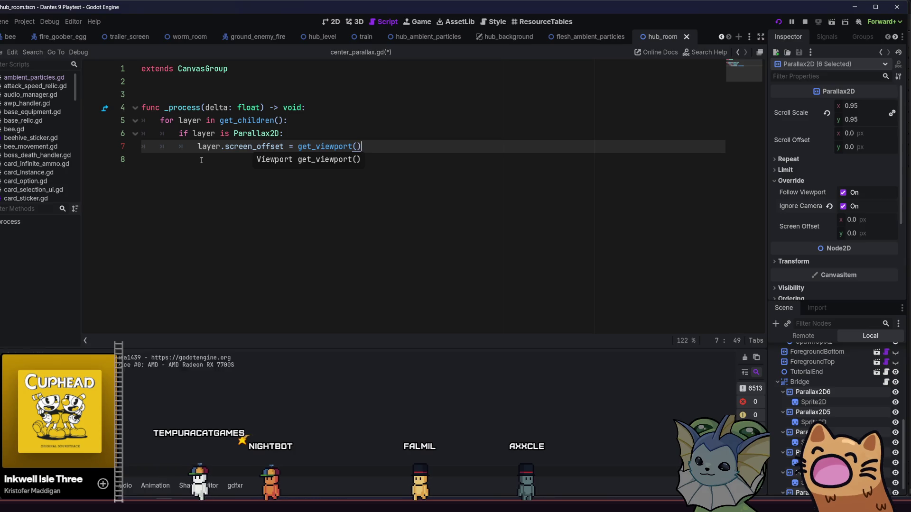
type(".get_ca")
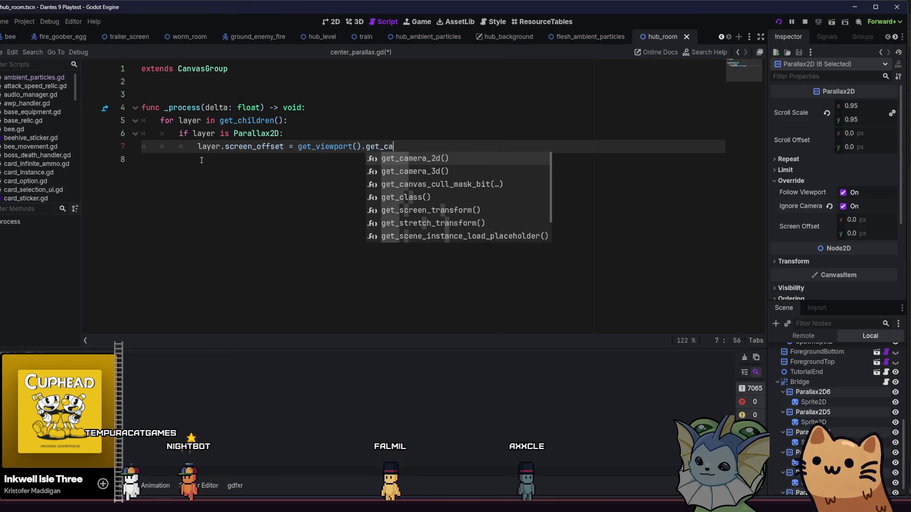
key("Return")
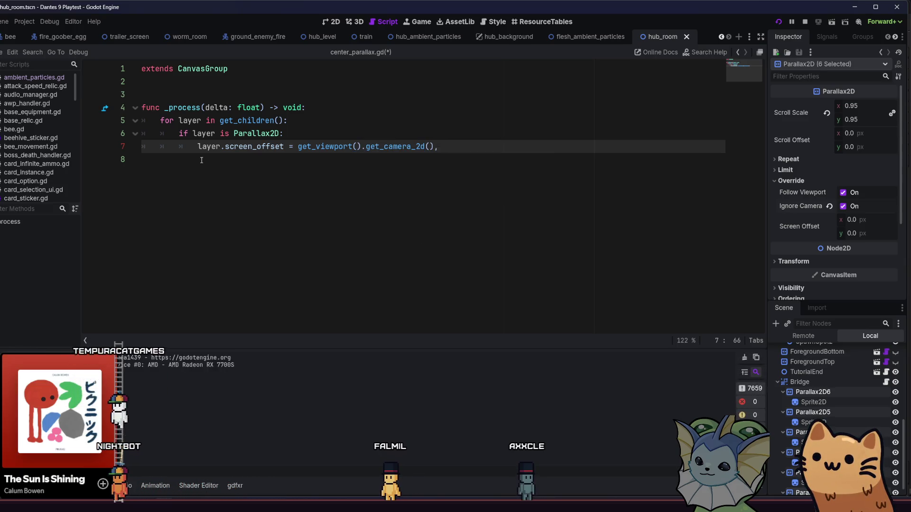
type(".get")
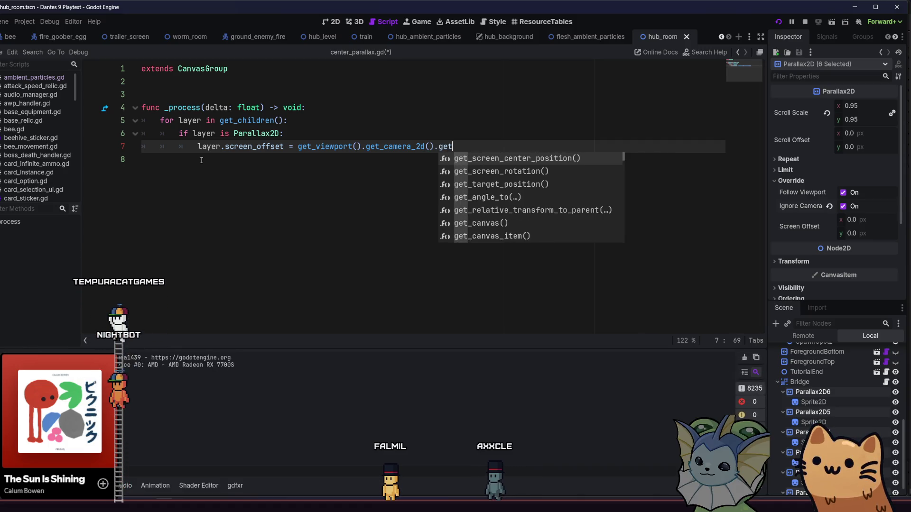
key("Return")
key("Down")
key("ctrl+s")
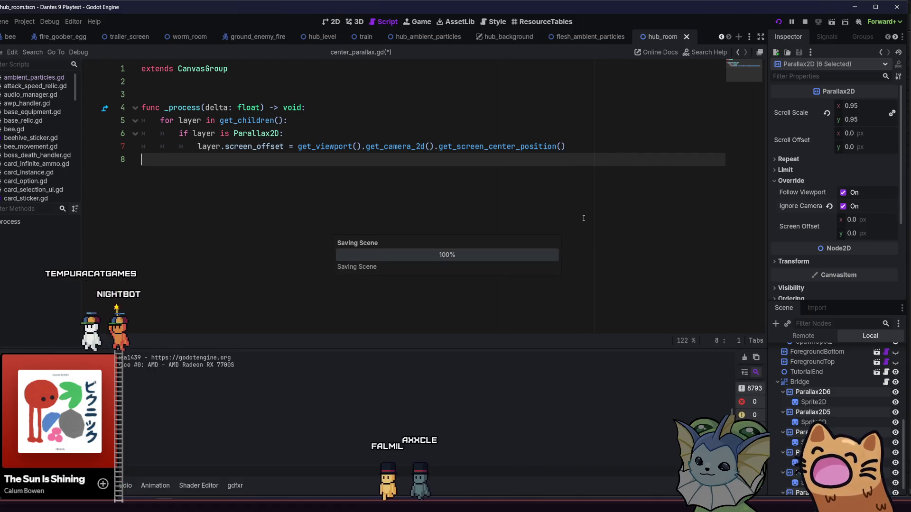
key("F5")
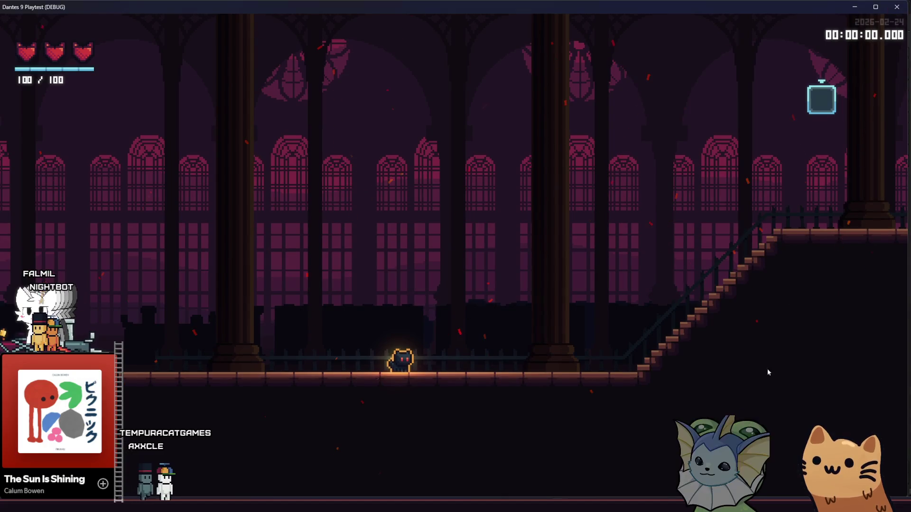
Close the running game with Alt+F4 after watching the bridge parallax.
key("alt+F4")
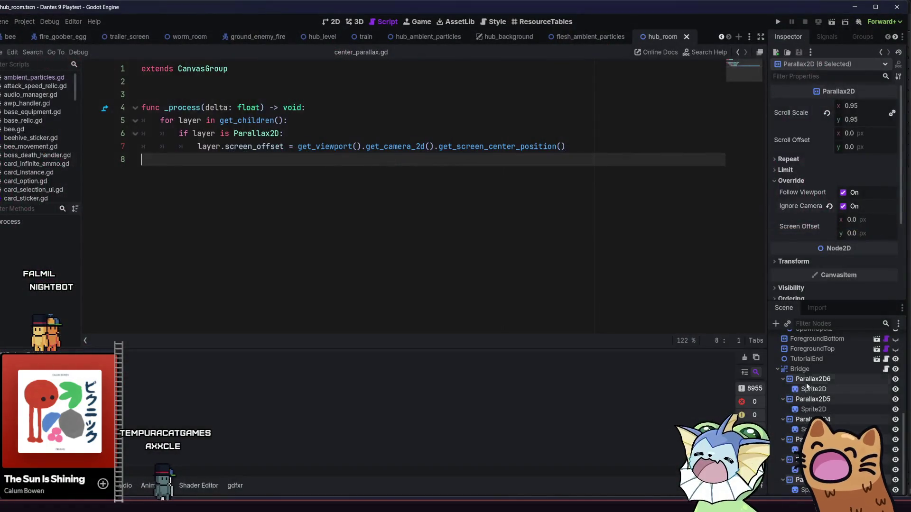
Change Bridge's type from CanvasGroup to Node2D, save hub_room, and run the game.
left_click(819, 368)
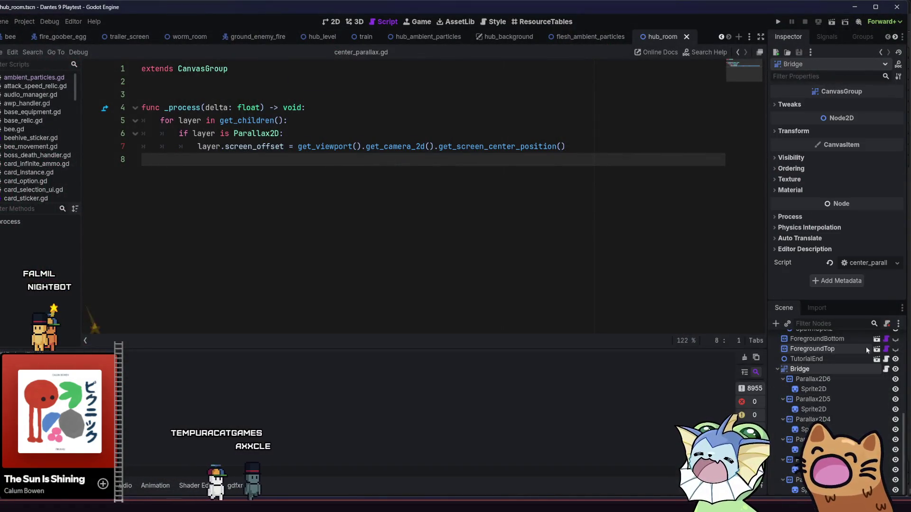
right_click(828, 373)
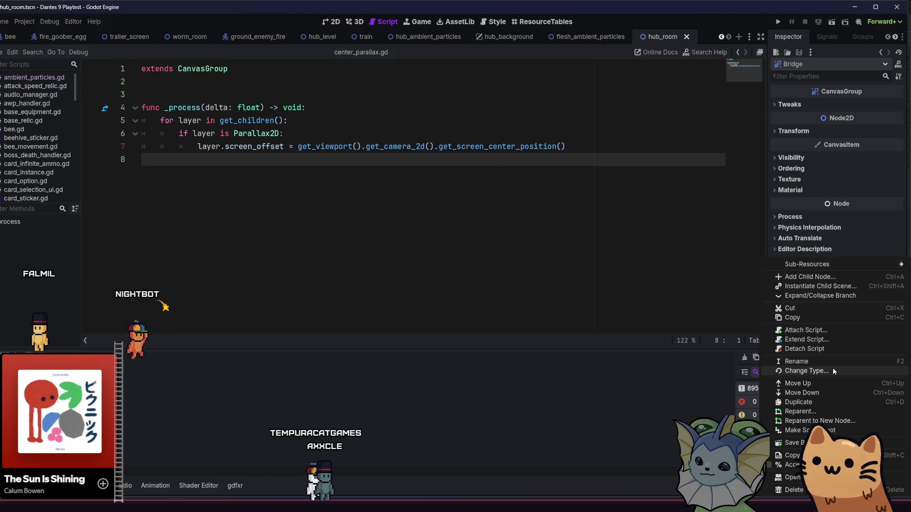
left_click(819, 371)
left_click(246, 164)
double_click(246, 164)
left_click(331, 21)
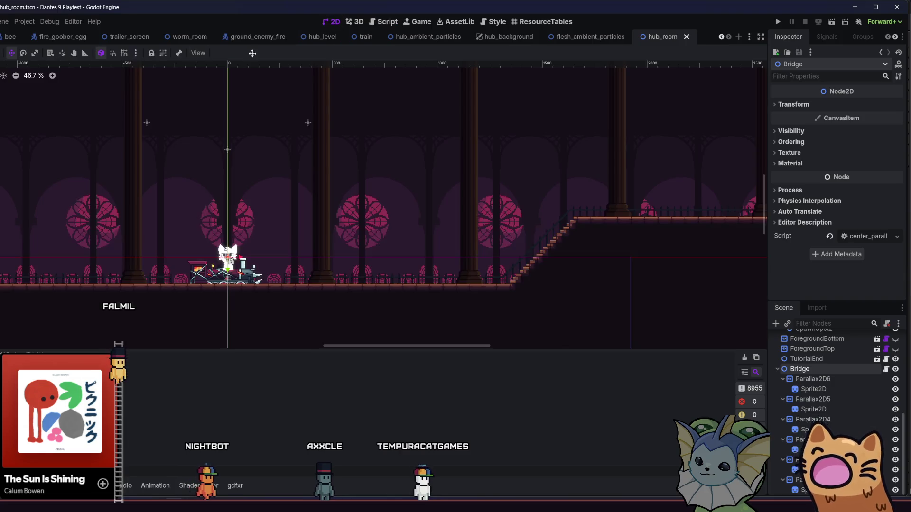
key("ctrl+s")
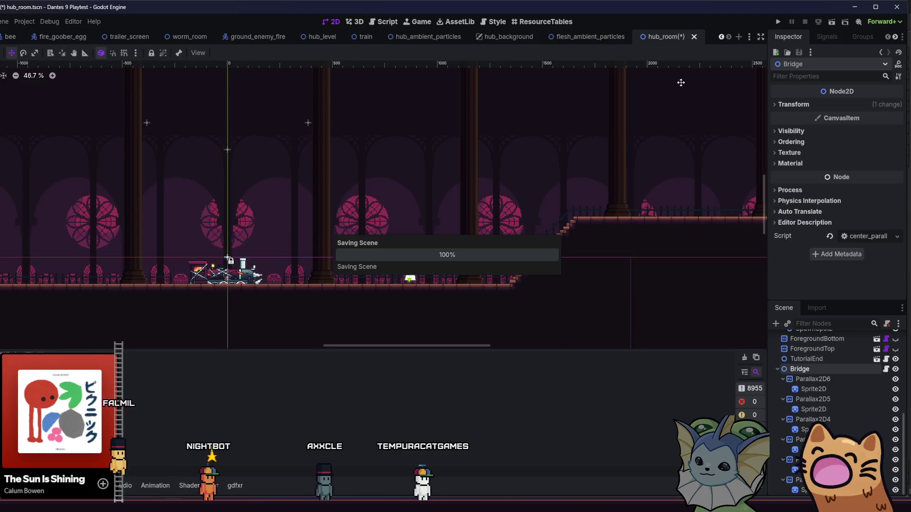
left_click(779, 22)
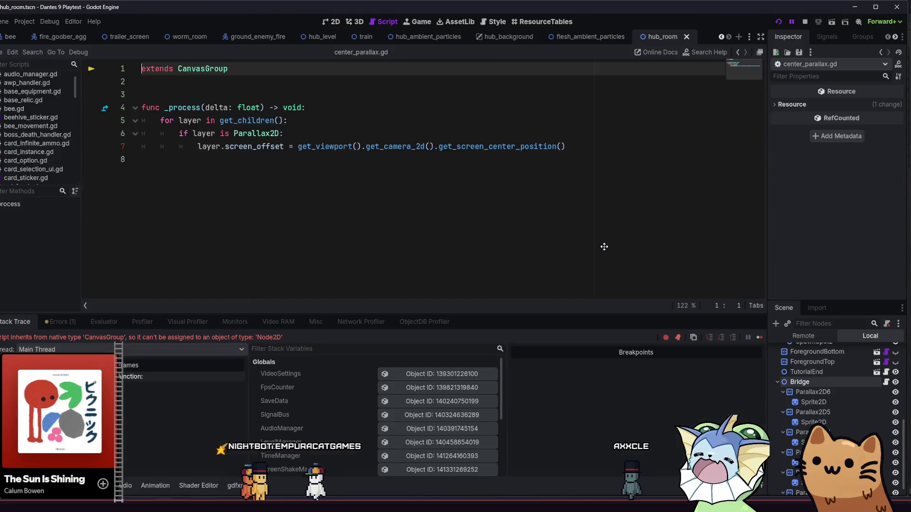
Replace CanvasGroup with Node2D on line 1, save the script, and launch the game.
left_click(565, 187)
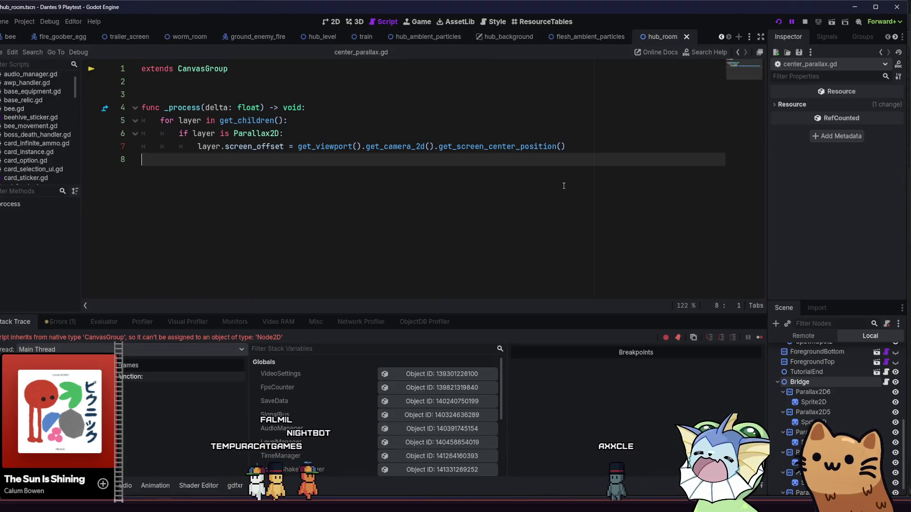
left_click(219, 82)
double_click(203, 68)
type("Node2")
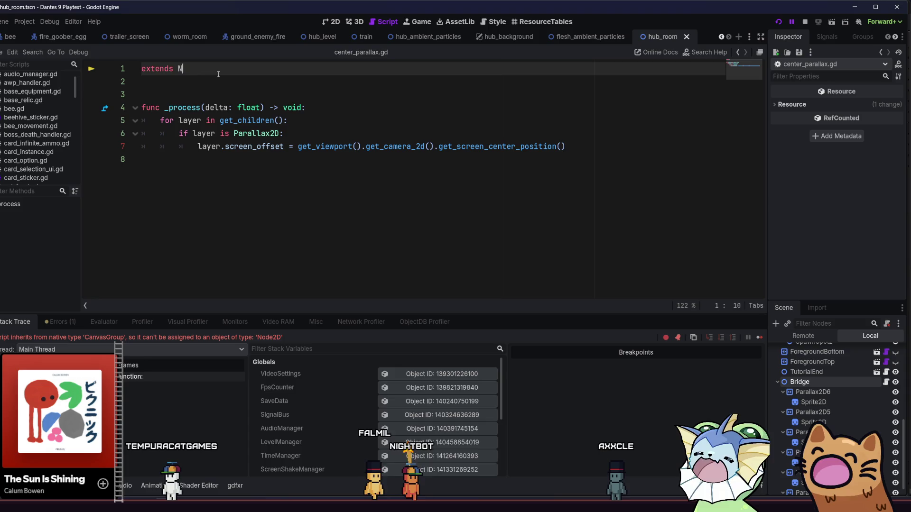
type("D")
key("ctrl+s")
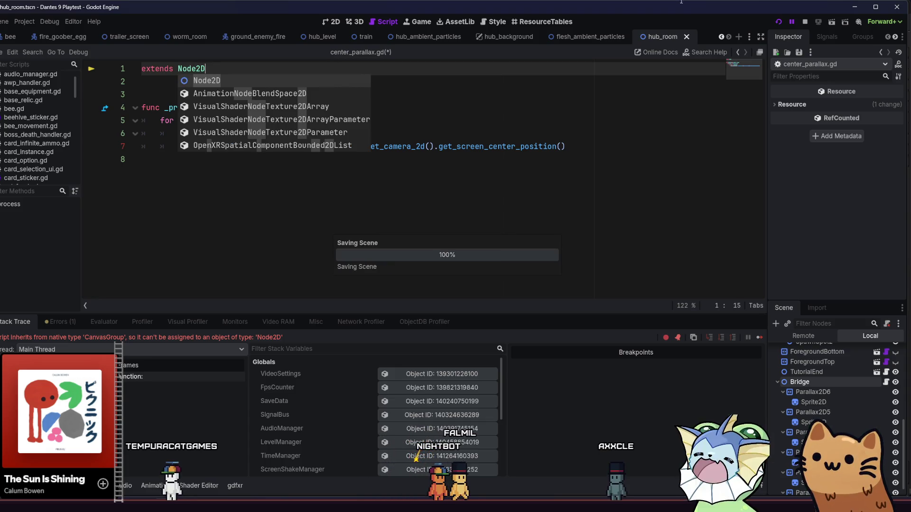
key("F5")
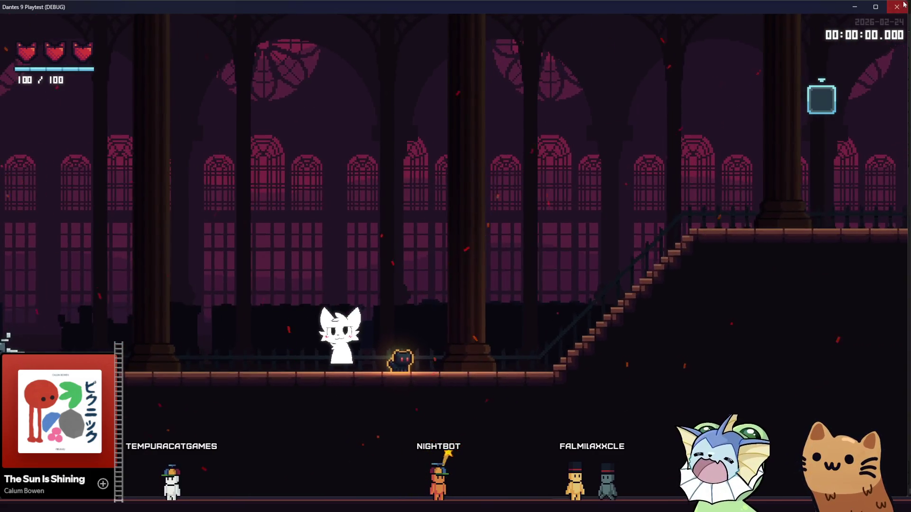
Rerun the game, choose Start Game from the main menu, then close it and return to the 2D view.
key("F8")
left_click(779, 21)
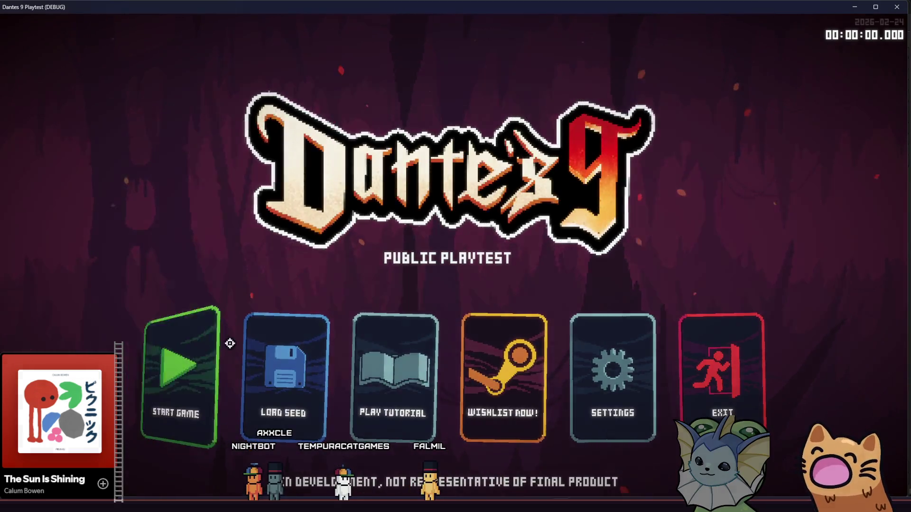
left_click(230, 343)
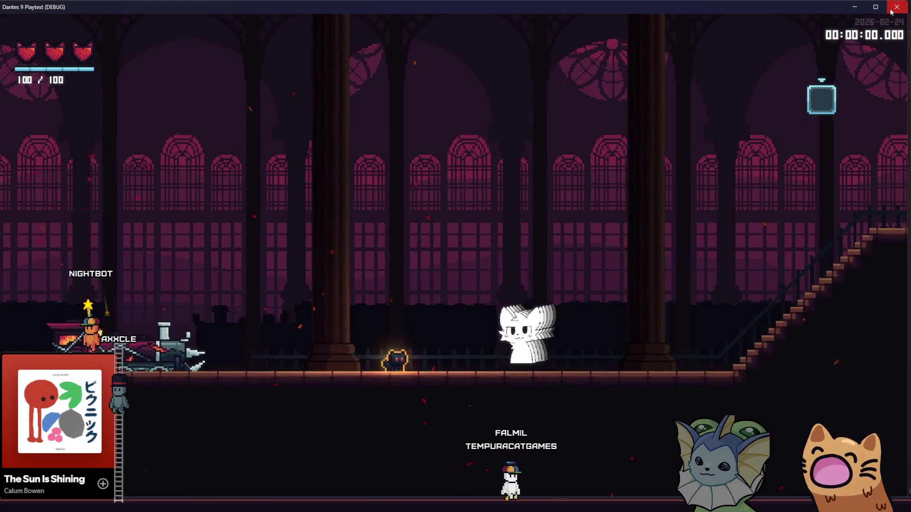
key("alt+Tab")
left_click(337, 23)
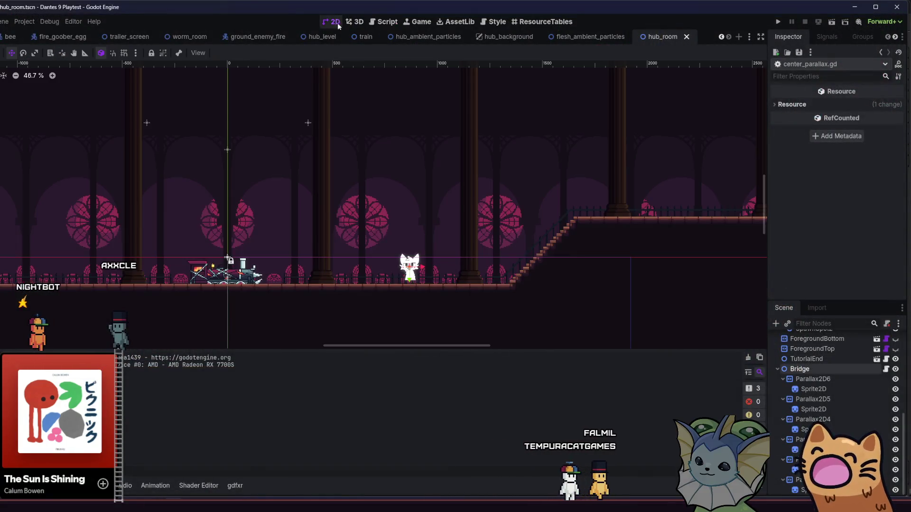
Open Parallax2D6's center_parallax.gd and add global_position to line 7, then save.
left_click(813, 389)
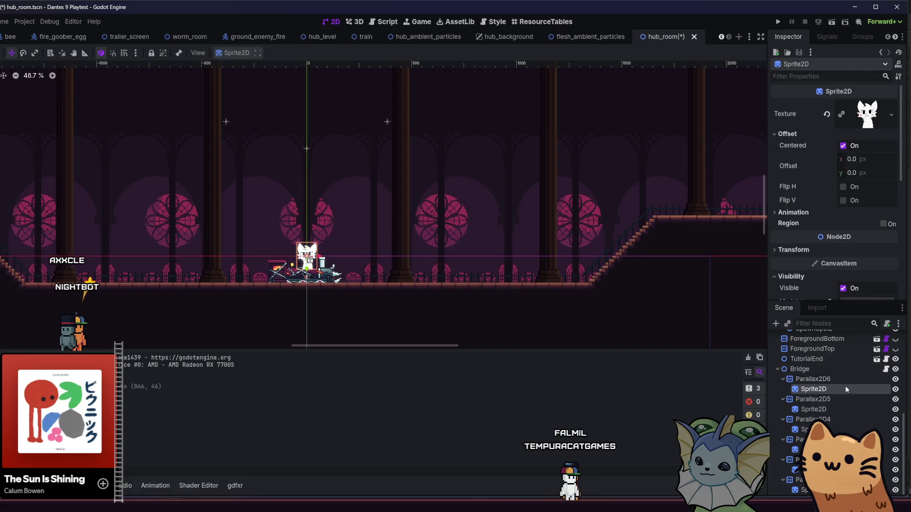
left_click(812, 379)
left_click(306, 257)
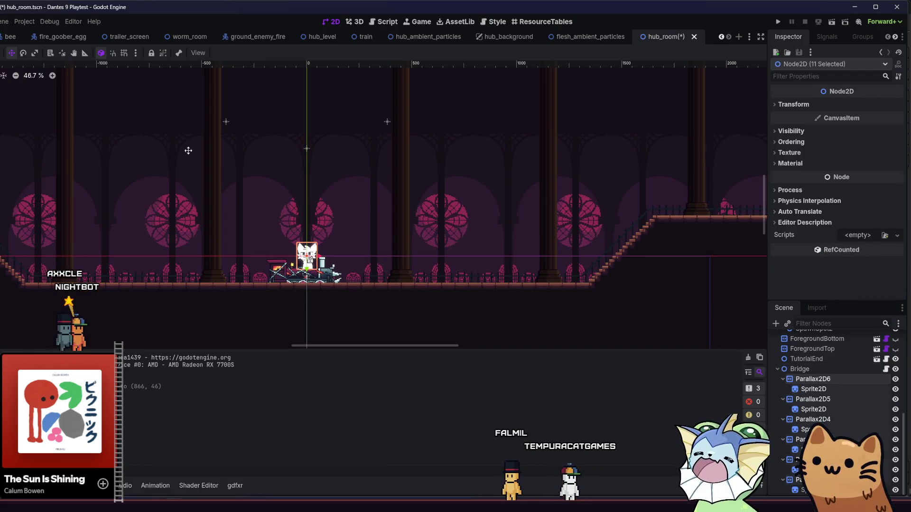
left_click(805, 381)
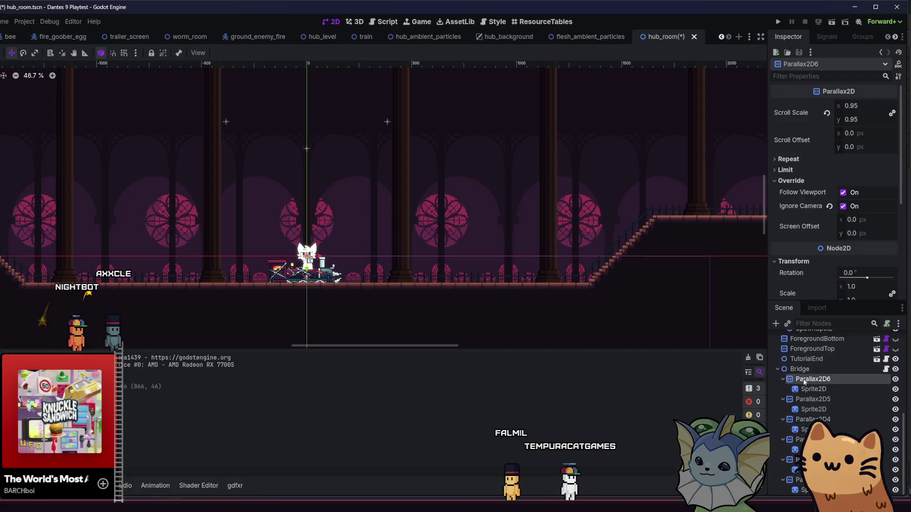
left_click(885, 373)
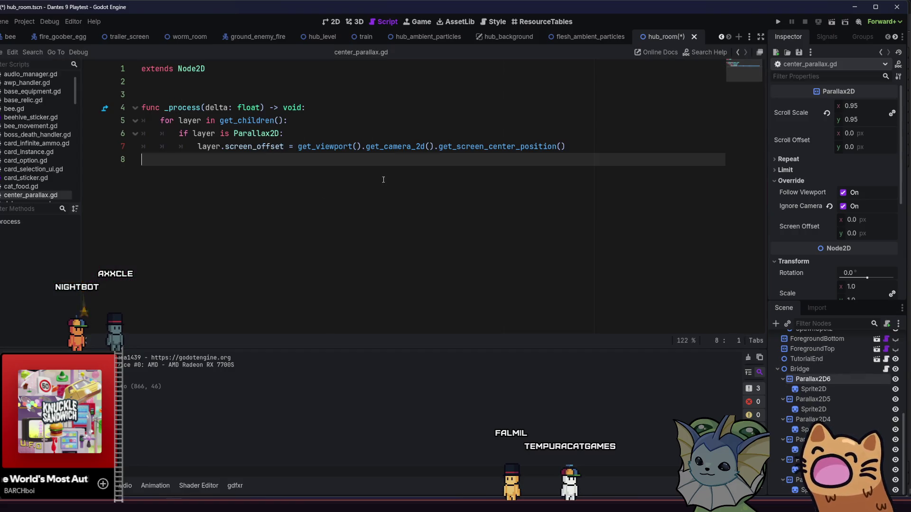
left_click(592, 145)
type("b")
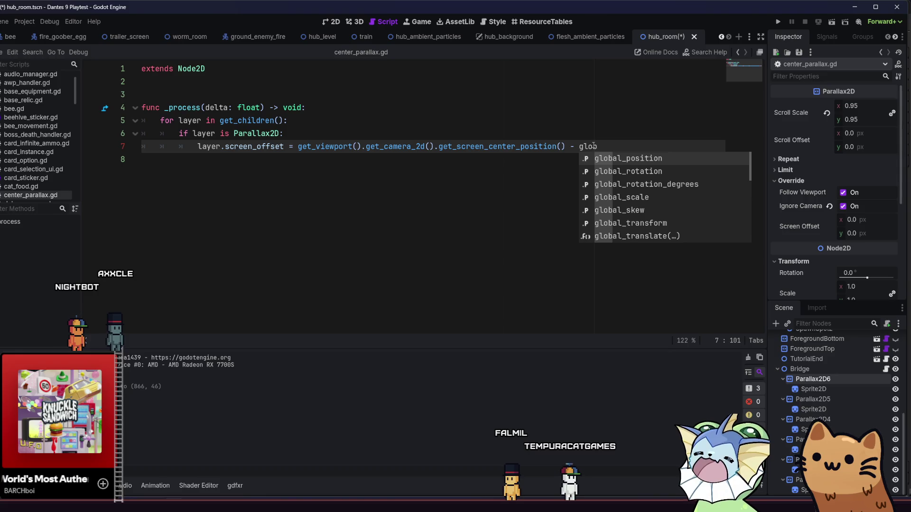
key("Return")
key("ctrl+s")
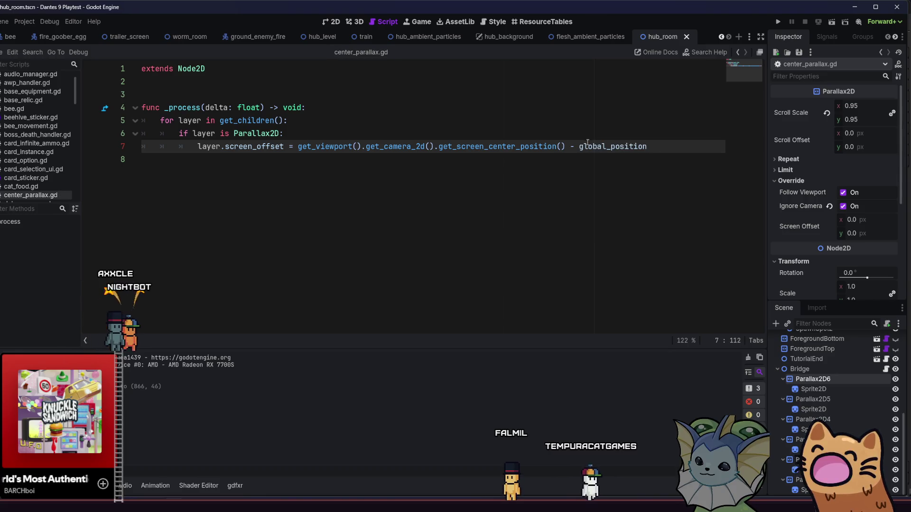
Make line 7 subtract layer.global_position from the screen centre and save the script.
type("layer/")
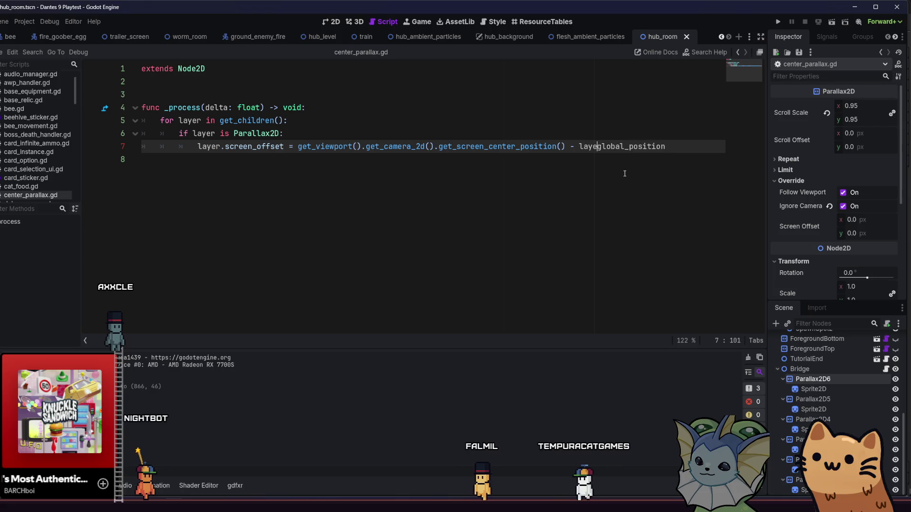
key("BackSpace")
type(".")
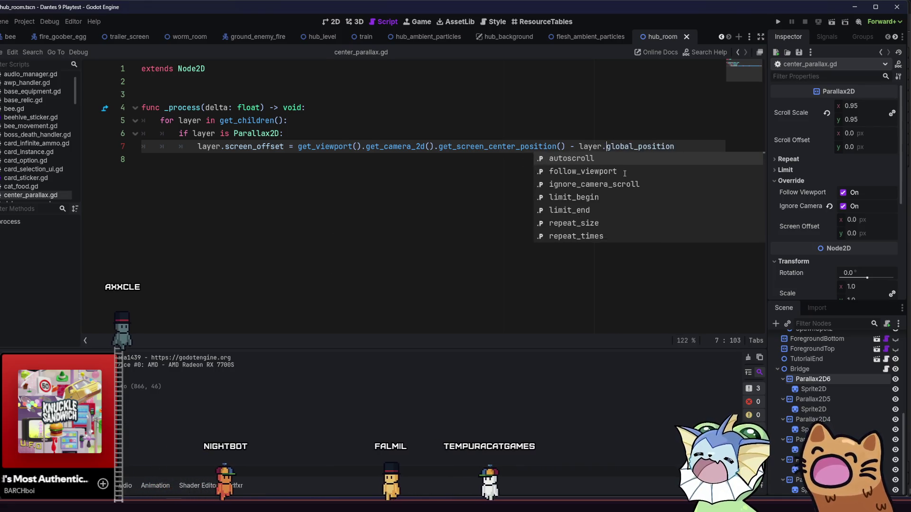
key("ctrl+s")
left_click(623, 135)
left_click(660, 146)
key("ctrl+s")
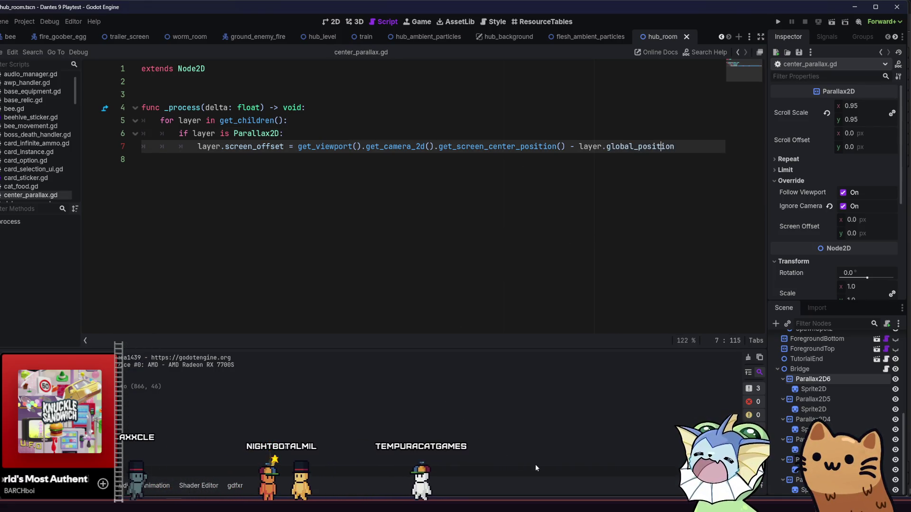
Drag the white character just right of the train and save hub_room.
left_click(331, 22)
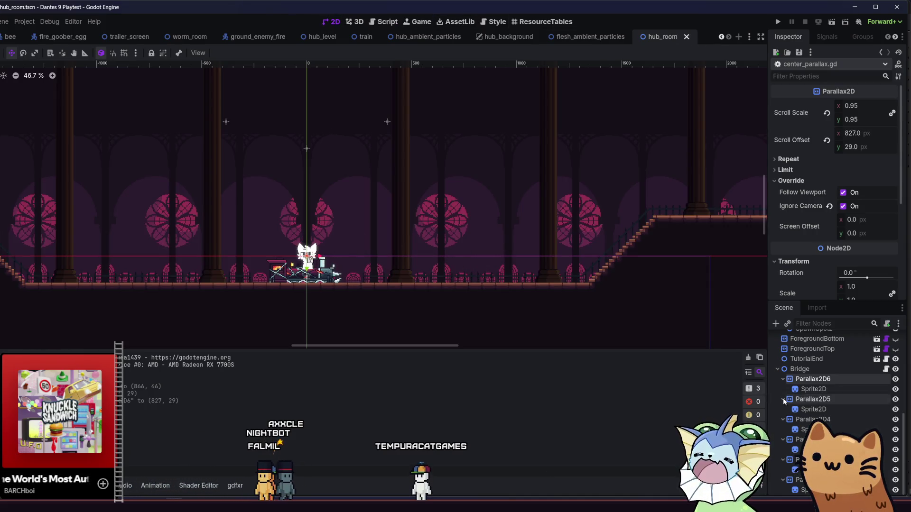
left_click(805, 373)
left_click_drag(469, 274, 532, 284)
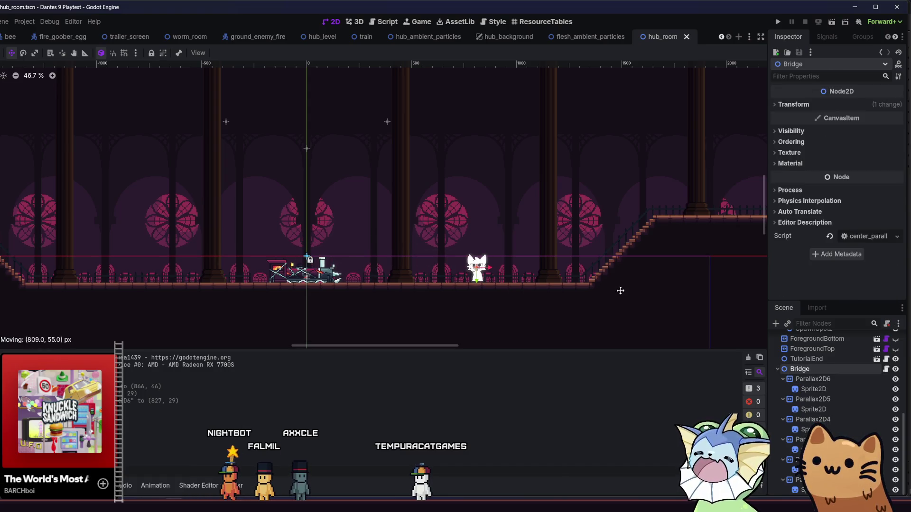
key("ctrl+s")
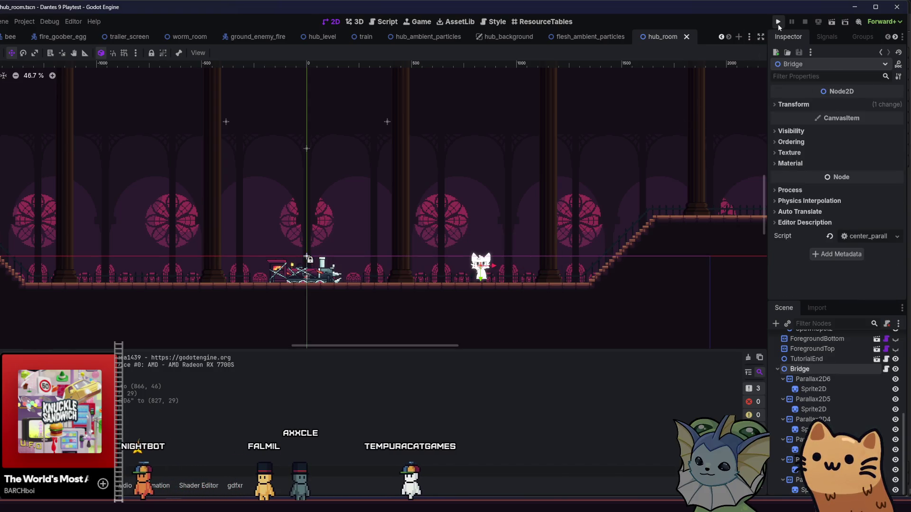
left_click(778, 23)
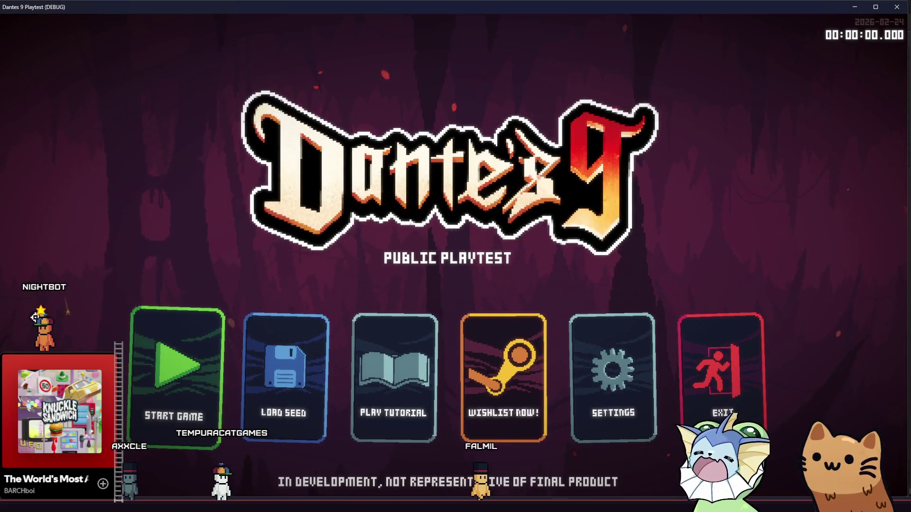
left_click(171, 370)
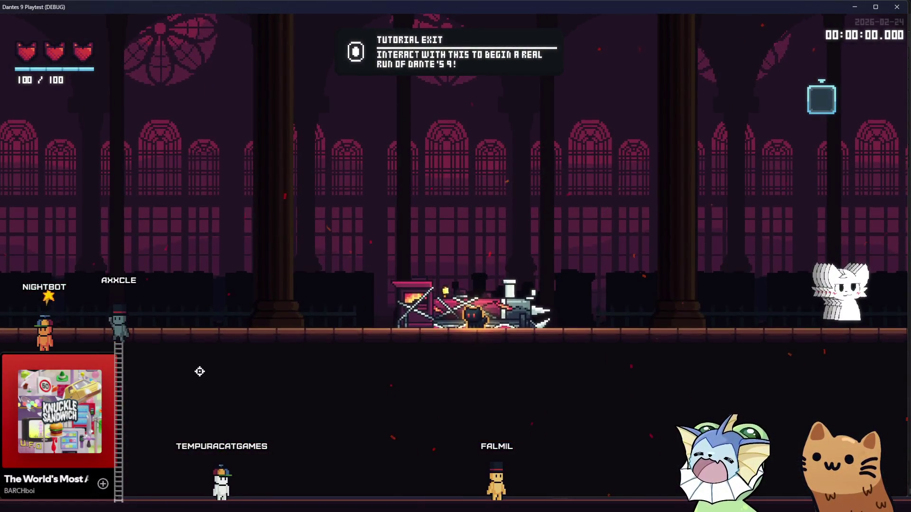
key("d")
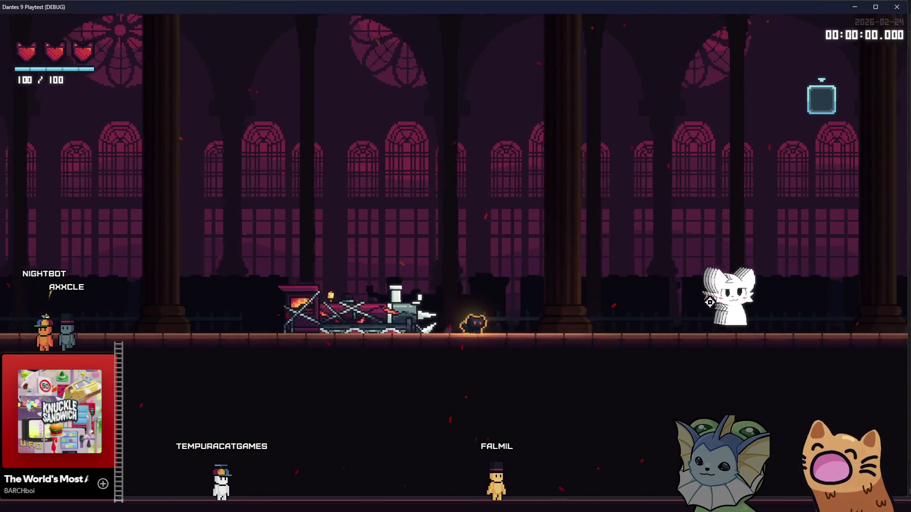
key("a")
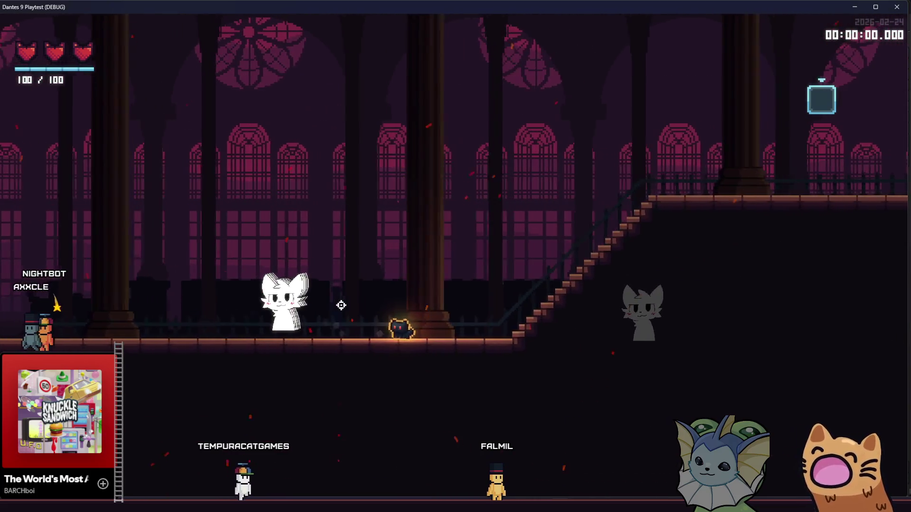
key("F8")
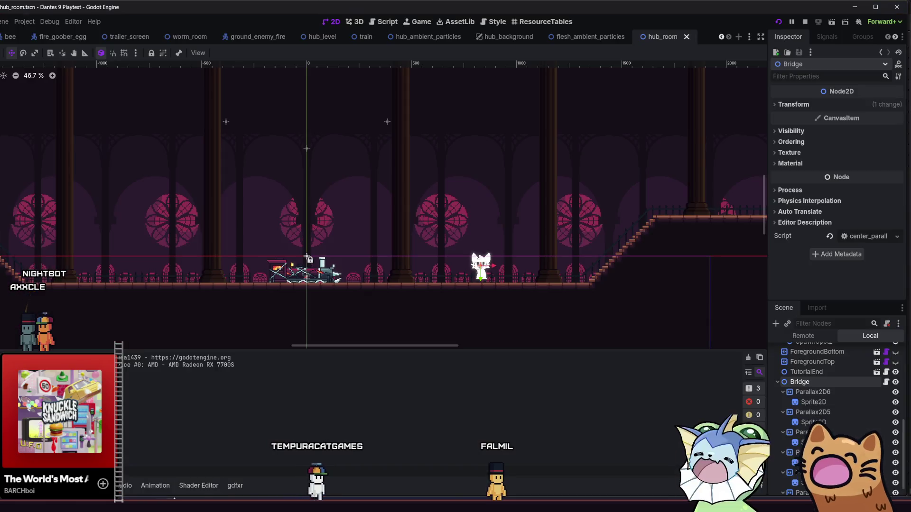
Check the Scroll Scale values of Parallax2D6, Parallax2D5 and Parallax2D2.
left_click_drag(373, 320, 274, 285)
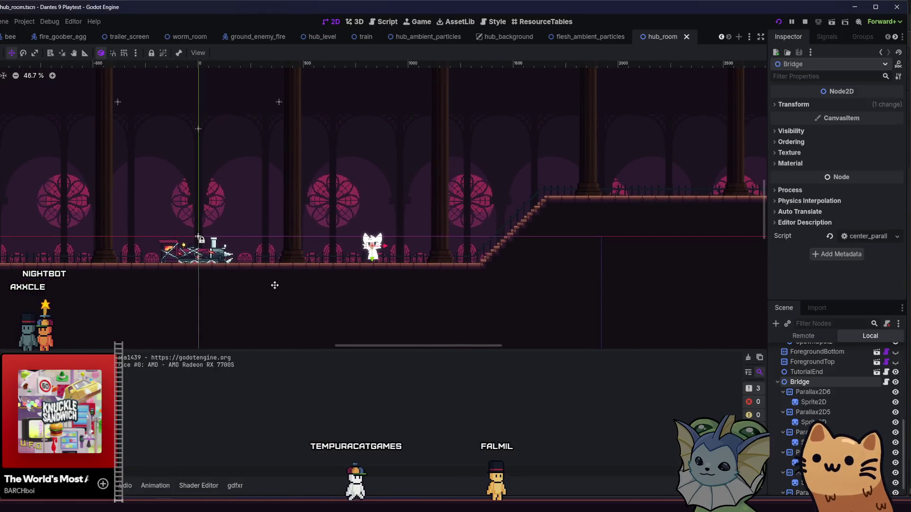
left_click(814, 393)
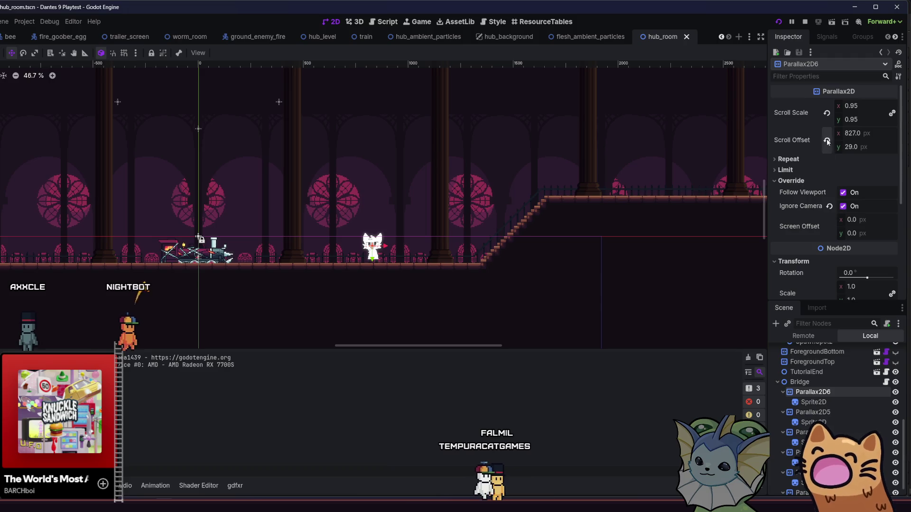
left_click(846, 413)
left_click(816, 460)
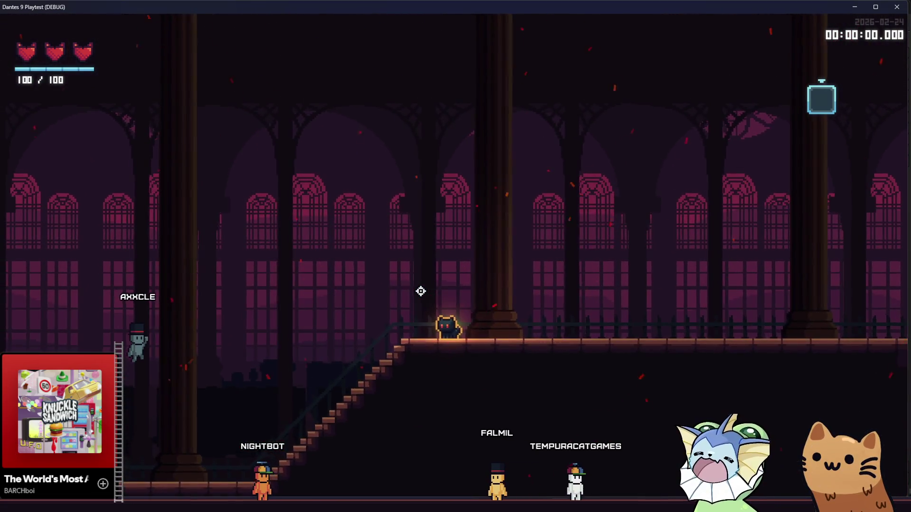
Walk the cat down the stairs and across the hall, then close the playtest.
key("a")
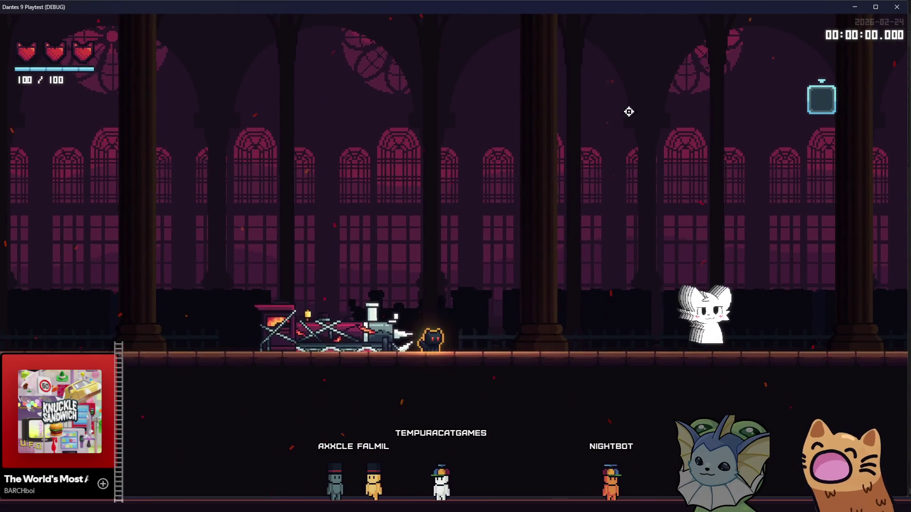
key("d")
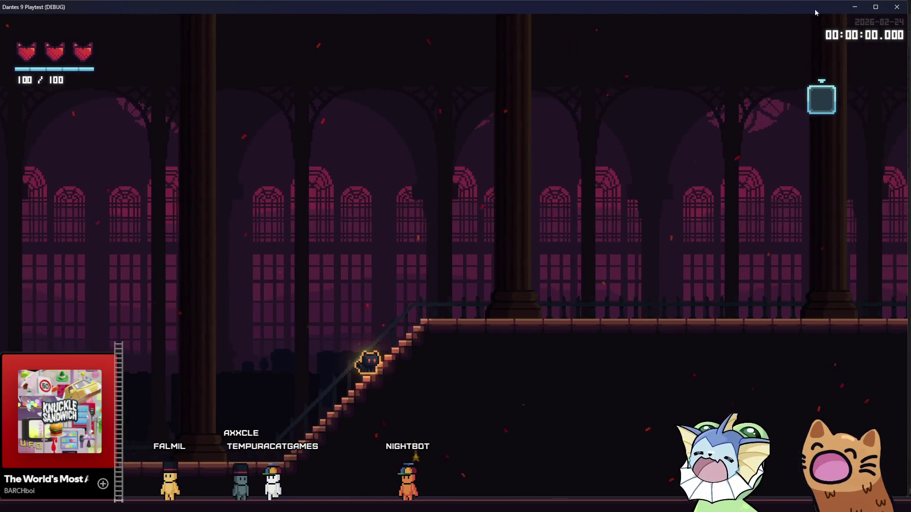
left_click(896, 6)
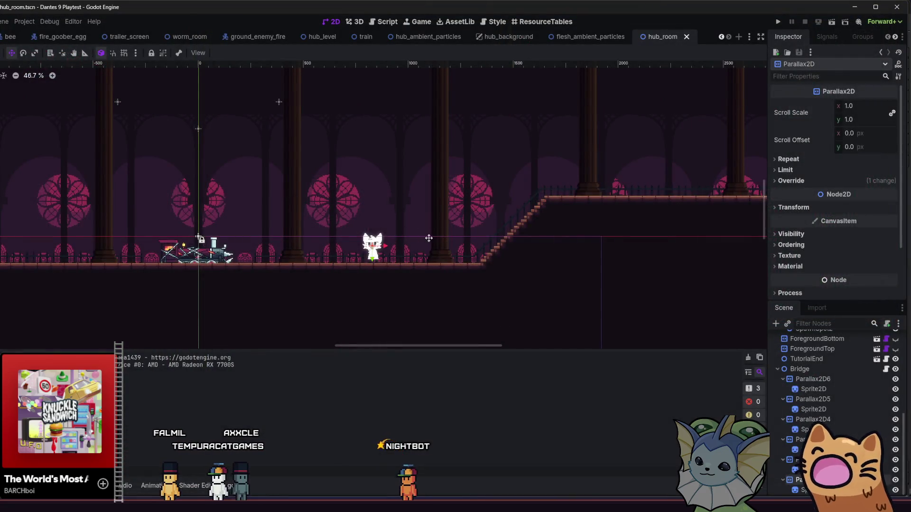
Switch to gatos.aseprite in Aseprite with the two-, three- and four-car train silhouettes.
scroll(429, 238, "left", 3)
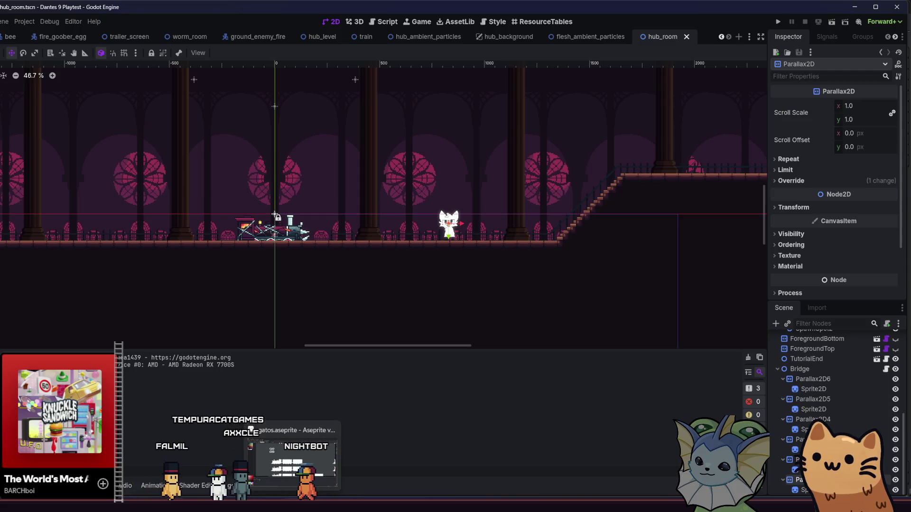
left_click(251, 429)
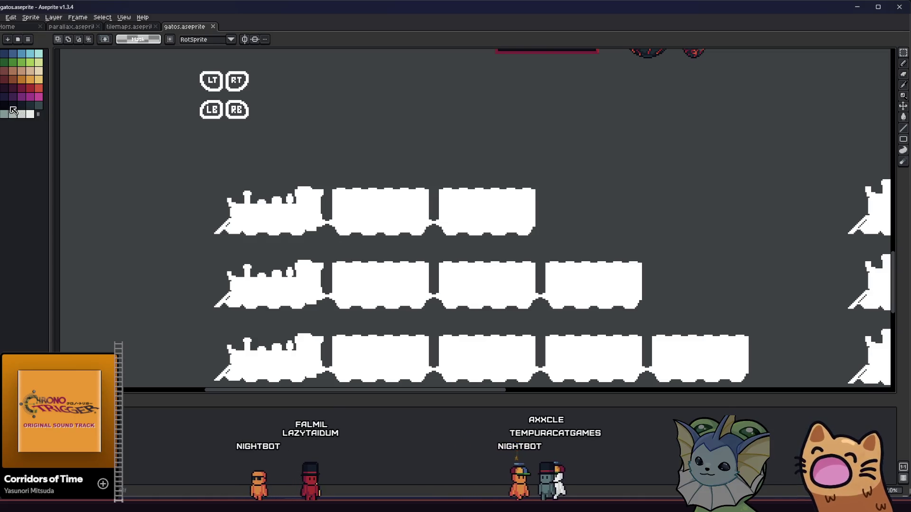
key("b")
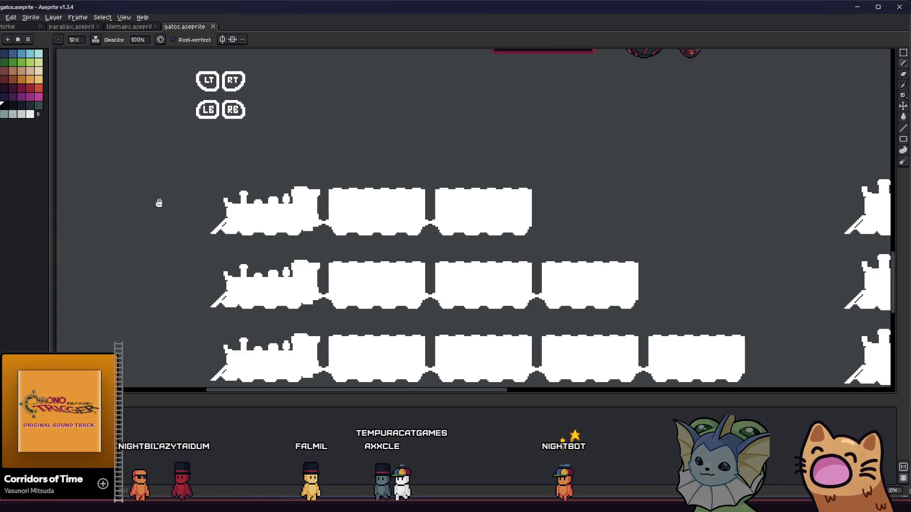
scroll(158, 203, "up", 2)
key("alt+Tab")
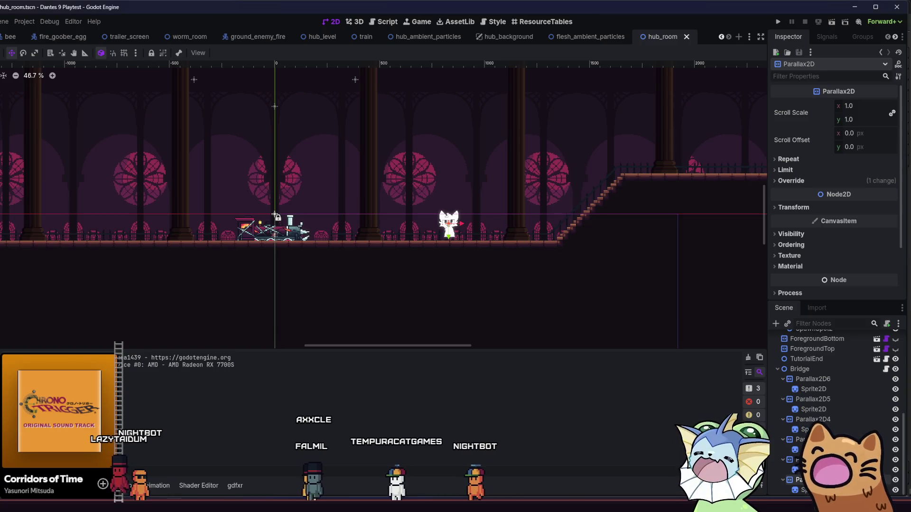
key("alt+Tab")
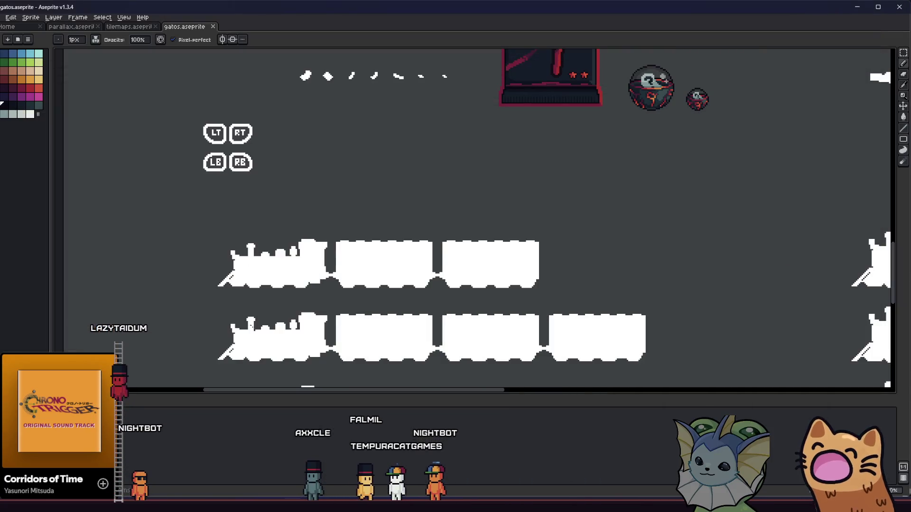
scroll(274, 279, "up", 1)
scroll(274, 279, "down", 4)
scroll(293, 261, "up", 2)
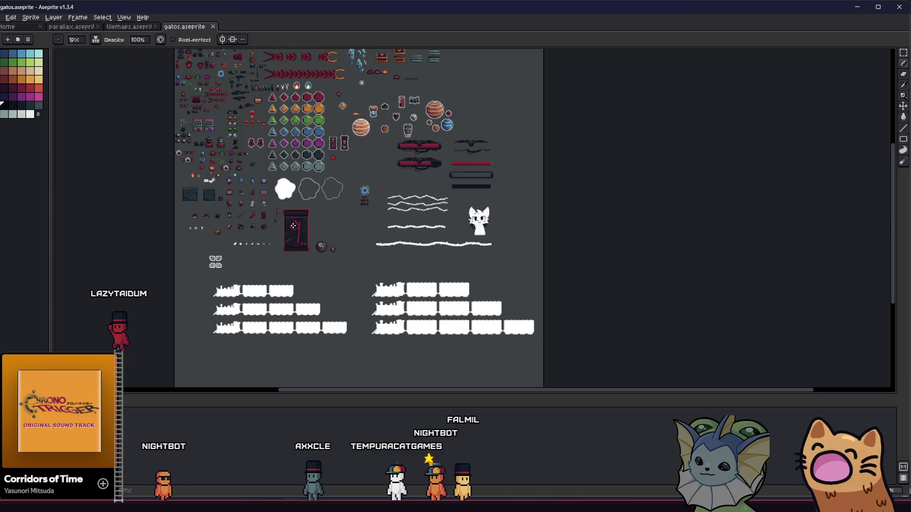
left_click_drag(309, 281, 363, 281)
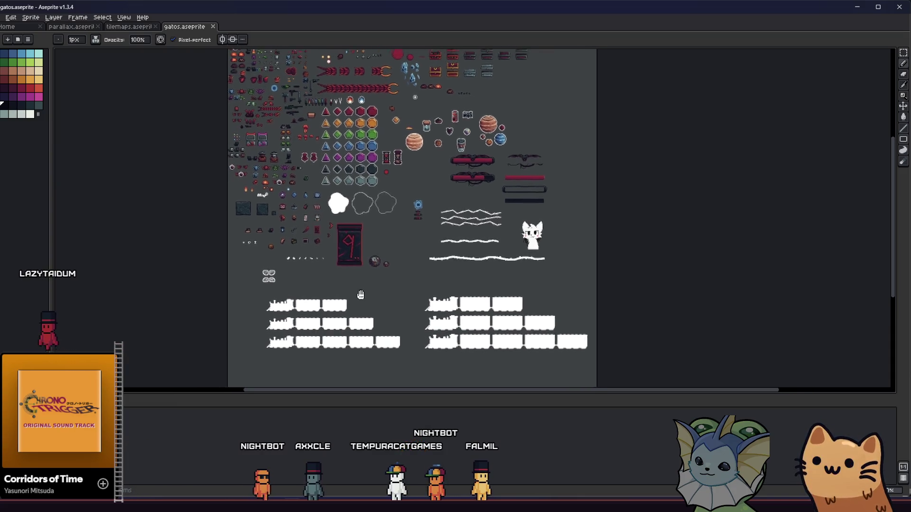
scroll(370, 282, "up", 1)
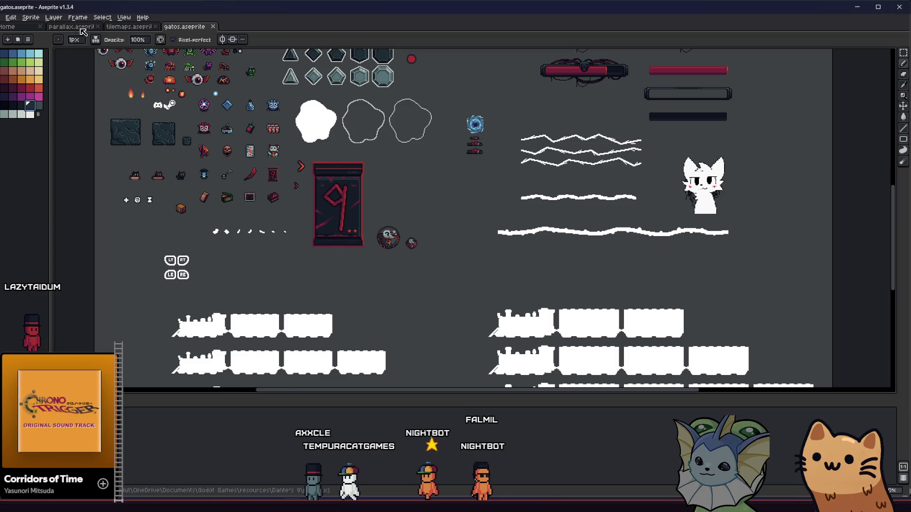
Open tilemaps.aseprite and compare frames 24 and 25 of the tileset.
left_click(128, 26)
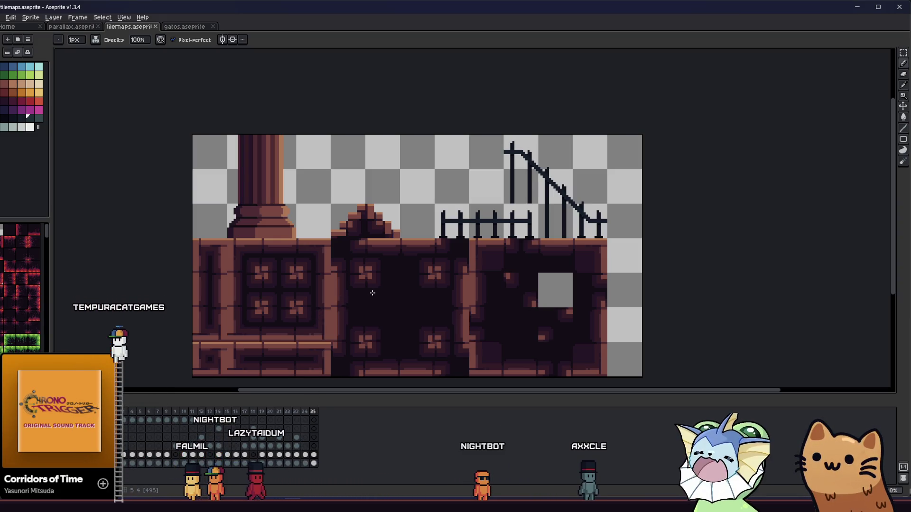
mouse_move(399, 291)
left_mouse_down()
mouse_move(489, 285)
mouse_move(494, 313)
mouse_move(436, 311)
left_mouse_up()
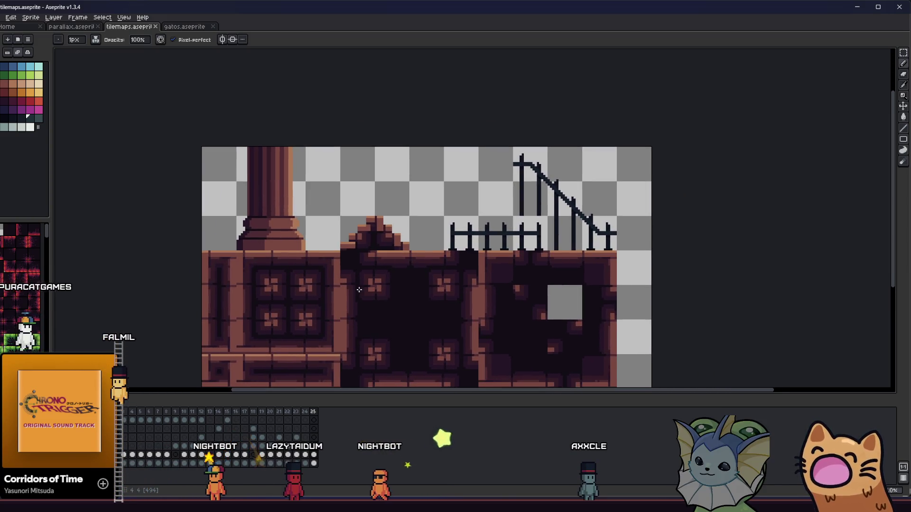
left_click(306, 457)
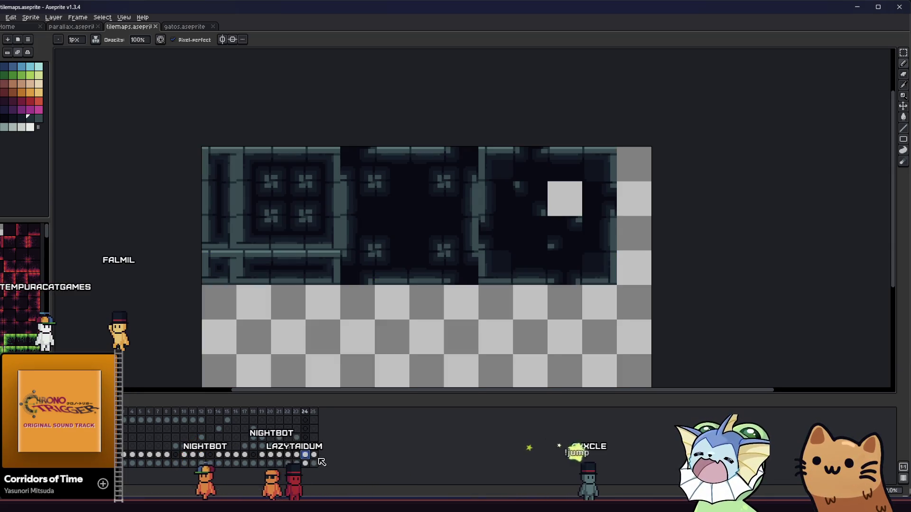
left_click(314, 456)
mouse_move(335, 309)
left_mouse_down()
mouse_move(333, 285)
mouse_move(292, 310)
left_mouse_up()
key("m")
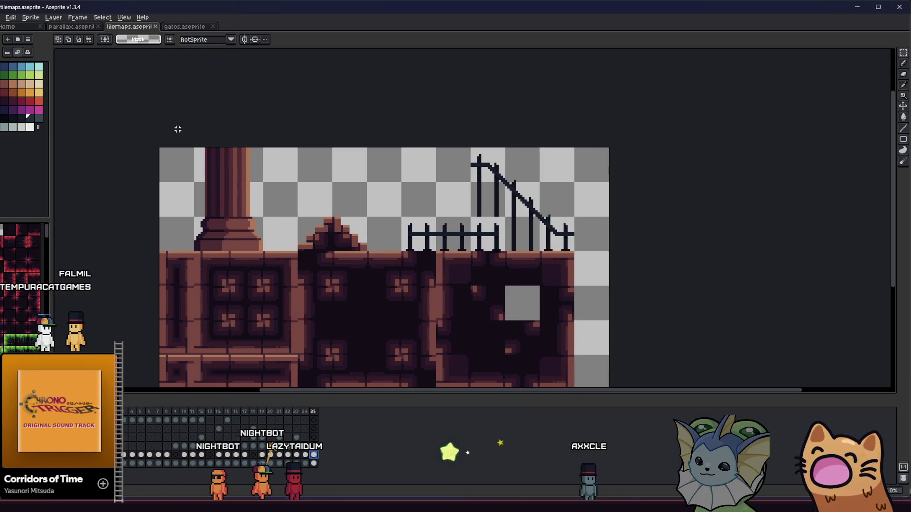
mouse_move(215, 147)
left_mouse_down()
mouse_move(216, 386)
mouse_move(601, 386)
left_mouse_up()
left_click(361, 384)
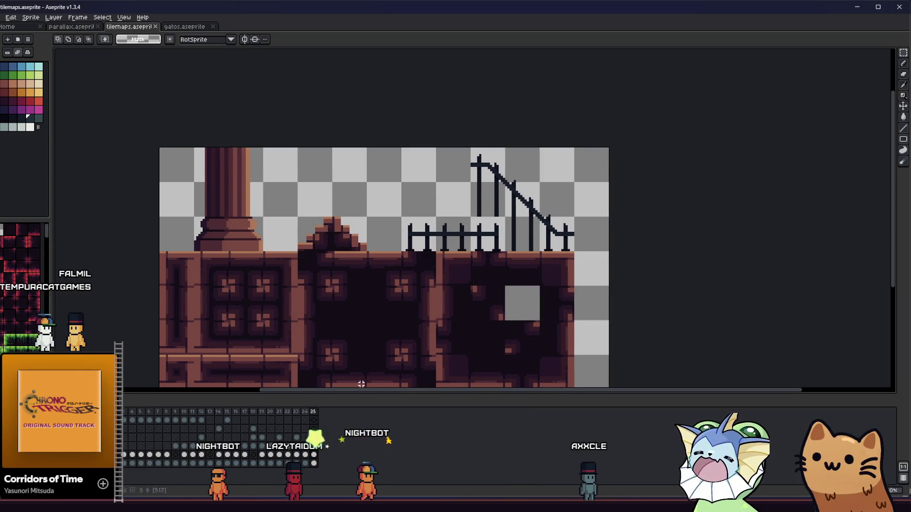
Add frame 26 after frame 25 and delete its column, fence and rubble.
left_click(313, 429)
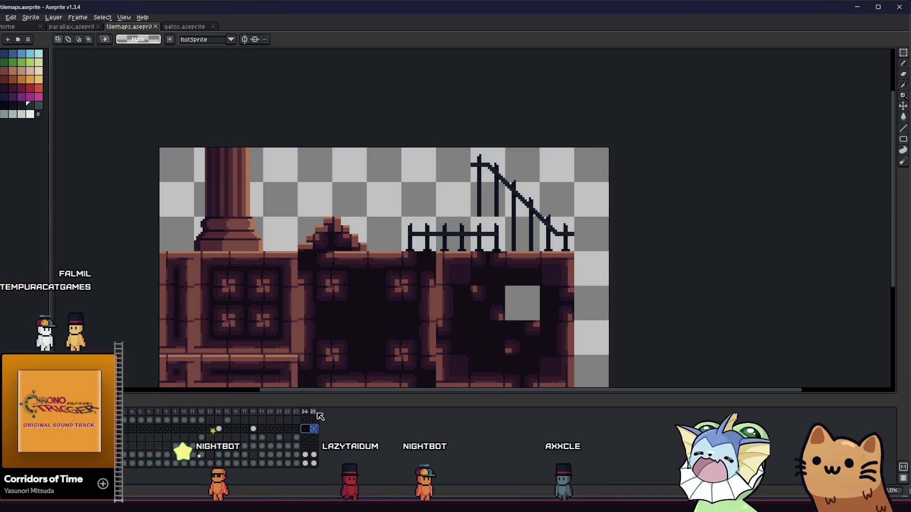
right_click(313, 411)
left_click(328, 427)
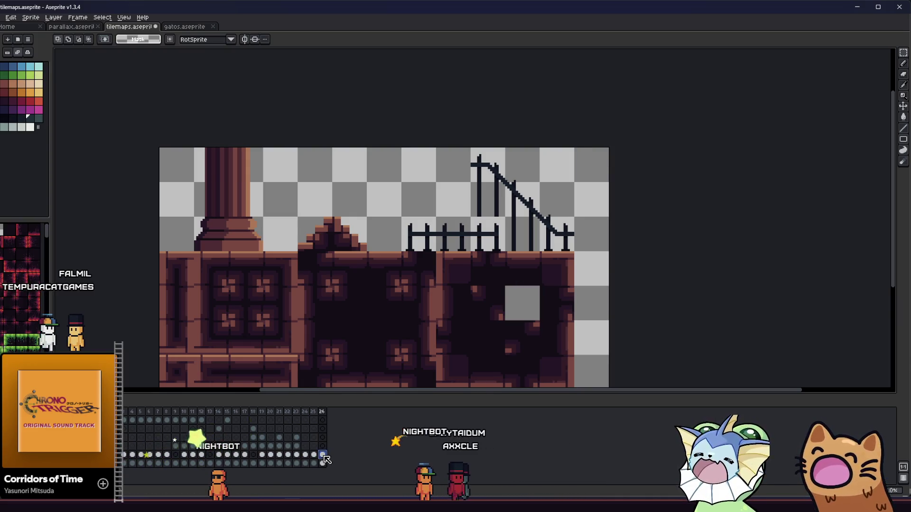
left_click_drag(272, 309, 309, 307)
left_click_drag(254, 142, 691, 248)
key("Delete")
mouse_move(646, 208)
left_mouse_down()
mouse_move(574, 279)
mouse_move(336, 386)
mouse_move(446, 333)
left_mouse_up()
Delete all but one dark ground tile and move it to the bottom-left corner.
left_click(371, 326)
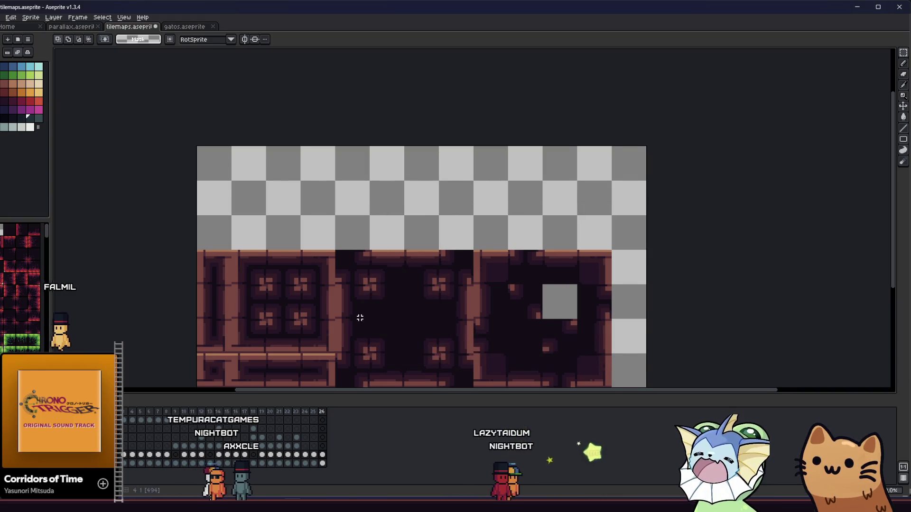
left_click_drag(360, 317, 350, 311)
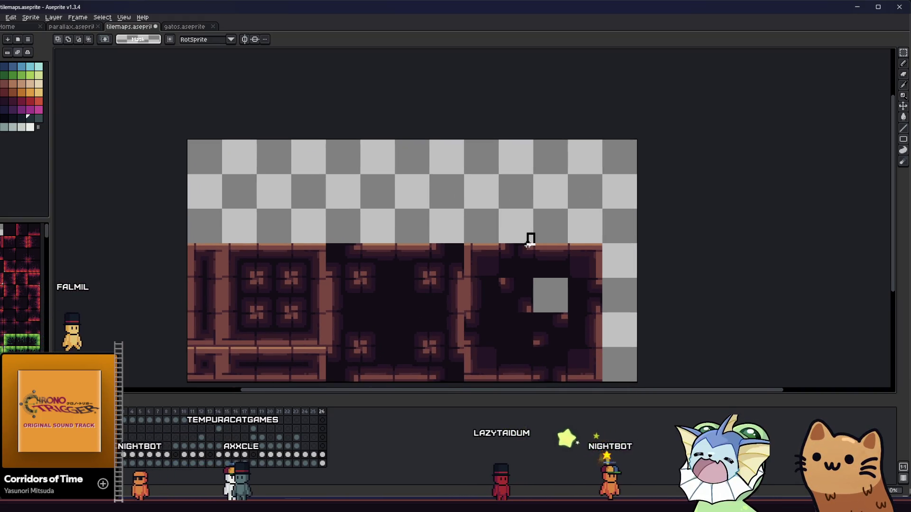
scroll(514, 224, "down", 3)
key("Delete")
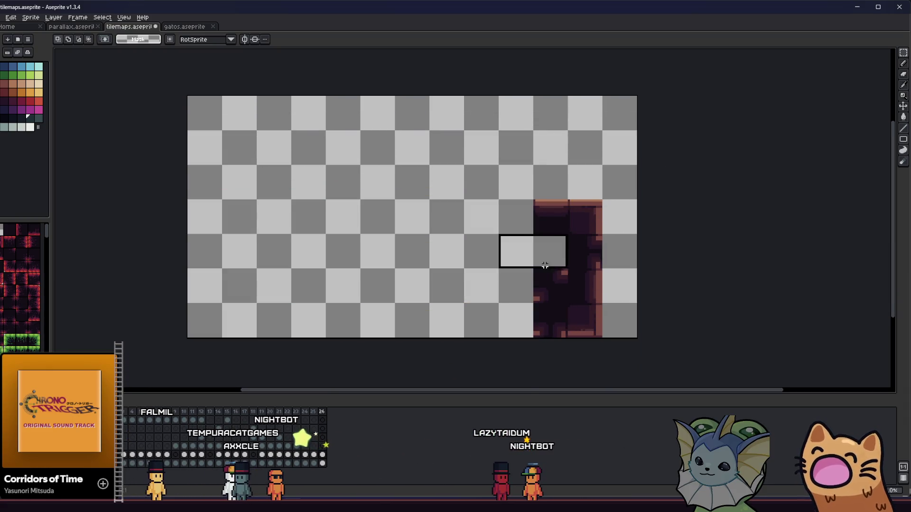
scroll(545, 265, "down", 1)
left_click_drag(545, 266, 592, 219)
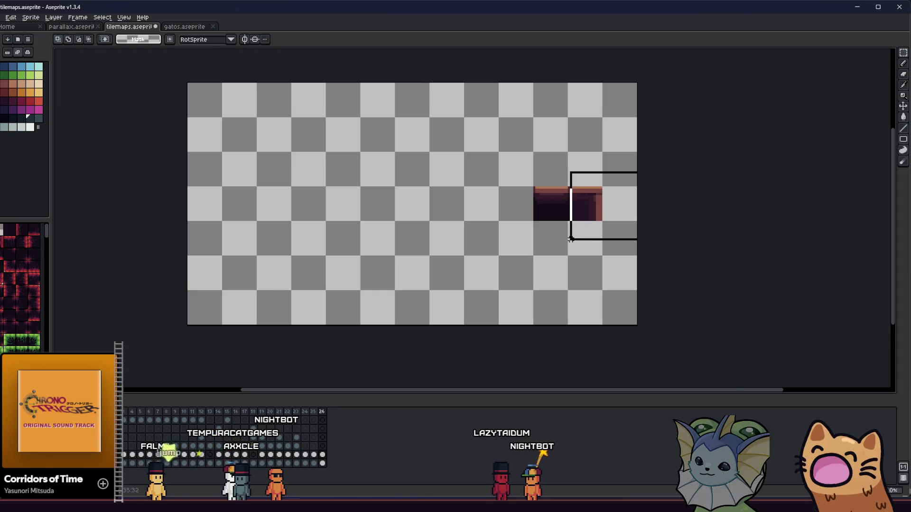
left_click_drag(589, 225, 237, 296)
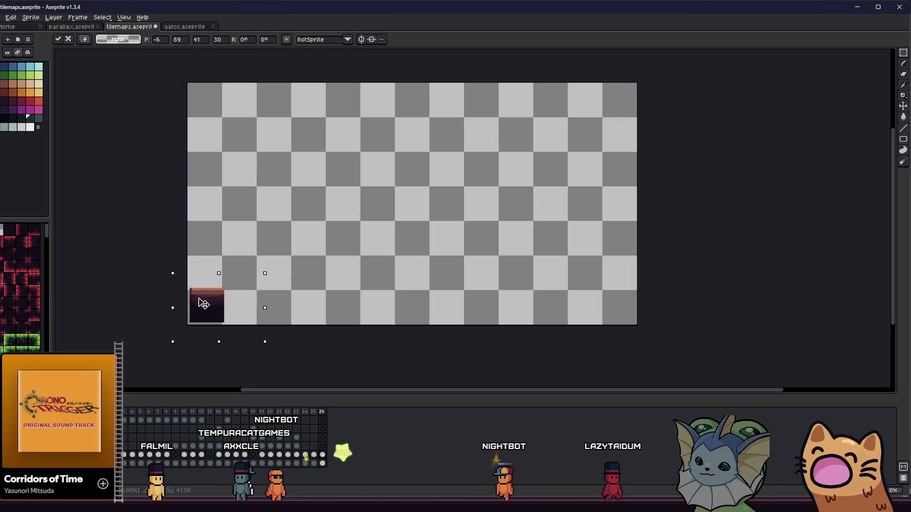
left_click(298, 278)
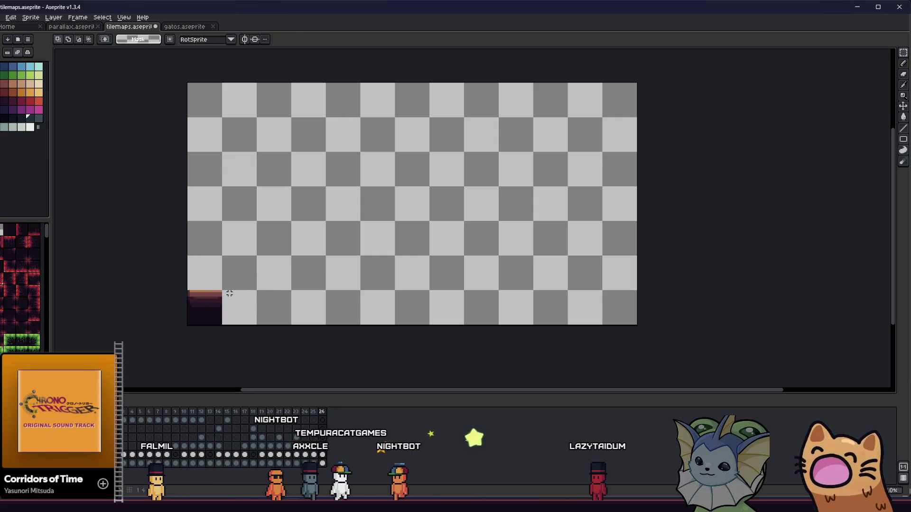
Duplicate the ground tile repeatedly to fill the bottom row to the right edge.
mouse_move(203, 305)
left_mouse_down()
mouse_move(246, 310)
mouse_move(189, 323)
mouse_move(298, 306)
mouse_move(414, 308)
left_mouse_up()
left_click(280, 293)
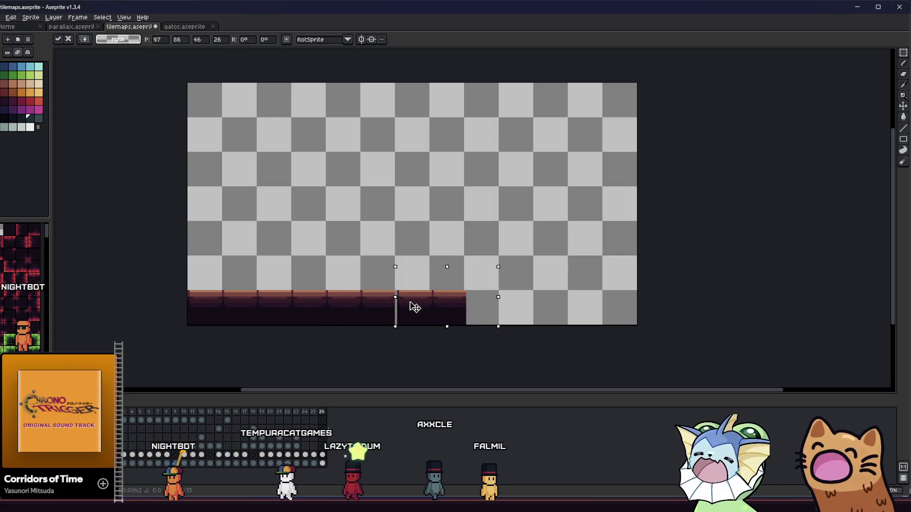
left_click_drag(231, 275, 542, 364)
left_click_drag(184, 257, 530, 326)
key("ctrl+c")
key("ctrl+v")
mouse_move(437, 317)
left_mouse_down()
mouse_move(538, 294)
mouse_move(586, 301)
left_mouse_up()
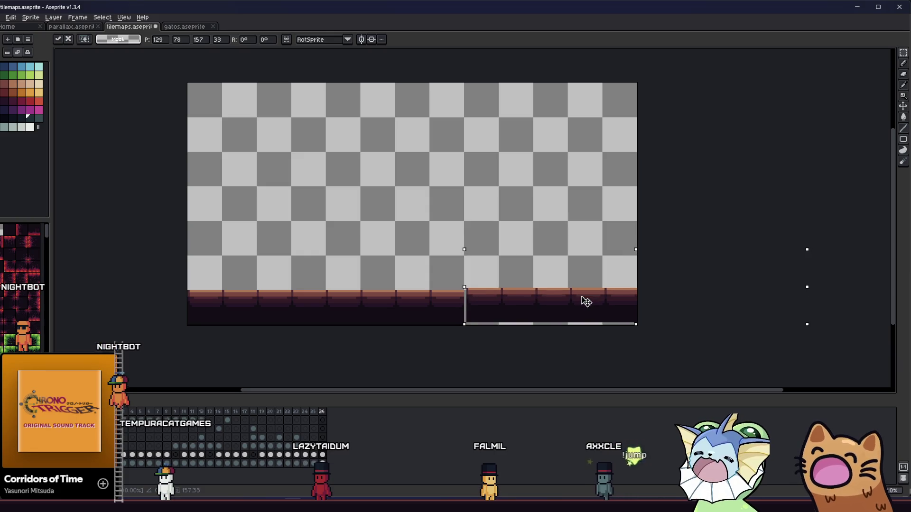
left_click(454, 285)
scroll(427, 298, "down", 1)
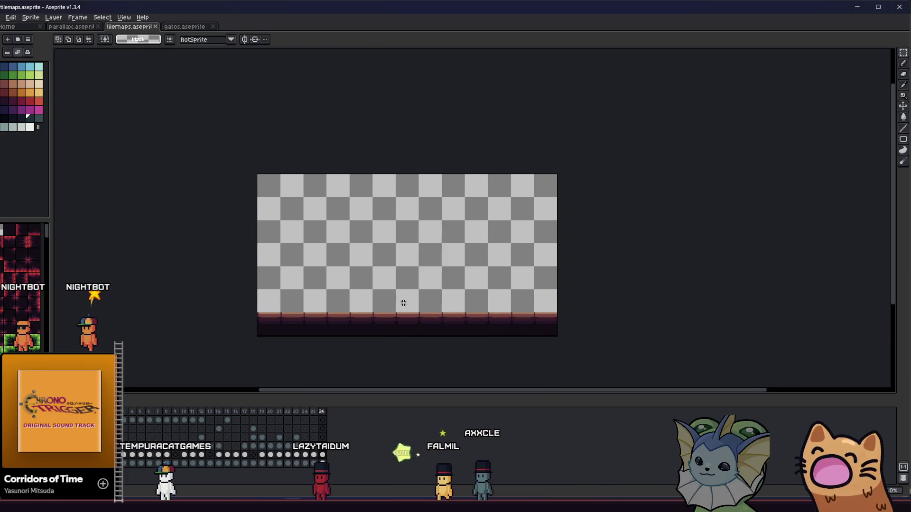
scroll(403, 303, "up", 1)
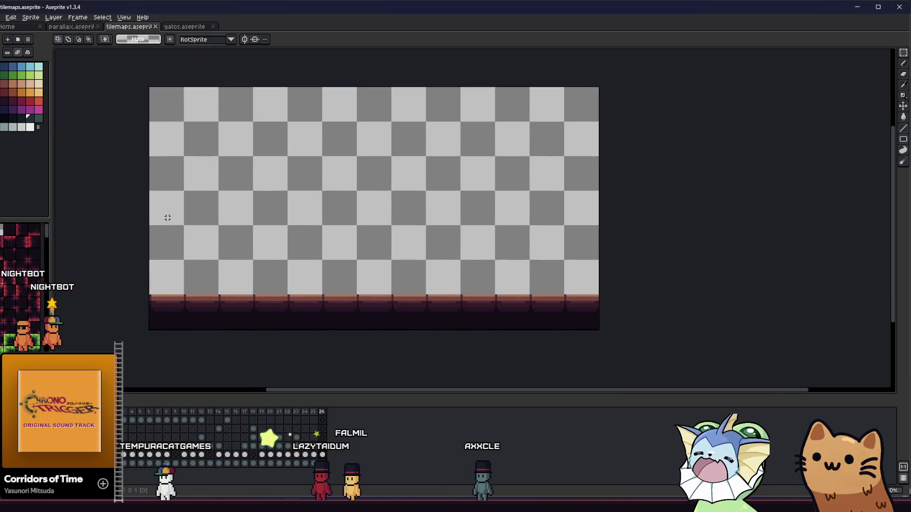
Draw a 2px vertical pencil pole up from the floor and save.
key("b")
scroll(296, 267, "up", 2)
key("plus")
mouse_move(343, 310)
left_mouse_down()
mouse_move(335, 246)
mouse_move(345, 207)
left_mouse_up()
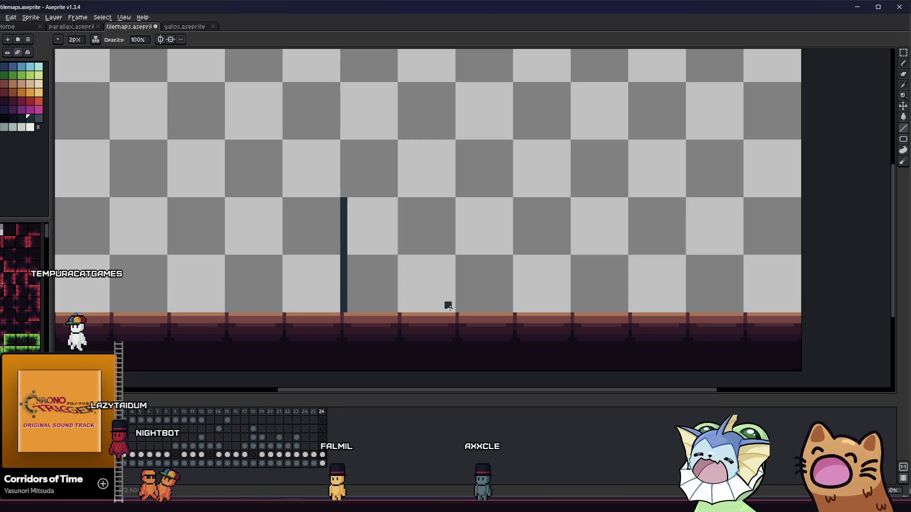
key("ctrl+s")
Draw an ellipse circle spanning both poles and save the tilemap file.
scroll(390, 209, "up", 1)
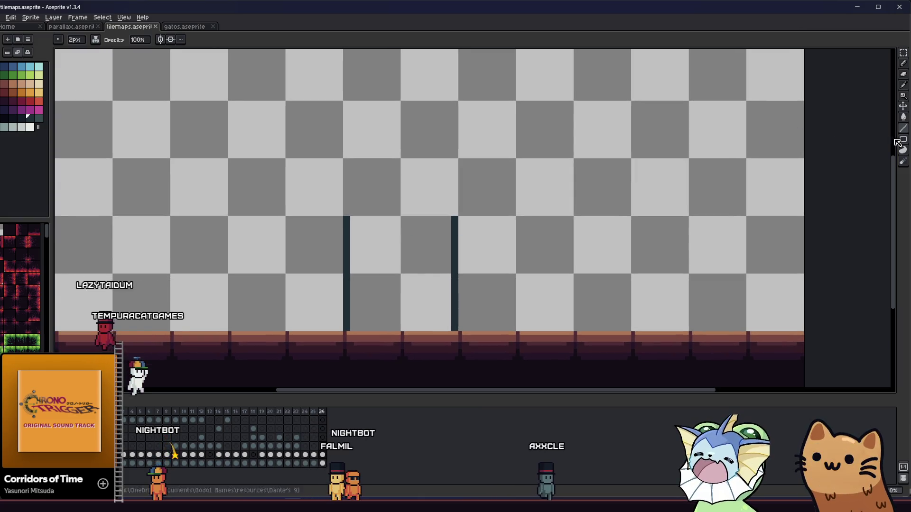
left_click(896, 140)
scroll(350, 225, "up", 1)
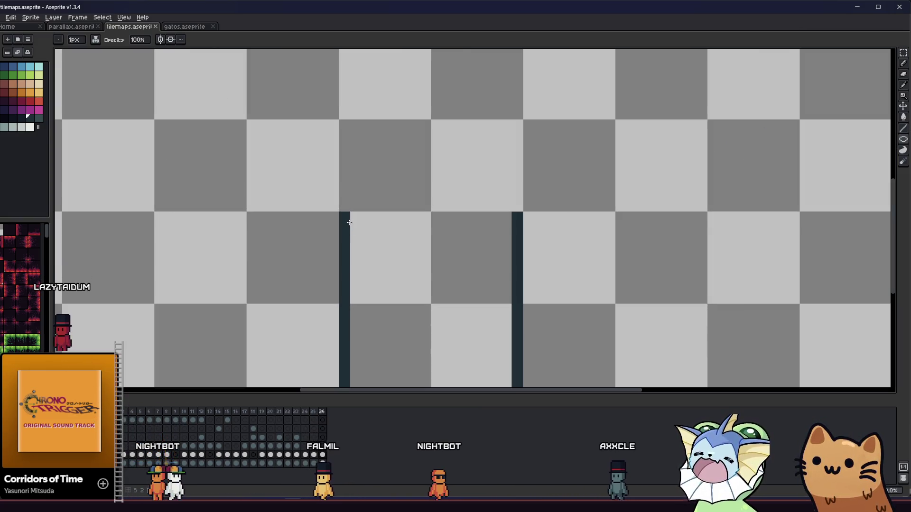
mouse_move(384, 217)
left_mouse_down()
mouse_move(419, 144)
mouse_move(464, 96)
left_mouse_up()
key("ctrl+z")
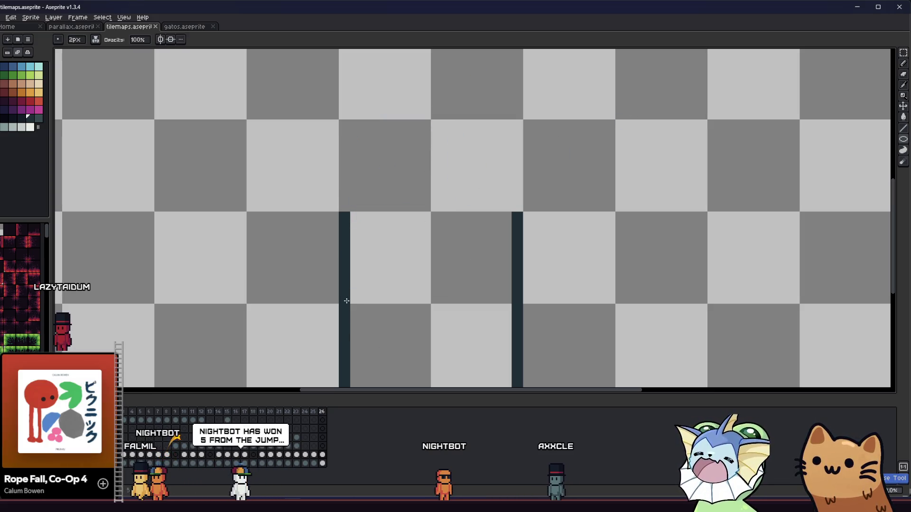
mouse_move(346, 300)
left_mouse_down()
mouse_move(587, 116)
mouse_move(565, 126)
left_mouse_up()
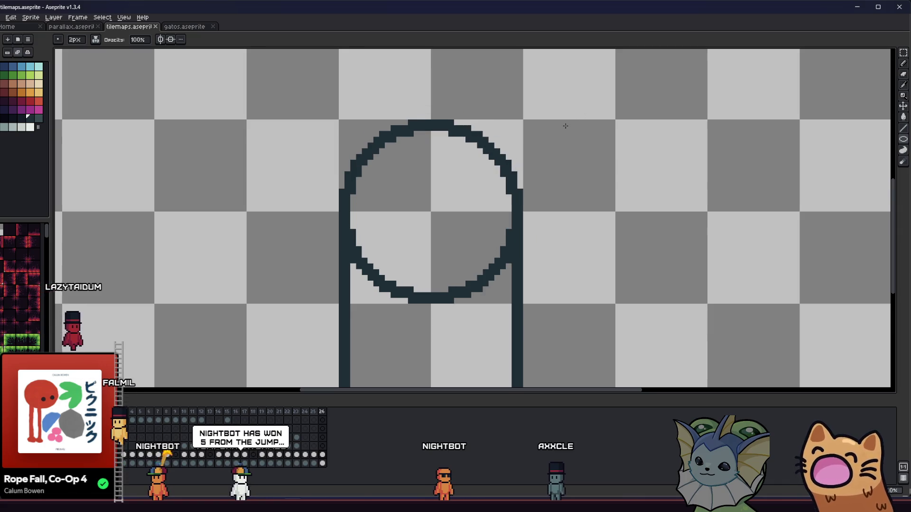
key("ctrl+s")
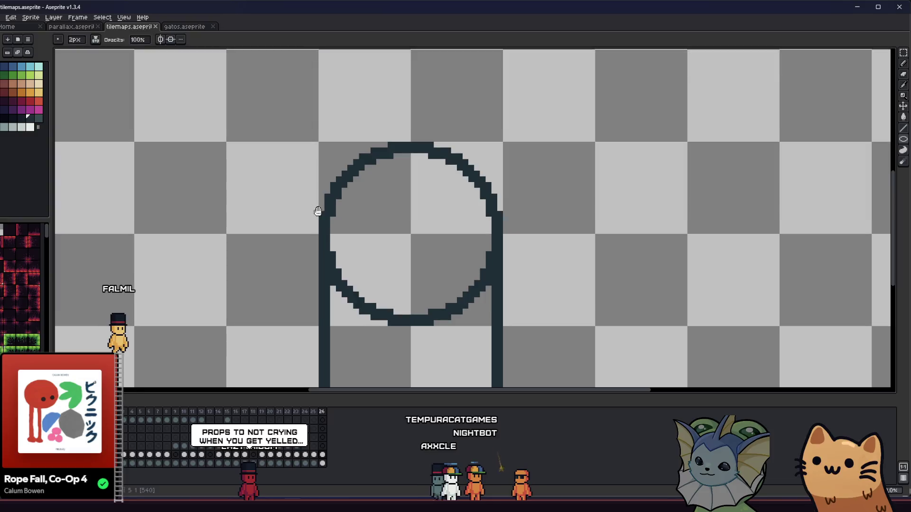
Erase the circle's lower half and leftover arc pixels to form the arch.
scroll(319, 213, "up", 1)
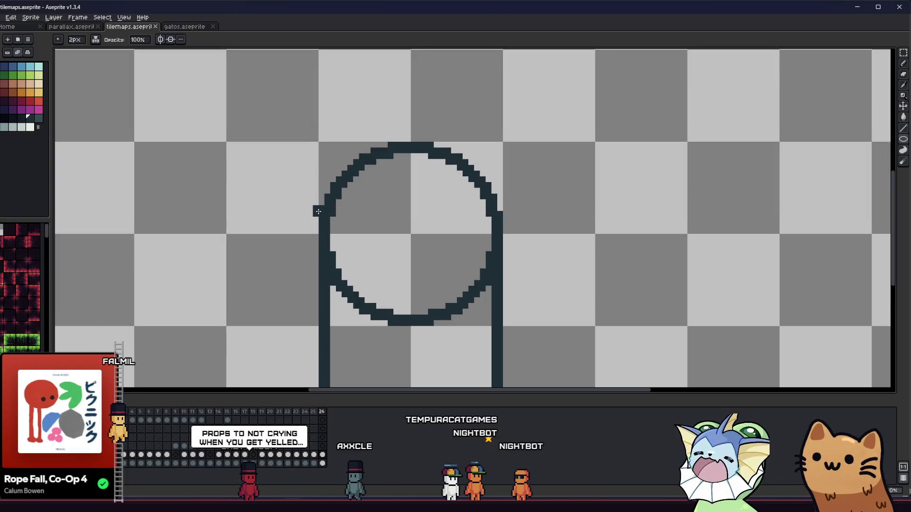
mouse_move(360, 212)
left_mouse_down()
mouse_move(326, 197)
mouse_move(302, 211)
mouse_move(386, 265)
mouse_move(423, 308)
left_mouse_up()
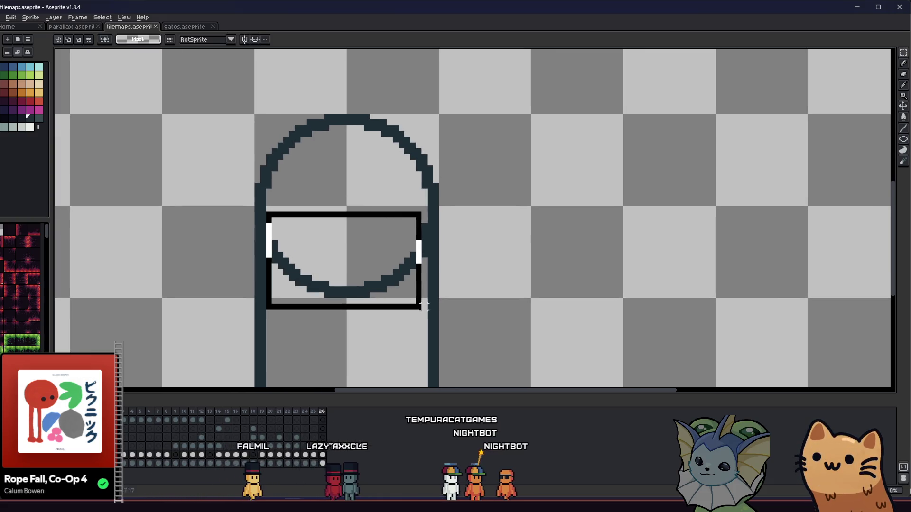
key("Delete")
left_click_drag(406, 212, 426, 256)
key("Delete")
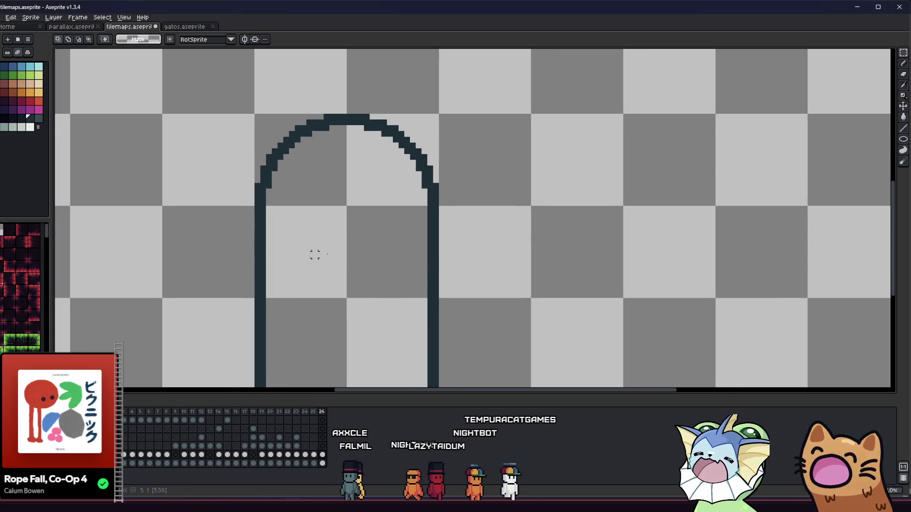
left_click_drag(279, 245, 329, 255)
scroll(422, 228, "down", 4)
scroll(403, 242, "up", 2)
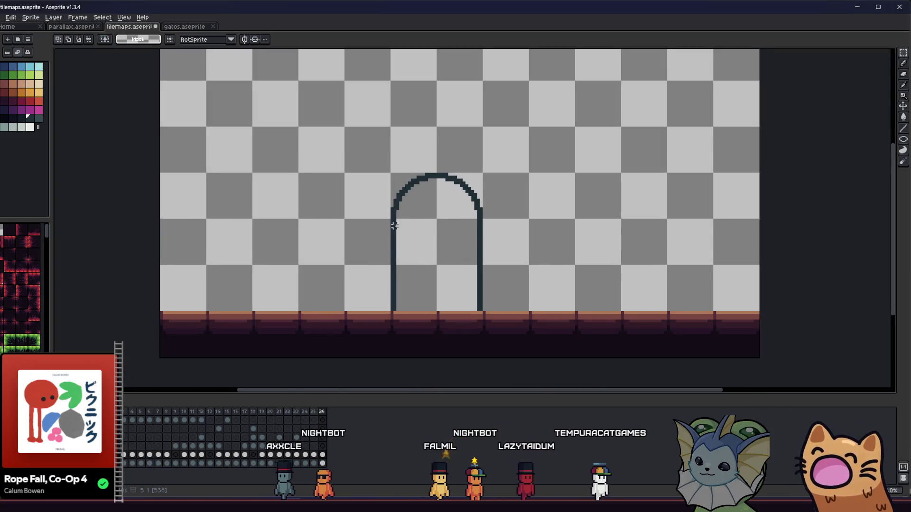
mouse_move(402, 242)
left_mouse_down()
mouse_move(382, 197)
mouse_move(413, 240)
mouse_move(391, 230)
left_mouse_up()
Copy the arch and place the duplicate to its right.
key("b")
scroll(377, 246, "up", 1)
left_click_drag(387, 298, 367, 281)
key("m")
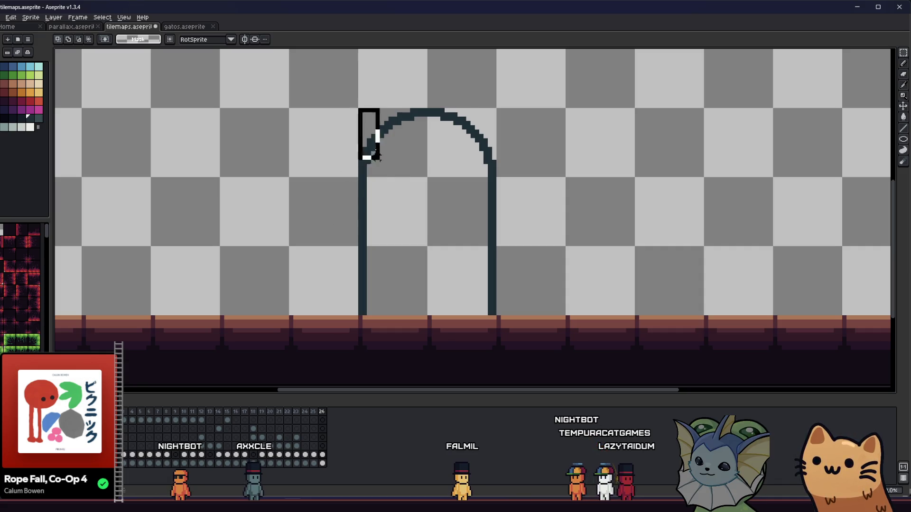
left_click_drag(493, 313, 493, 313)
mouse_move(422, 278)
left_mouse_down()
mouse_move(553, 274)
mouse_move(631, 287)
left_mouse_up()
key("Return")
Add a 2-pixel block on top of the arch and save the file.
scroll(447, 256, "down", 1)
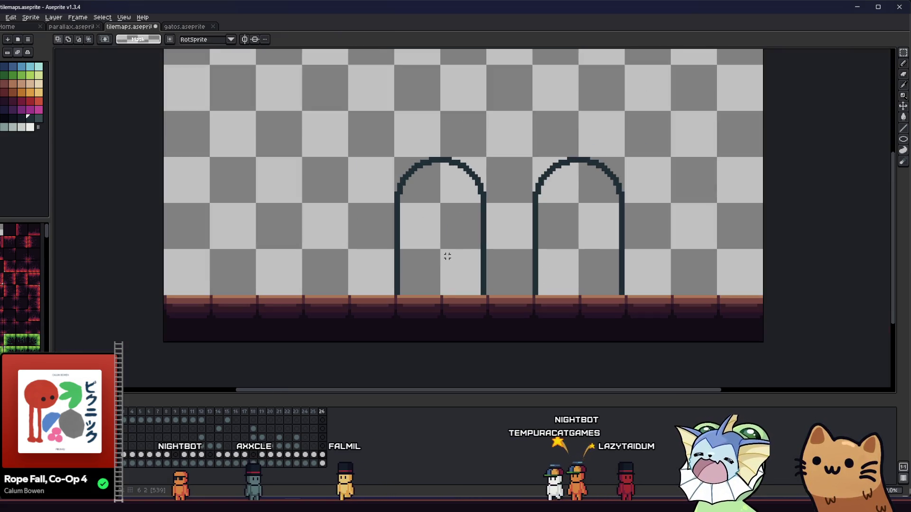
scroll(381, 254, "up", 2)
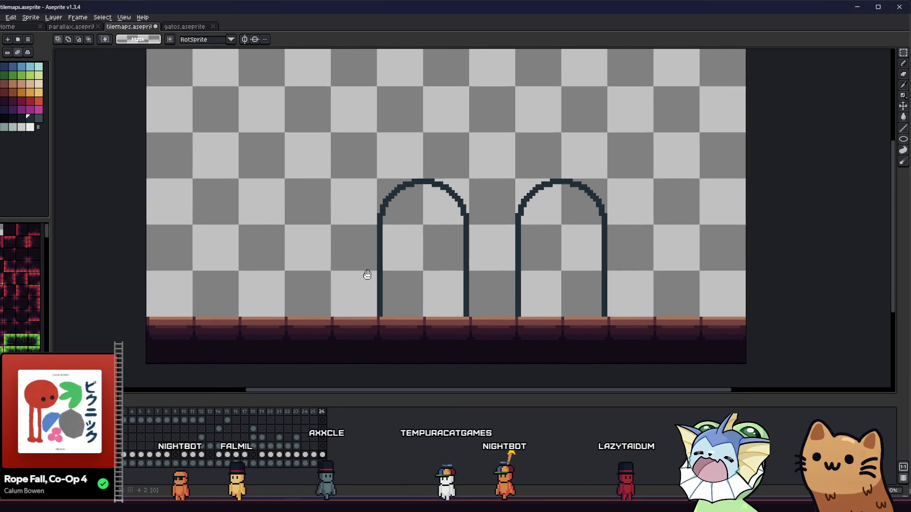
scroll(366, 271, "right", 2)
scroll(402, 210, "up", 2)
key("b")
left_click(400, 192)
key("ctrl+z")
left_click(400, 197)
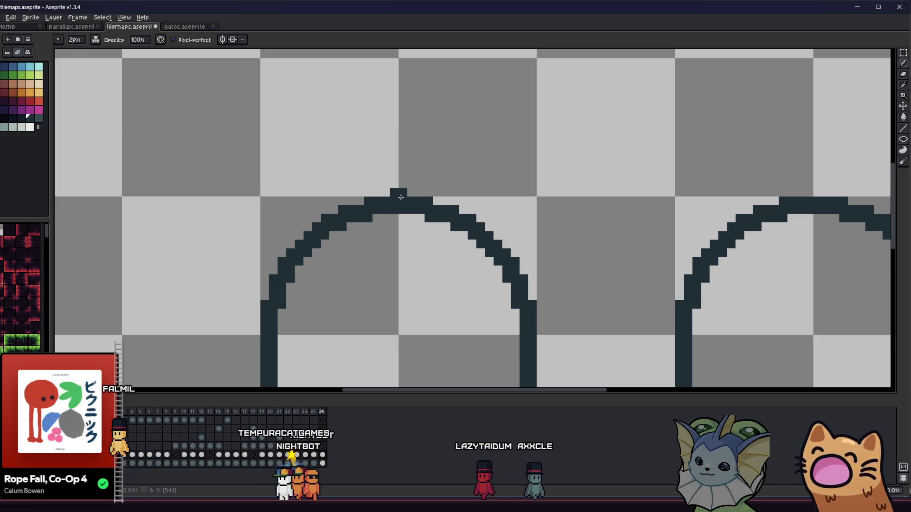
scroll(400, 197, "down", 2)
key("ctrl+s")
Bucket-fill the left arch outline teal and the right arch a lighter teal.
key("m")
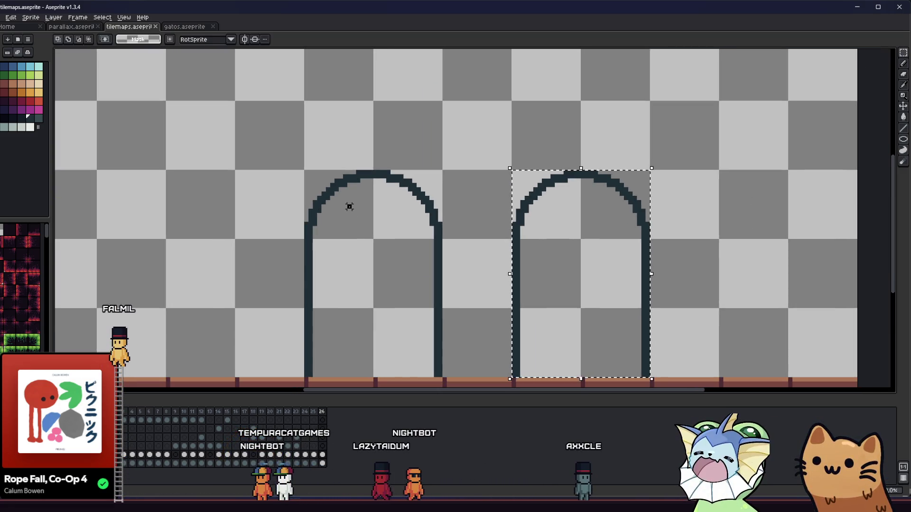
scroll(349, 207, "down", 1)
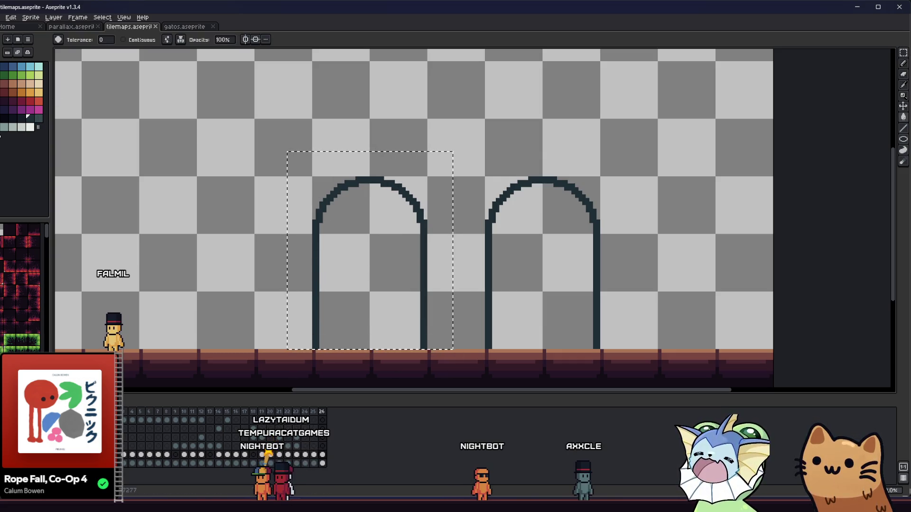
left_click(367, 186)
key("ctrl+z")
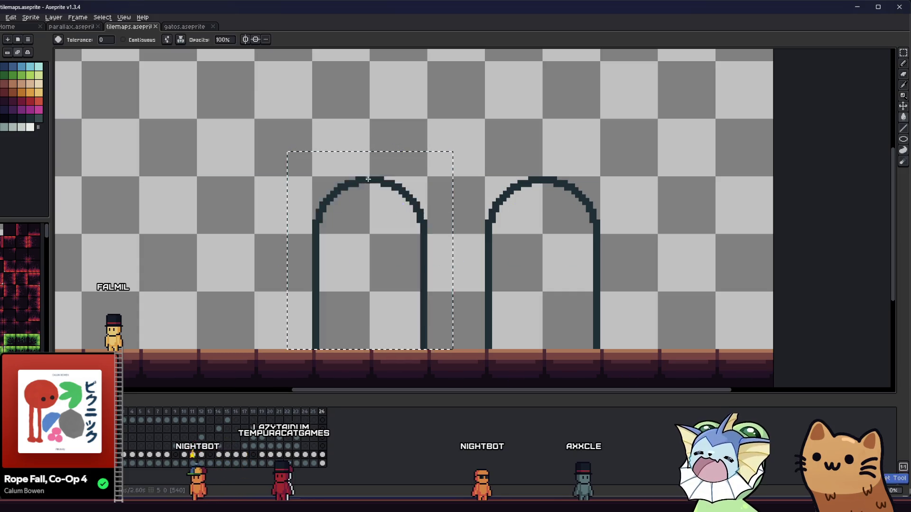
left_click(344, 196)
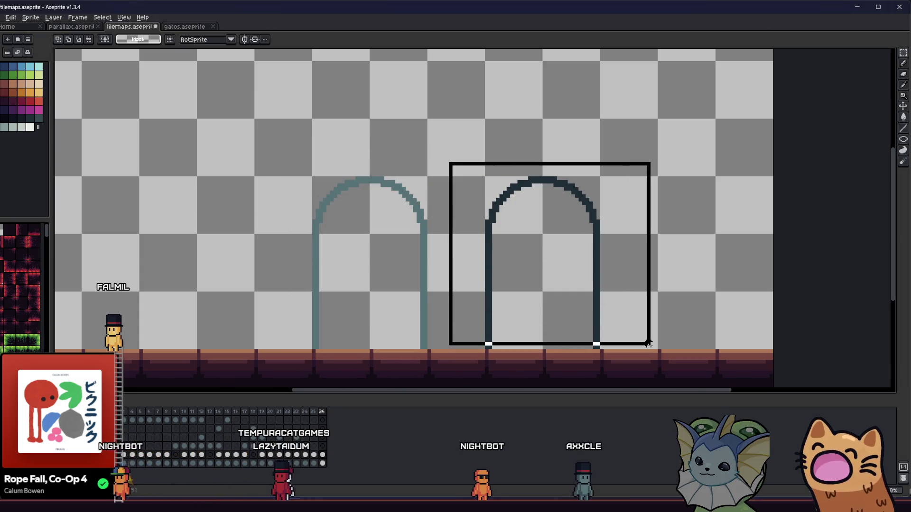
left_click_drag(648, 346, 649, 348)
key("g")
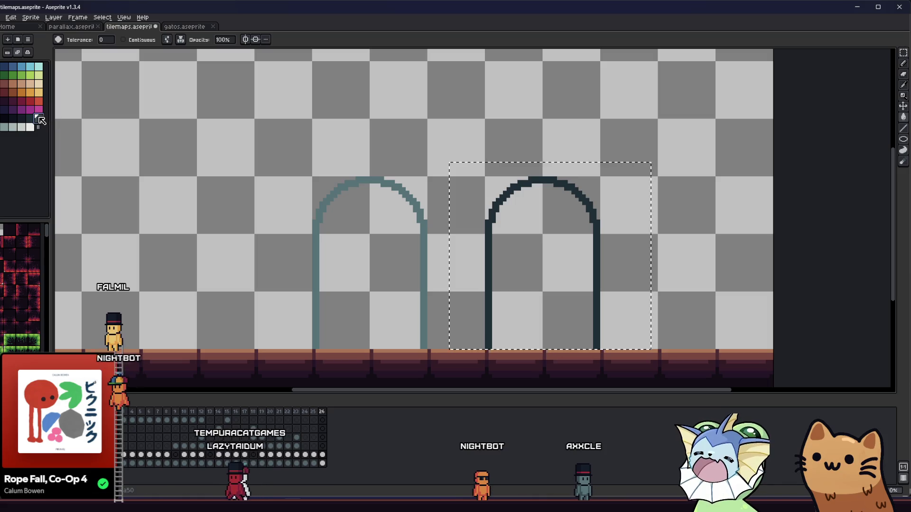
left_click(516, 186)
key("m")
key("ctrl+d")
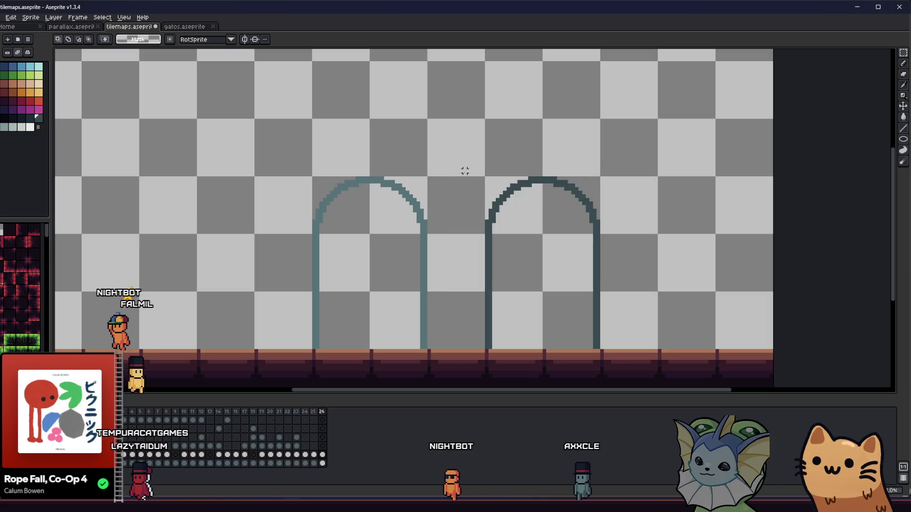
Close the right arch's base with a straight 2px line and save.
scroll(493, 336, "up", 1)
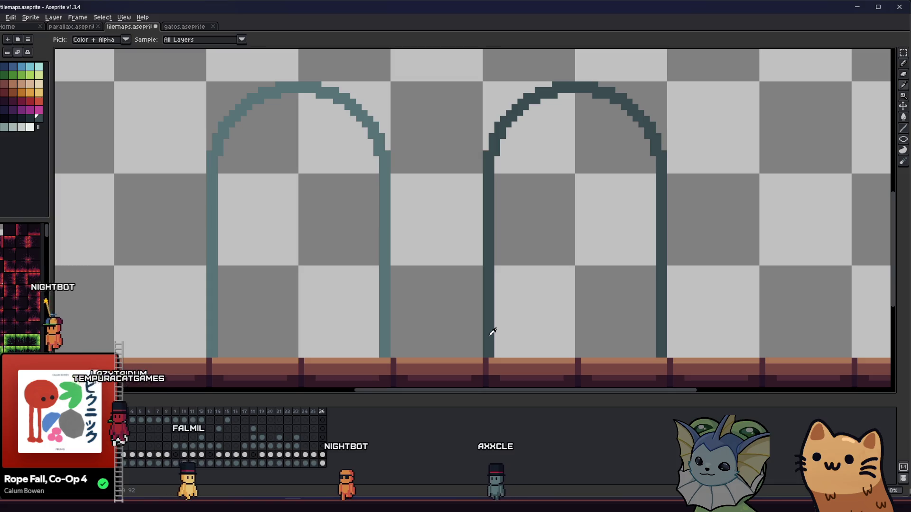
key("b")
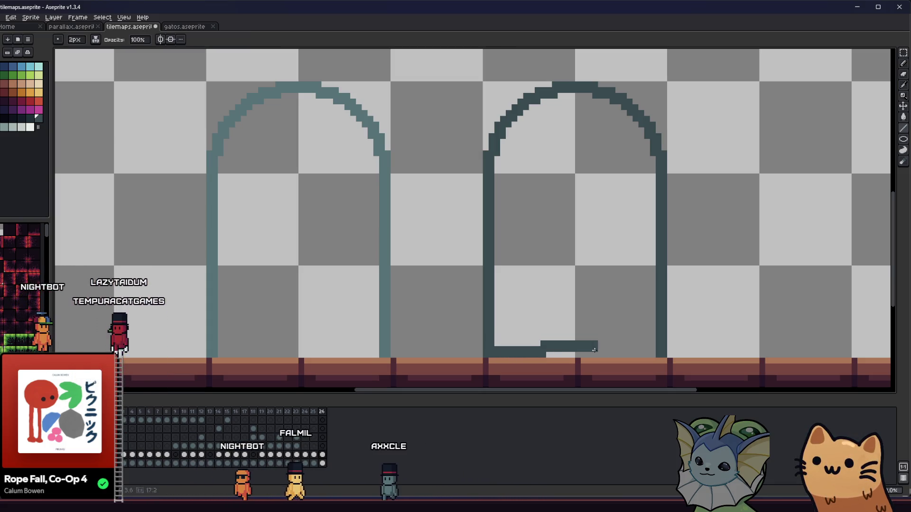
left_click_drag(593, 350, 653, 351)
scroll(649, 350, "down", 1)
key("ctrl+s")
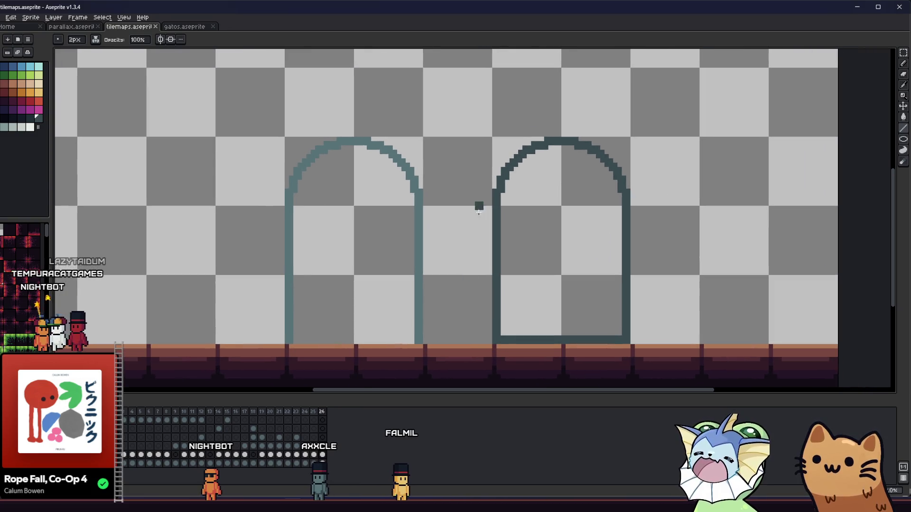
Place a copy of the right arch further to the right.
scroll(479, 211, "down", 1)
key("m")
left_click_drag(478, 226, 535, 229)
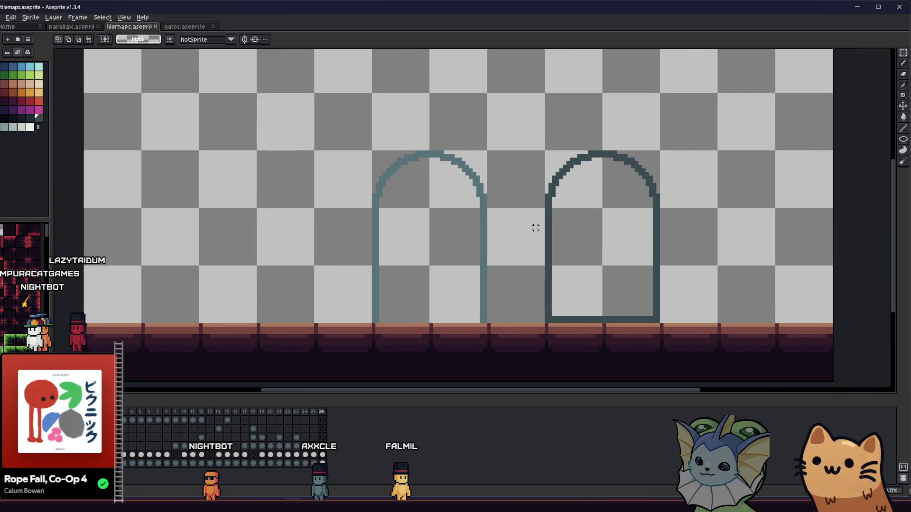
mouse_move(595, 291)
left_mouse_down()
mouse_move(484, 283)
mouse_move(762, 280)
left_mouse_up()
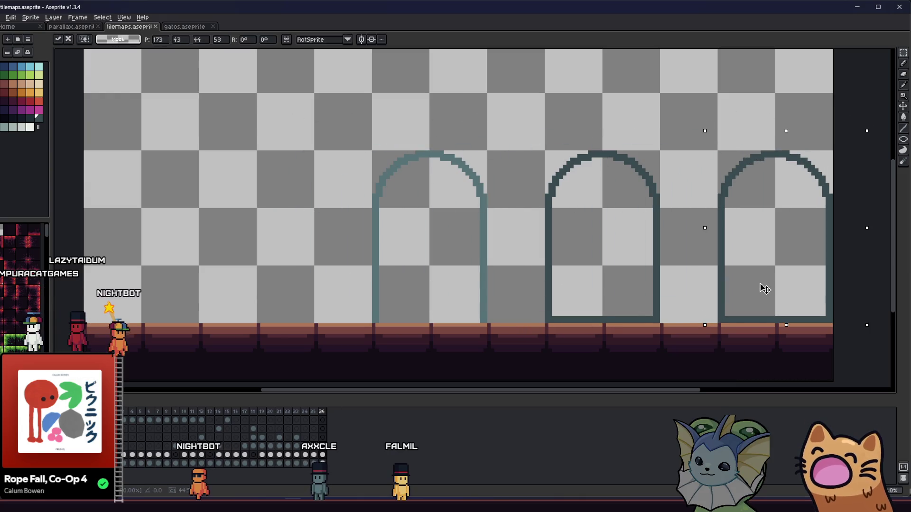
Repaint the middle base darker, recolour the right arch dark teal, draw its base, and save.
left_click_drag(575, 293, 396, 260)
scroll(397, 260, "down", 1)
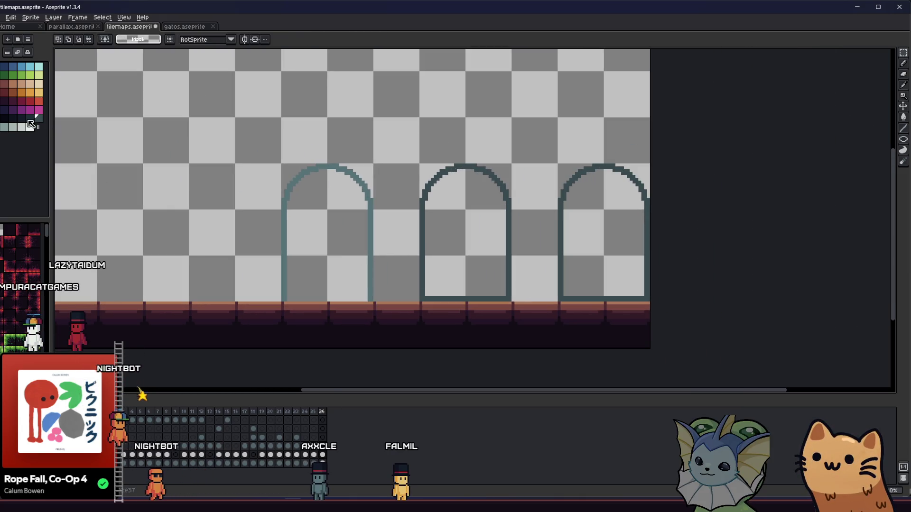
key("b")
scroll(429, 299, "up", 2)
left_click_drag(429, 299, 565, 301)
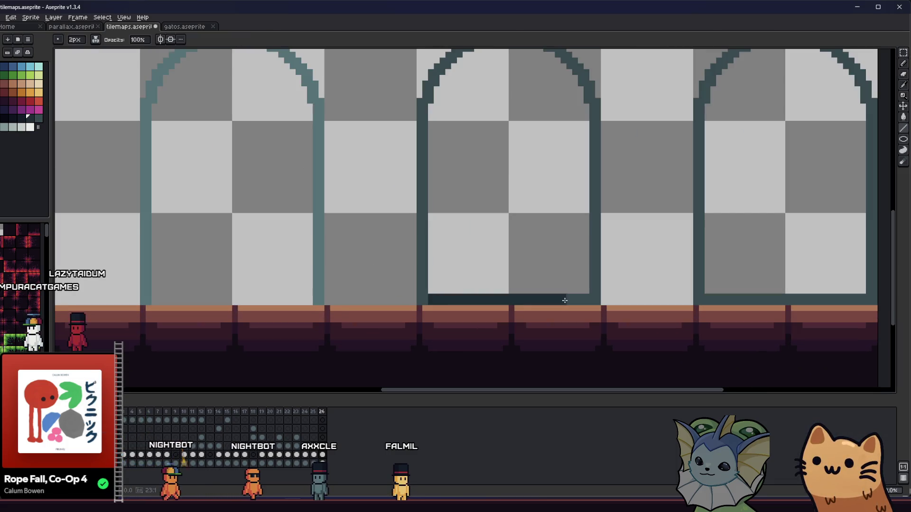
scroll(691, 266, "right", 2)
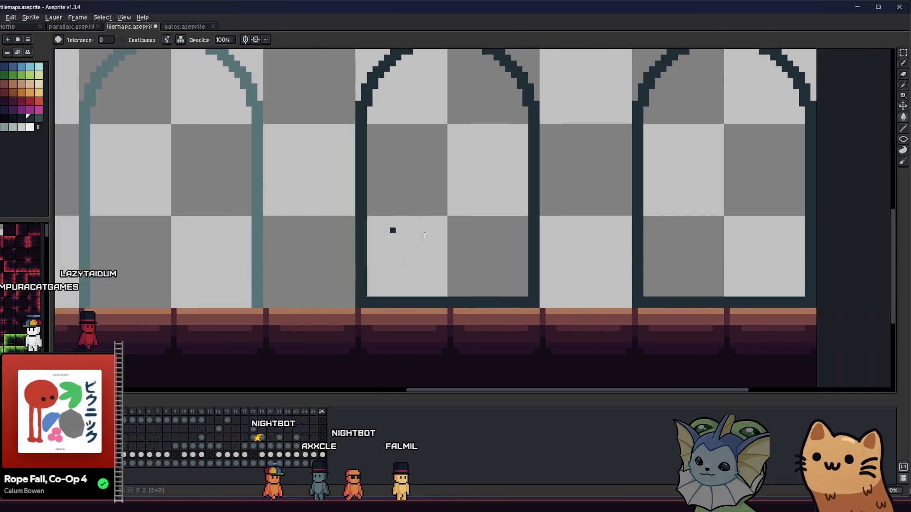
left_click(634, 167)
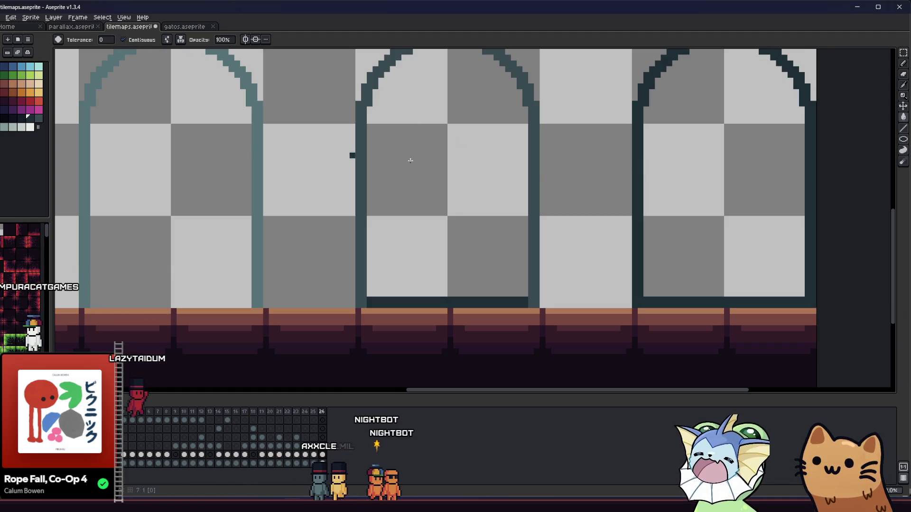
key("b")
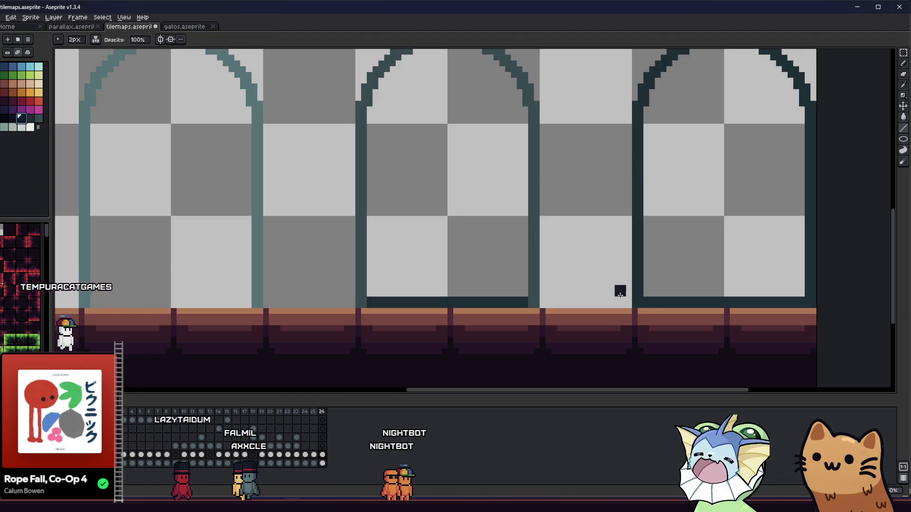
left_click_drag(654, 303, 806, 305)
scroll(489, 270, "down", 2)
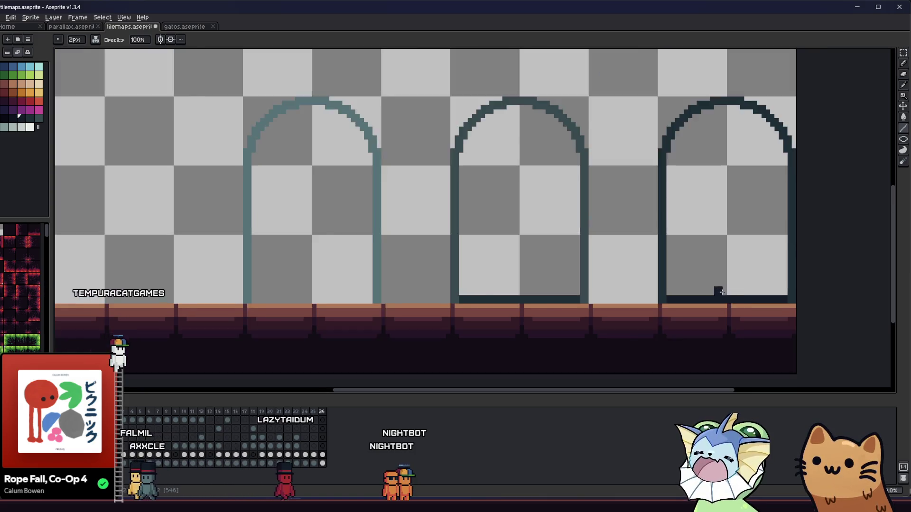
key("ctrl+s")
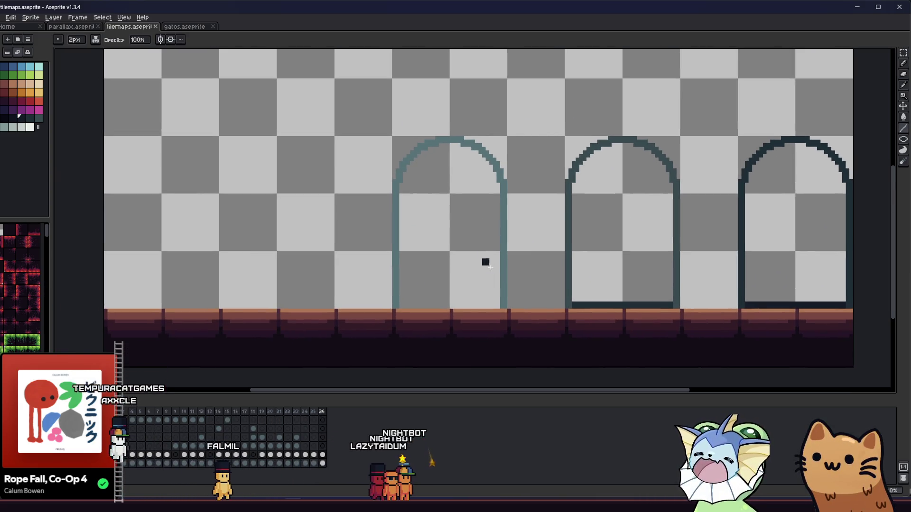
Select the two closed arches and move them left toward the first arch.
key("m")
mouse_move(341, 112)
left_mouse_down()
mouse_move(772, 299)
mouse_move(862, 305)
left_mouse_up()
mouse_move(704, 277)
left_mouse_down()
mouse_move(459, 270)
mouse_move(416, 288)
left_mouse_up()
key("u")
mouse_move(592, 119)
left_mouse_down()
mouse_move(326, 240)
mouse_move(268, 310)
left_mouse_up()
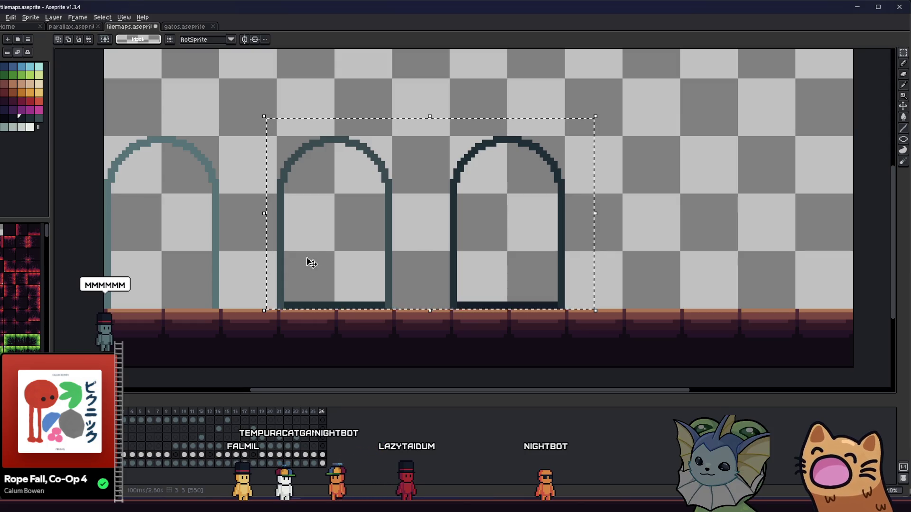
Slide the second and third arches left so they butt against the first and middle arches.
left_click_drag(322, 260, 279, 248)
mouse_move(558, 121)
left_mouse_down()
mouse_move(368, 280)
mouse_move(384, 310)
mouse_move(362, 298)
left_mouse_up()
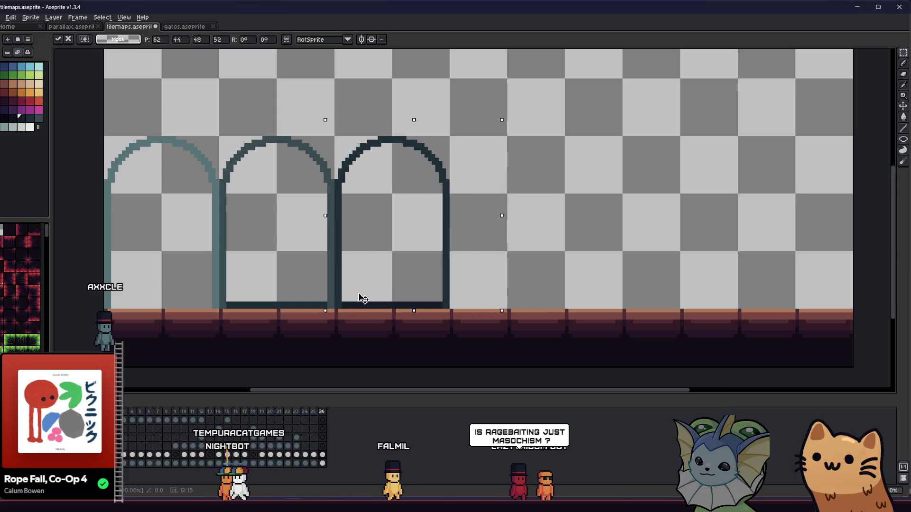
left_click(271, 278)
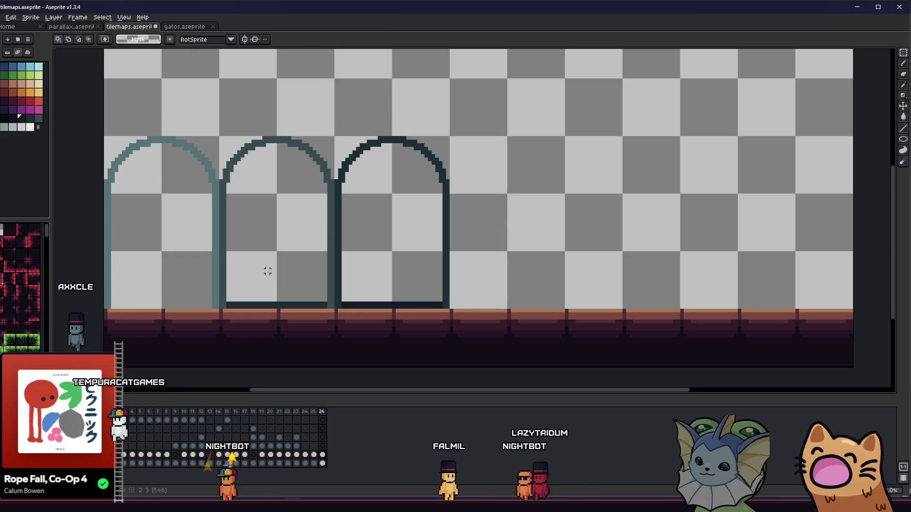
mouse_move(327, 258)
left_mouse_down()
mouse_move(371, 264)
mouse_move(355, 265)
left_mouse_up()
scroll(443, 205, "down", 2)
scroll(440, 209, "up", 2)
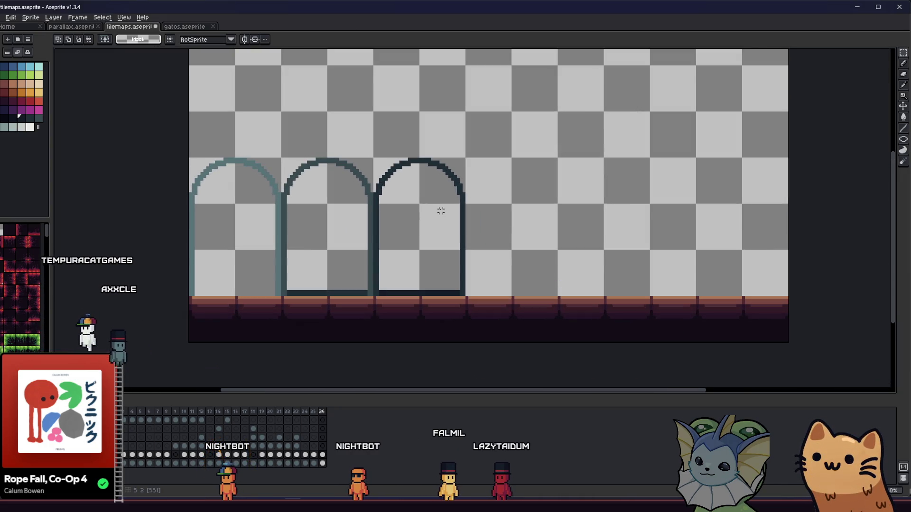
scroll(440, 211, "down", 1)
scroll(439, 206, "up", 1)
mouse_move(431, 205)
left_mouse_down()
mouse_move(419, 211)
mouse_move(380, 195)
left_mouse_up()
mouse_move(473, 116)
left_mouse_down()
mouse_move(332, 260)
mouse_move(321, 318)
left_mouse_up()
left_click(511, 254)
Save the tilemap document with the arches in their new positions.
left_click_drag(511, 253, 498, 256)
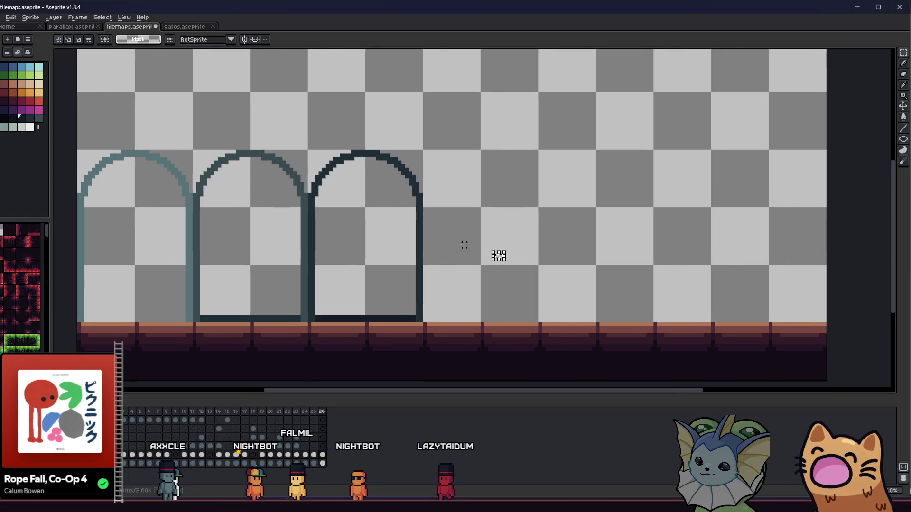
scroll(454, 213, "down", 1)
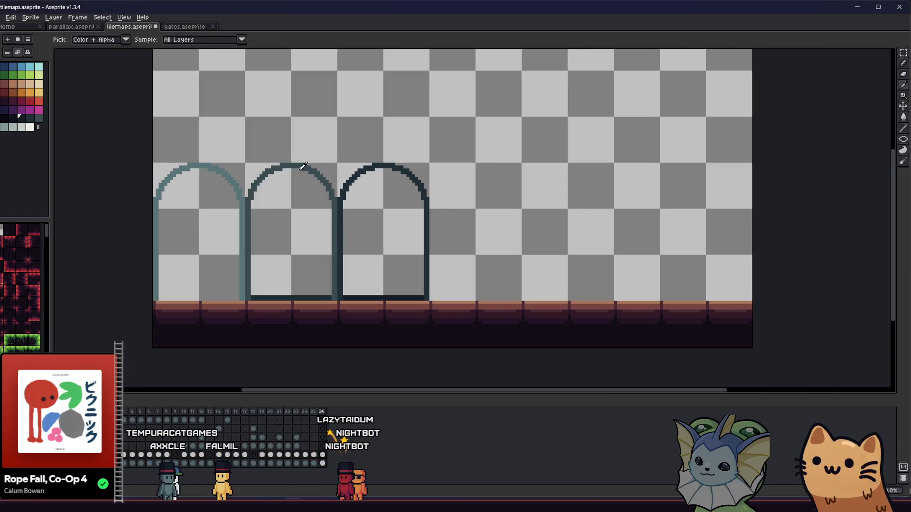
scroll(402, 212, "up", 1)
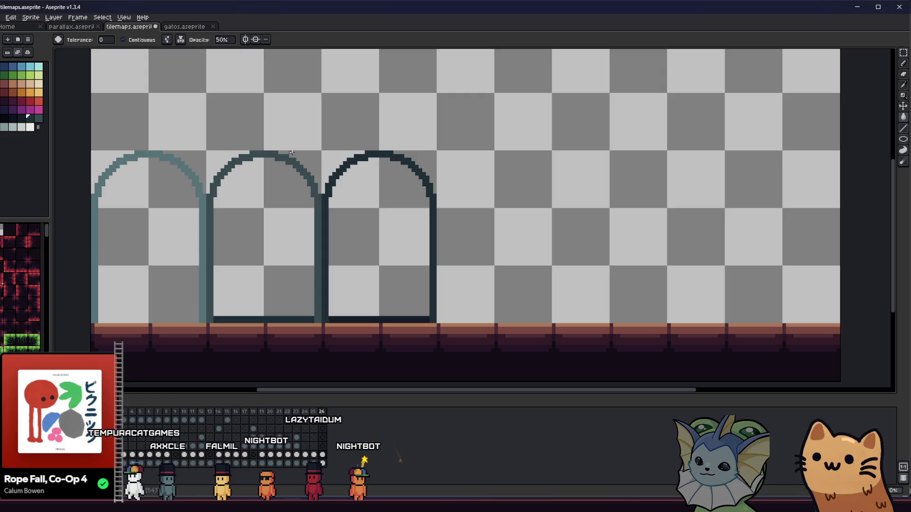
scroll(318, 312, "up", 1)
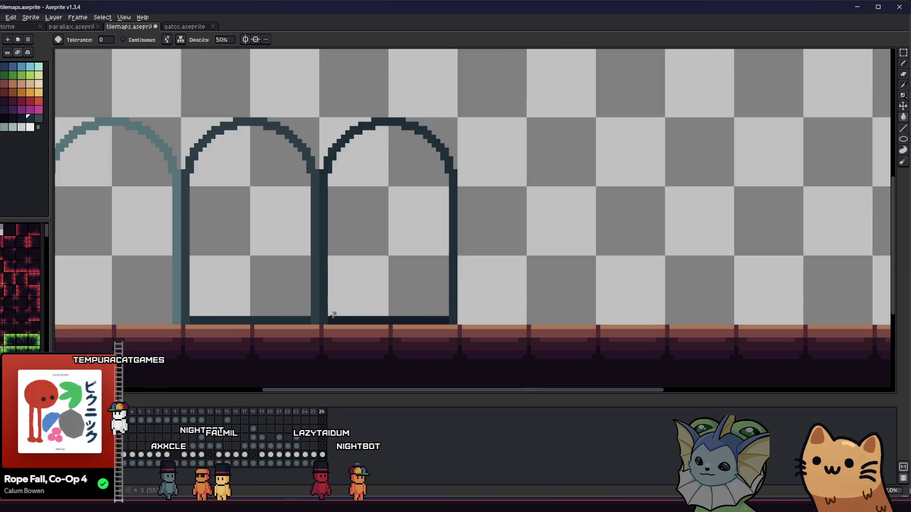
scroll(236, 288, "up", 1)
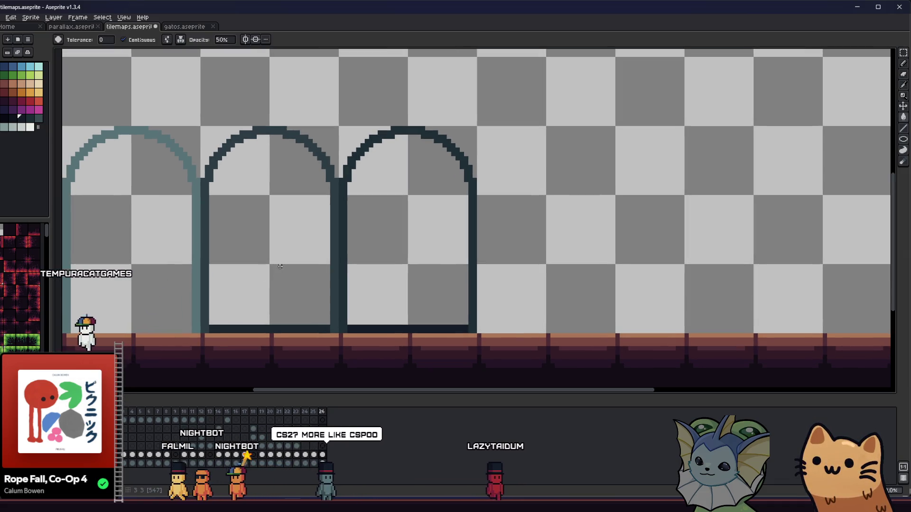
key("ctrl+s")
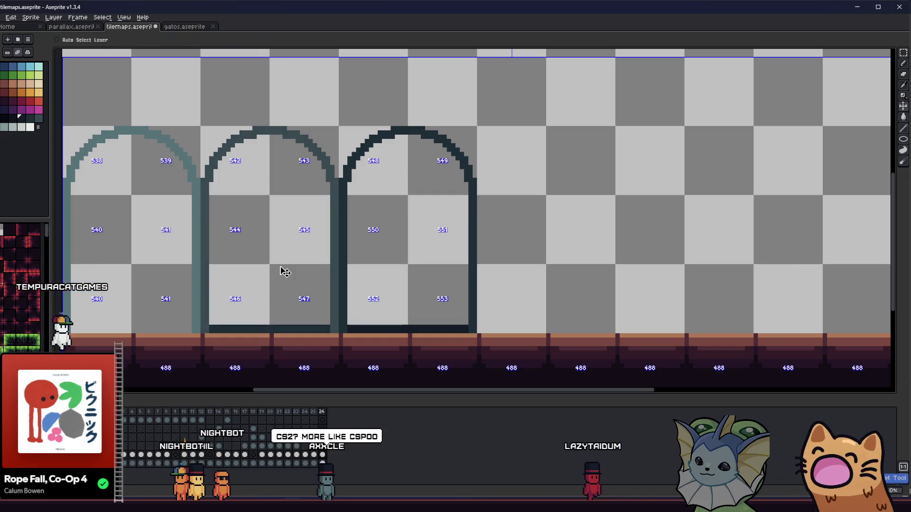
Shift the rightmost arch further right and slide the middle arch left into the gap.
scroll(280, 266, "down", 1)
key("m")
mouse_move(451, 126)
left_mouse_down()
mouse_move(226, 295)
mouse_move(215, 317)
mouse_move(332, 301)
mouse_move(357, 309)
left_mouse_up()
left_click(223, 282)
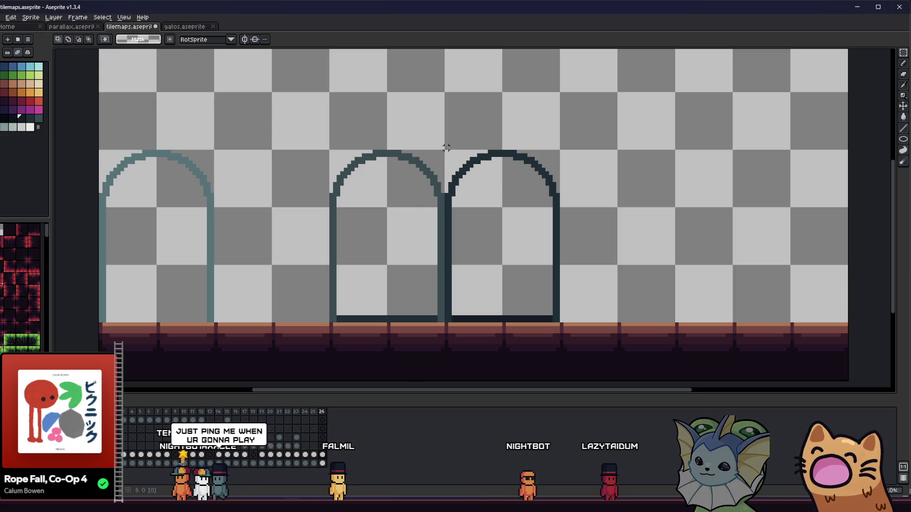
left_click_drag(507, 292, 616, 291)
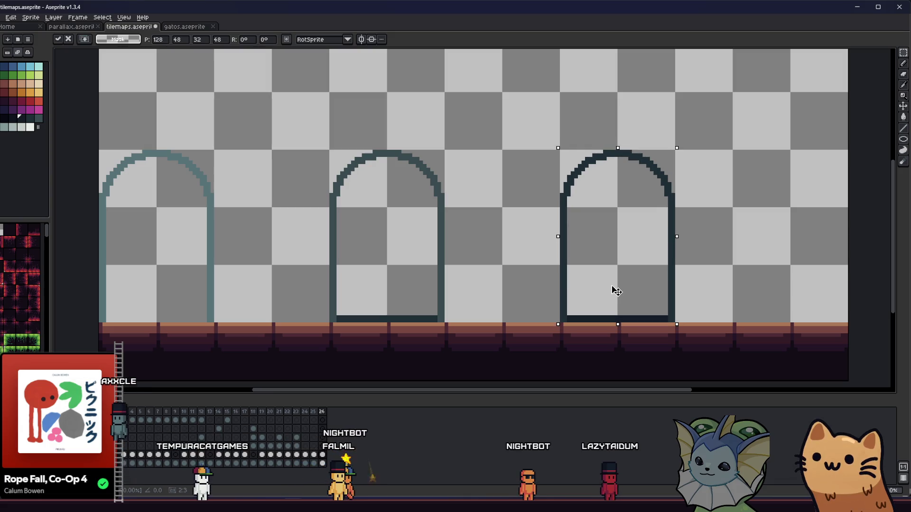
left_click(507, 245)
left_click_drag(370, 204, 478, 327)
mouse_move(393, 297)
left_mouse_down()
mouse_move(242, 259)
mouse_move(255, 289)
mouse_move(459, 263)
mouse_move(484, 289)
left_mouse_up()
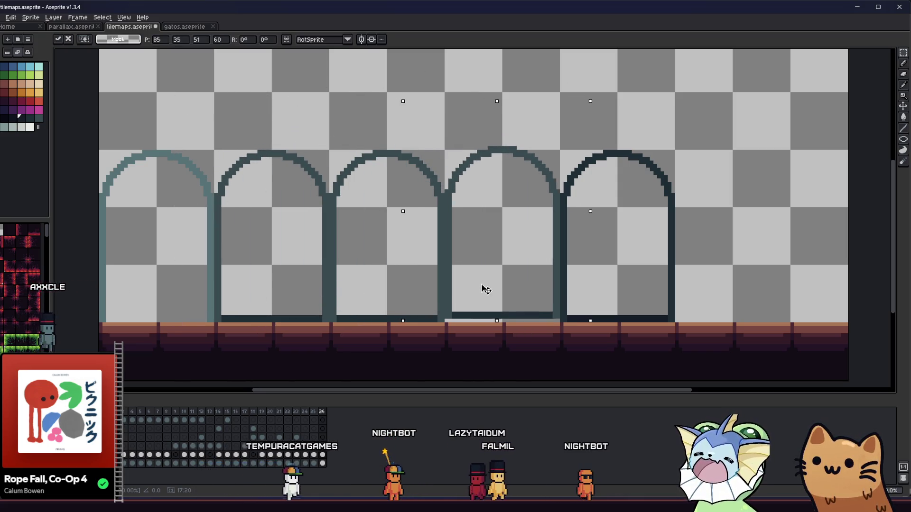
left_click(251, 260)
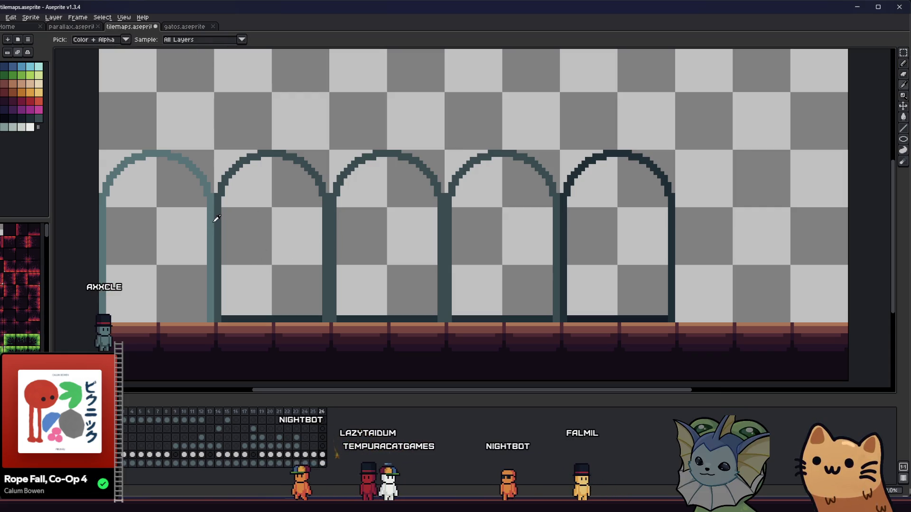
Paint Bucket–fill the second arch, then undo a mistaken darker teal fill on arches 3 and 4.
key("b")
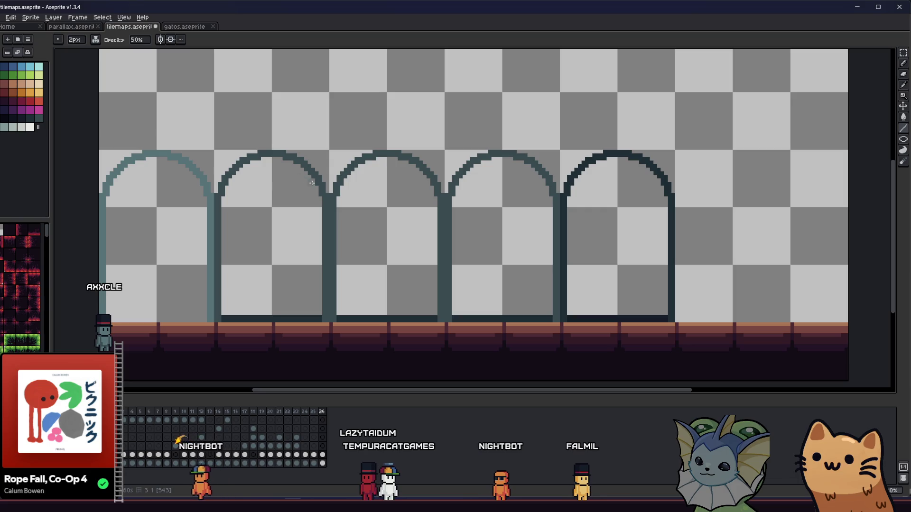
key("g")
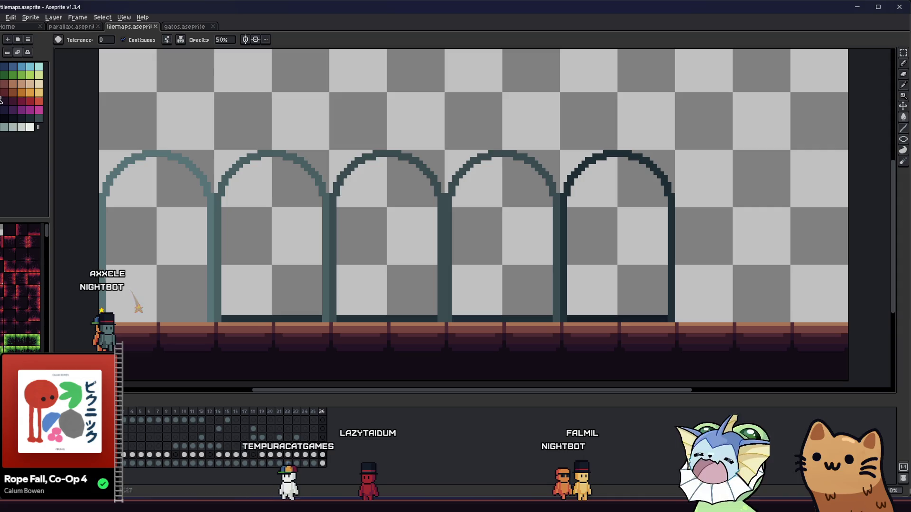
left_click(234, 302)
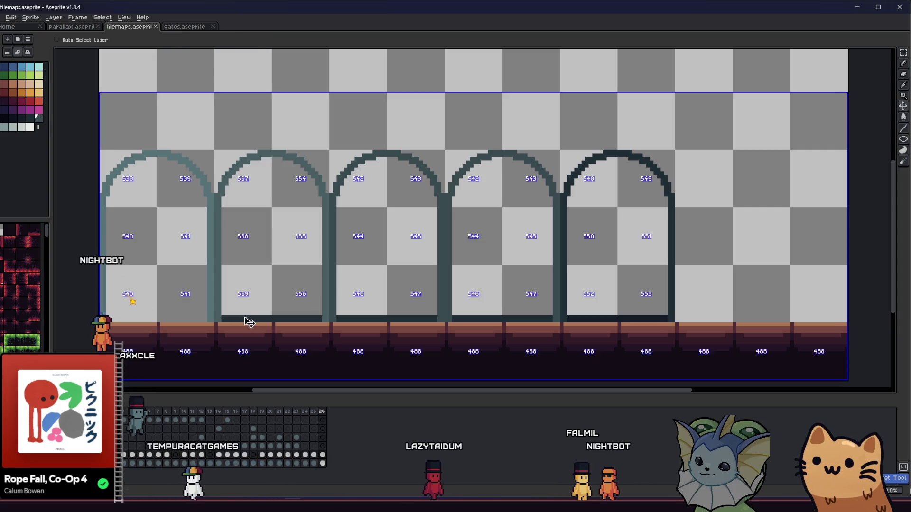
left_click(553, 188)
key("ctrl+z")
Fill the fourth arch's outline with darker teal and sample an even darker outline colour.
key("b")
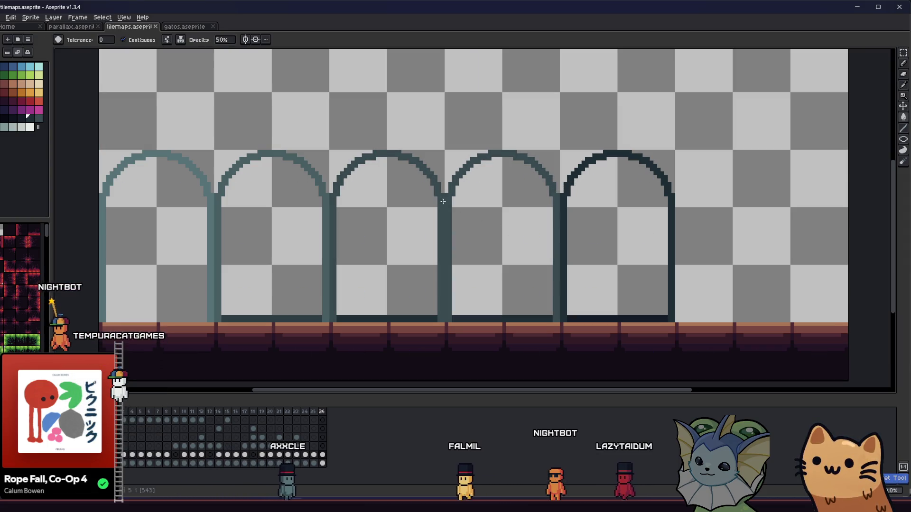
key("g")
left_click(448, 170)
left_click(458, 173)
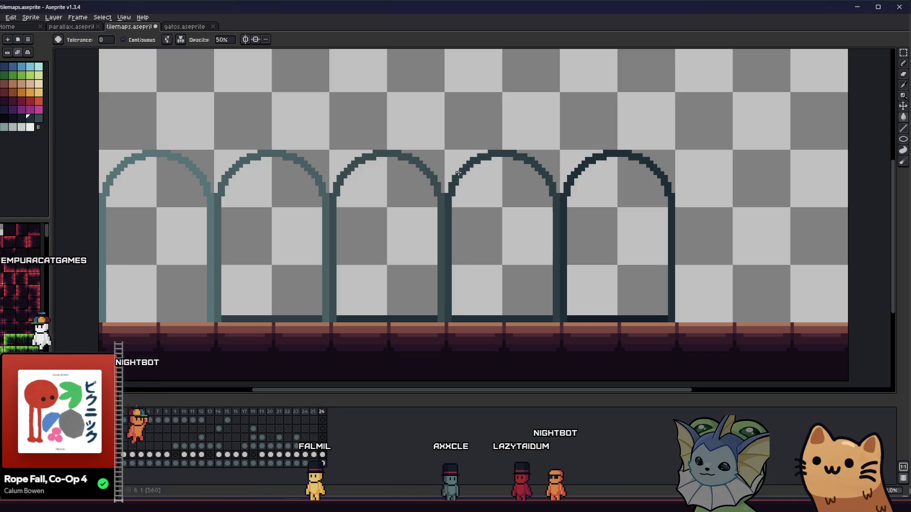
key("i")
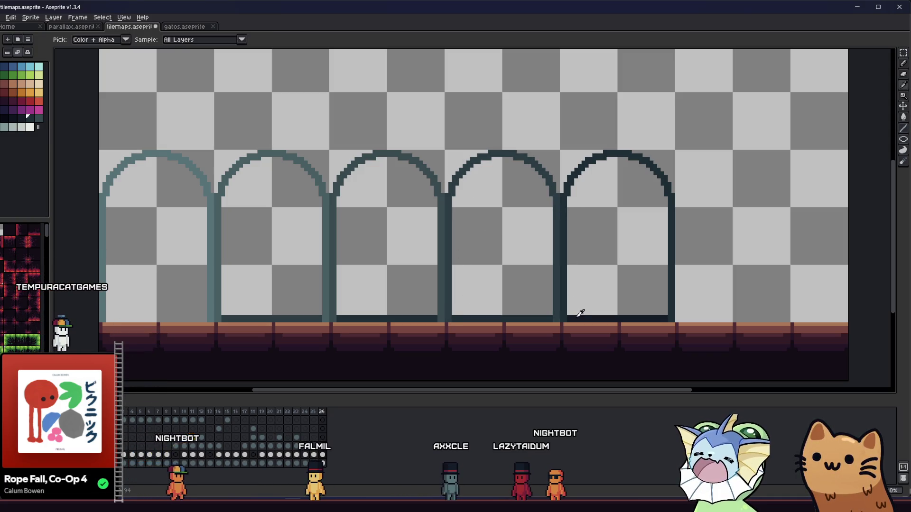
left_click(540, 312)
key("g")
scroll(481, 291, "down", 4)
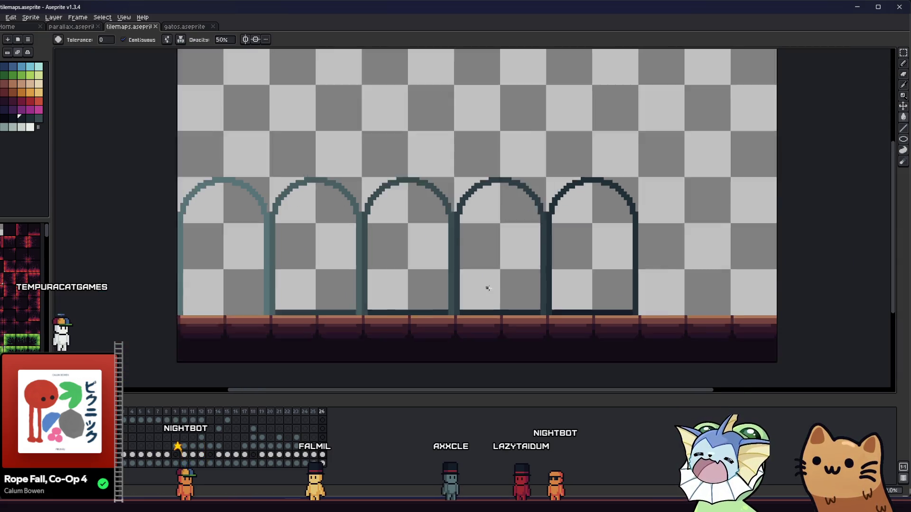
Marquee-select the rightmost arch and drop a copy directly to its right as a sixth arch.
key("m")
left_click_drag(437, 309, 366, 315)
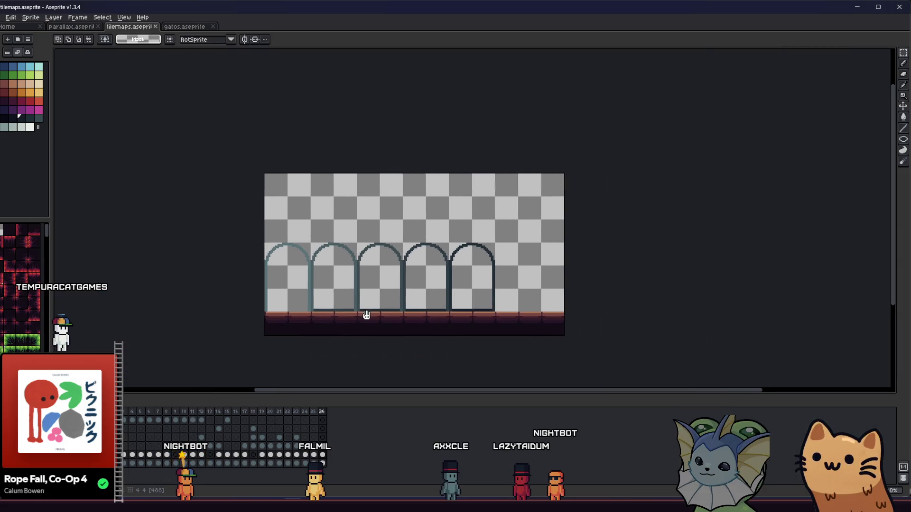
scroll(483, 213, "up", 2)
mouse_move(488, 211)
left_mouse_down()
mouse_move(417, 359)
mouse_move(400, 346)
left_mouse_up()
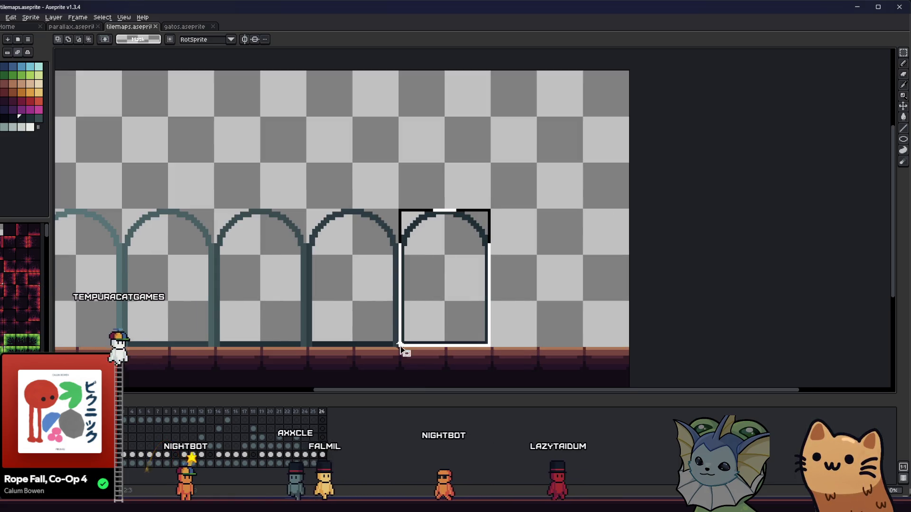
left_click_drag(328, 316, 414, 308)
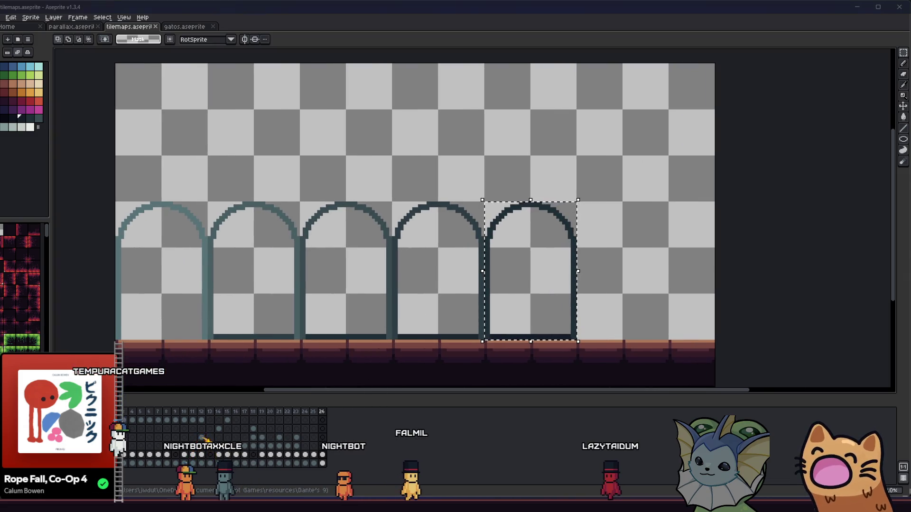
key("alt+Tab")
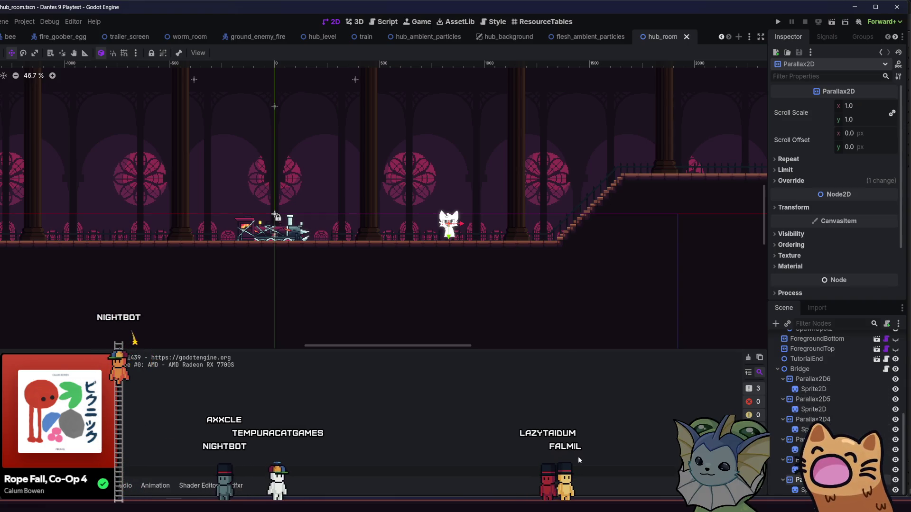
key("alt+Tab")
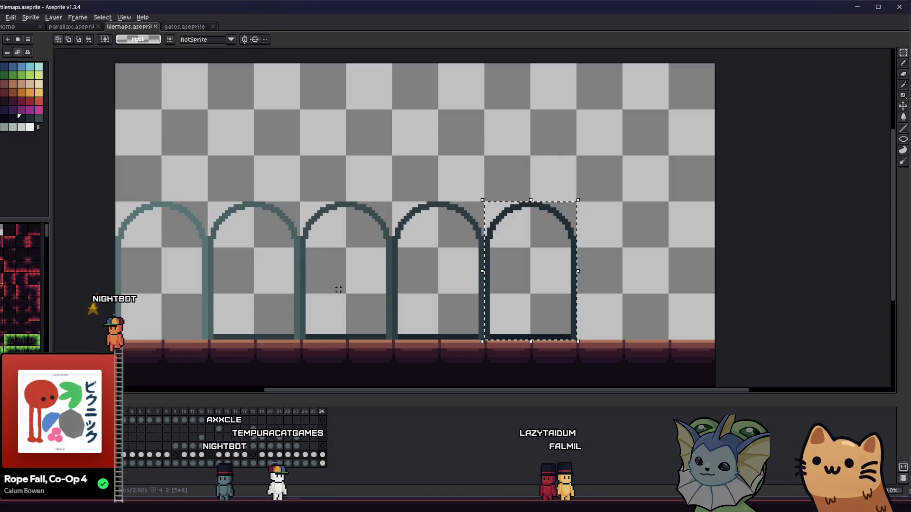
left_click_drag(529, 284, 619, 294)
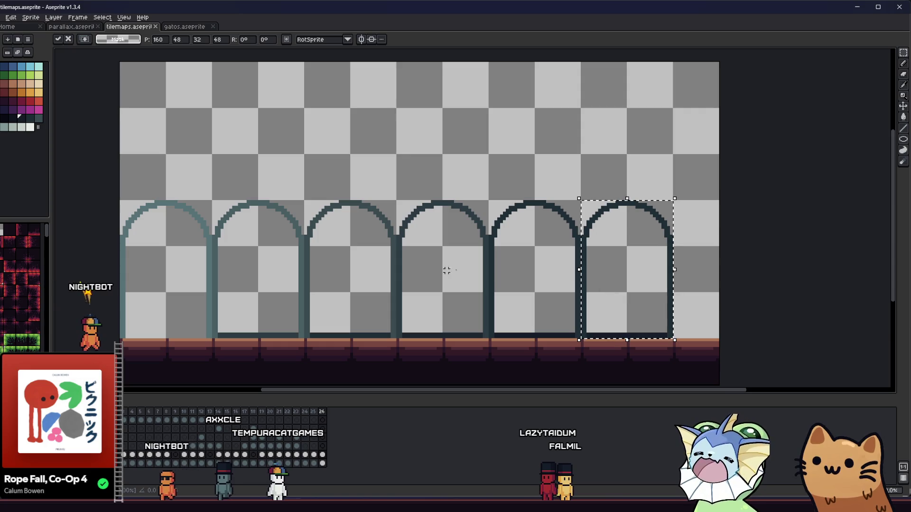
left_click(429, 266)
scroll(446, 265, "up", 2)
key("i")
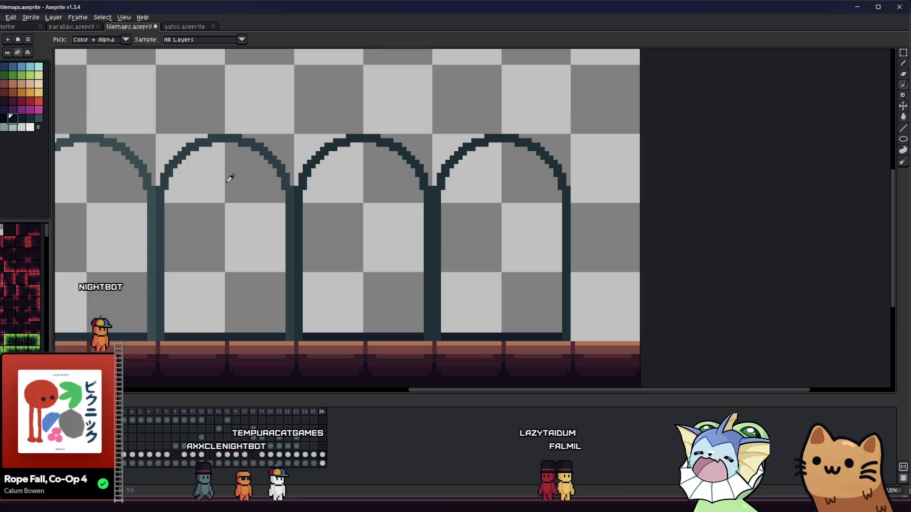
Fill the new sixth arch's outline with the darkest teal so it ends the gradient near-black.
scroll(265, 187, "left", 2)
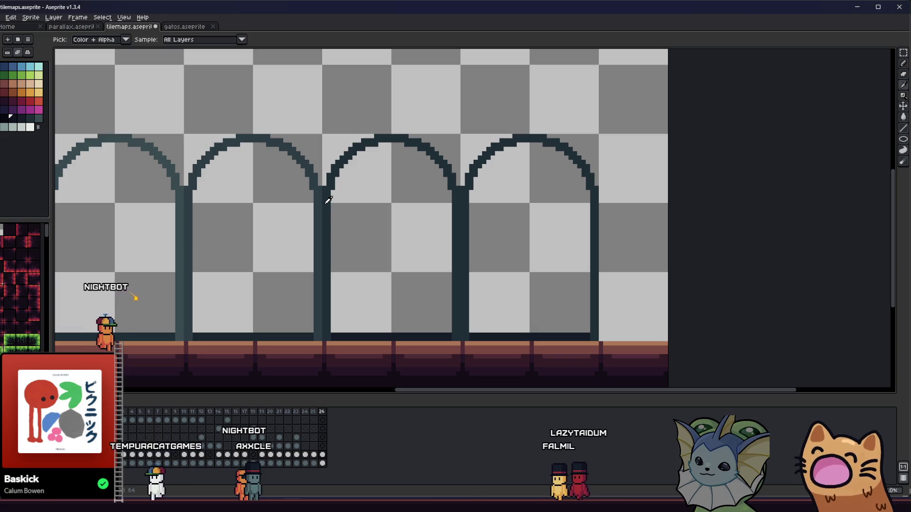
key("b")
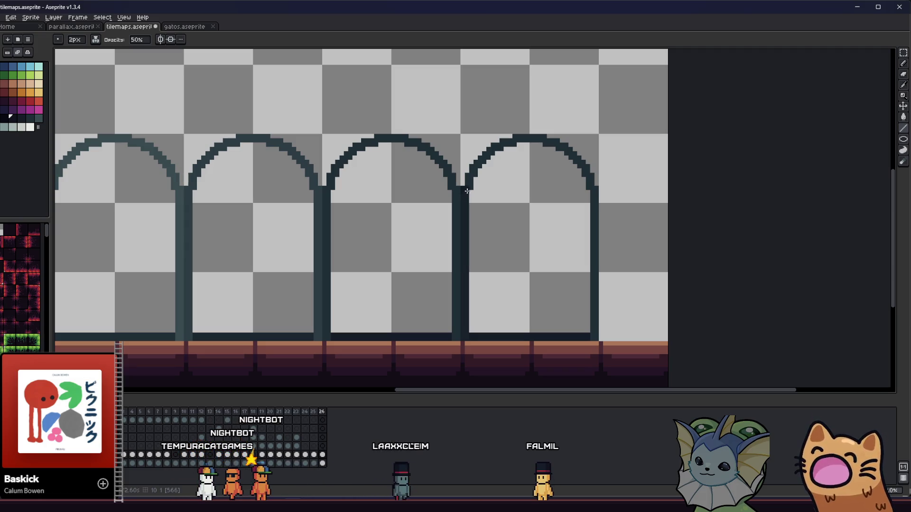
left_click(470, 178)
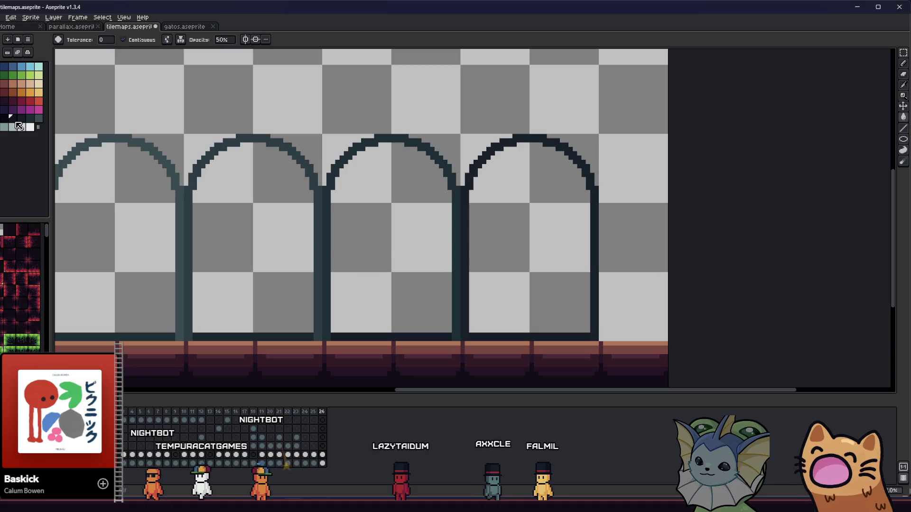
scroll(411, 320, "down", 5)
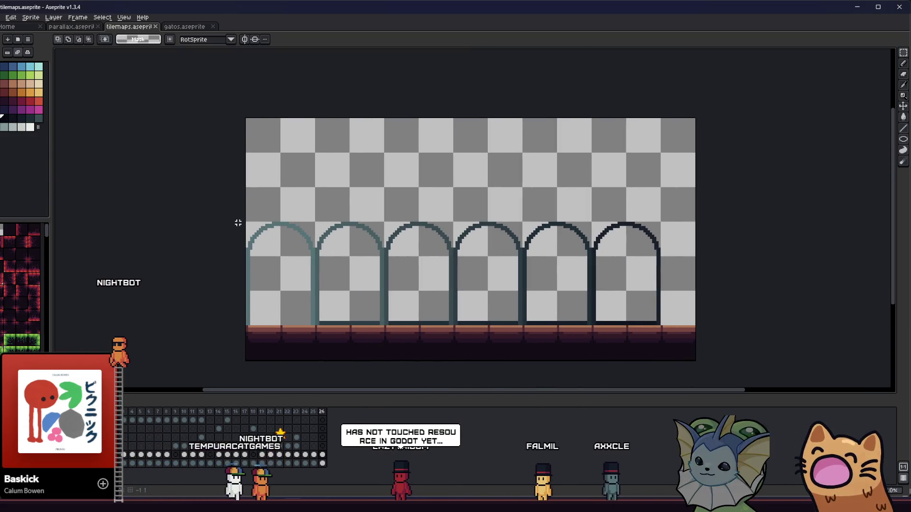
Frame the arches and marquee-select the first arch's two-by-three tile block for export.
scroll(246, 222, "down", 1)
scroll(245, 222, "up", 2)
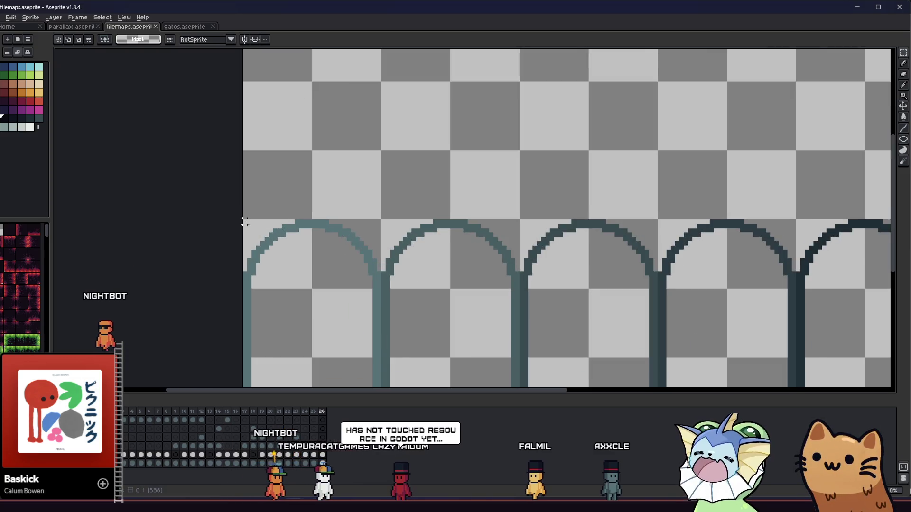
scroll(192, 233, "down", 1)
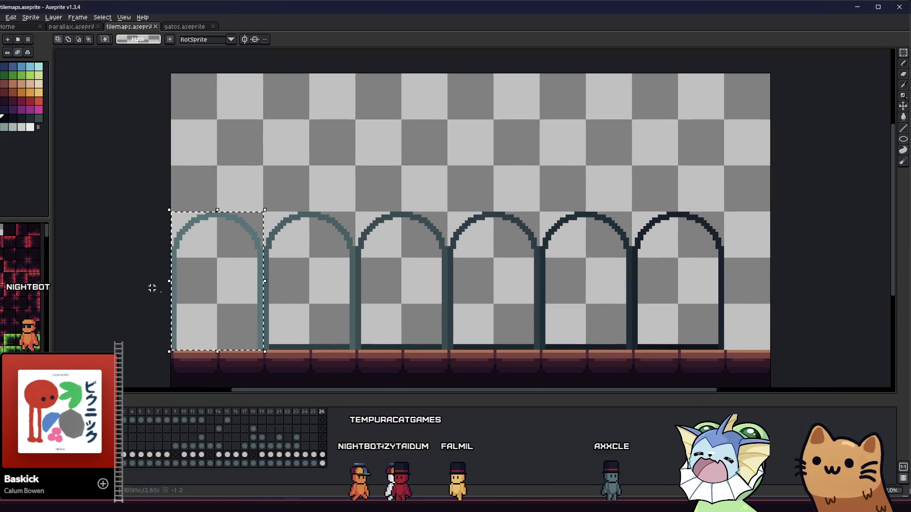
left_click_drag(149, 264, 144, 238)
left_click_drag(183, 215, 247, 308)
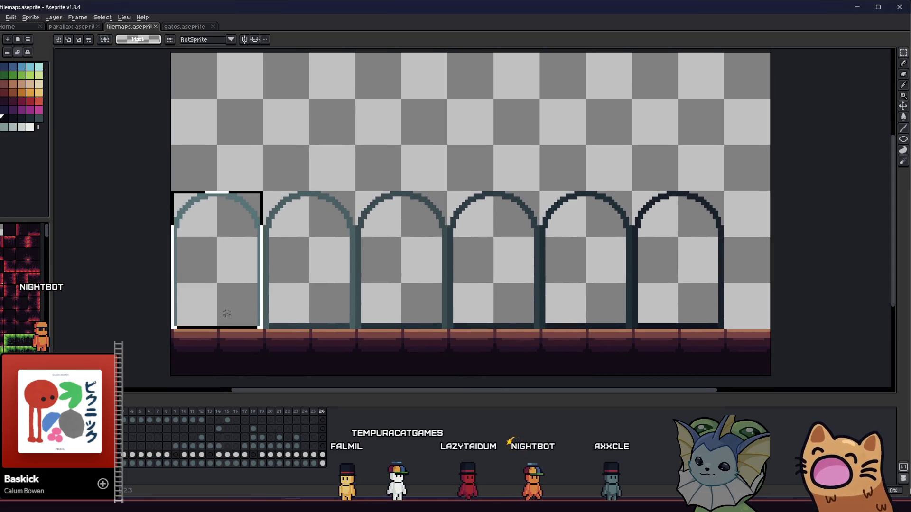
left_click(195, 250)
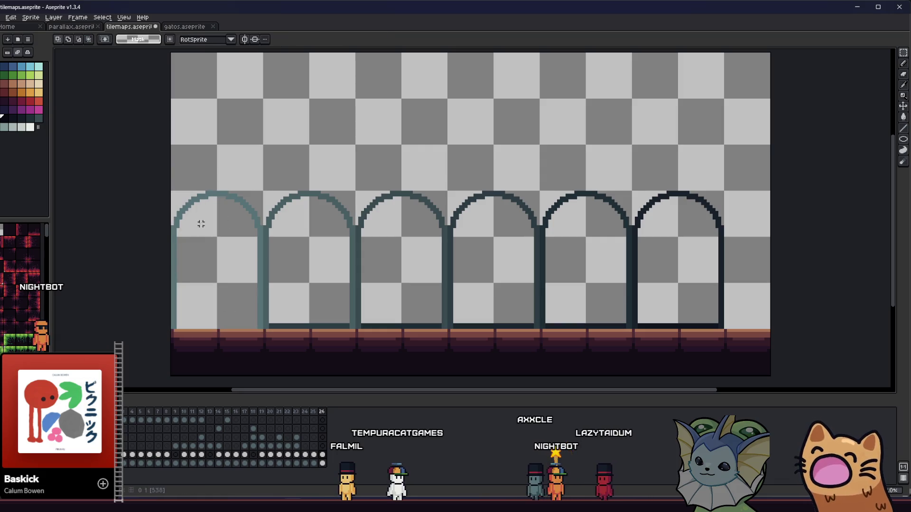
left_click_drag(244, 310, 233, 315)
left_click(1, 17)
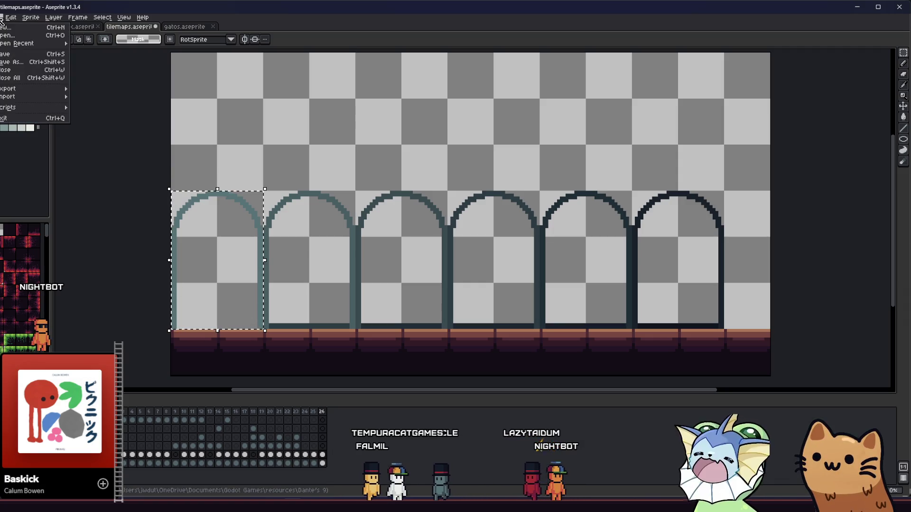
Start Export As for the first arch's selection and browse for the output file location.
mouse_move(52, 88)
left_click(91, 89)
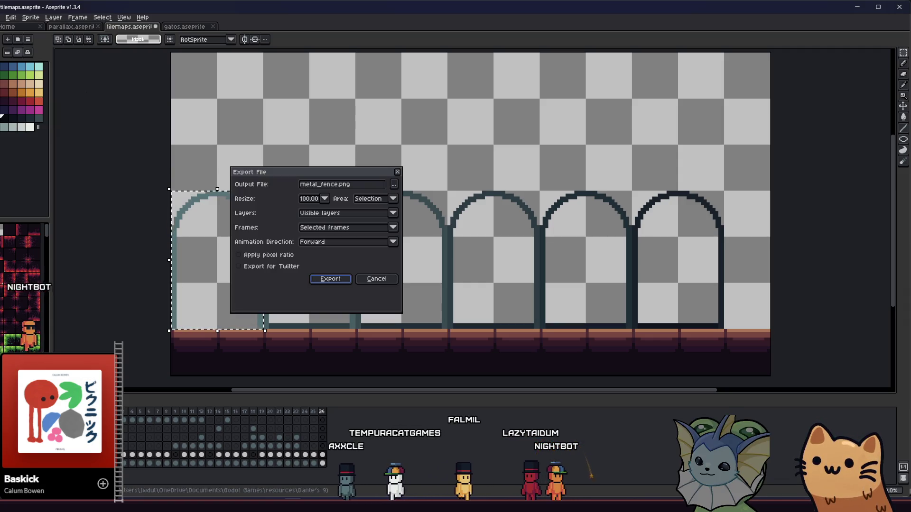
left_click(328, 185)
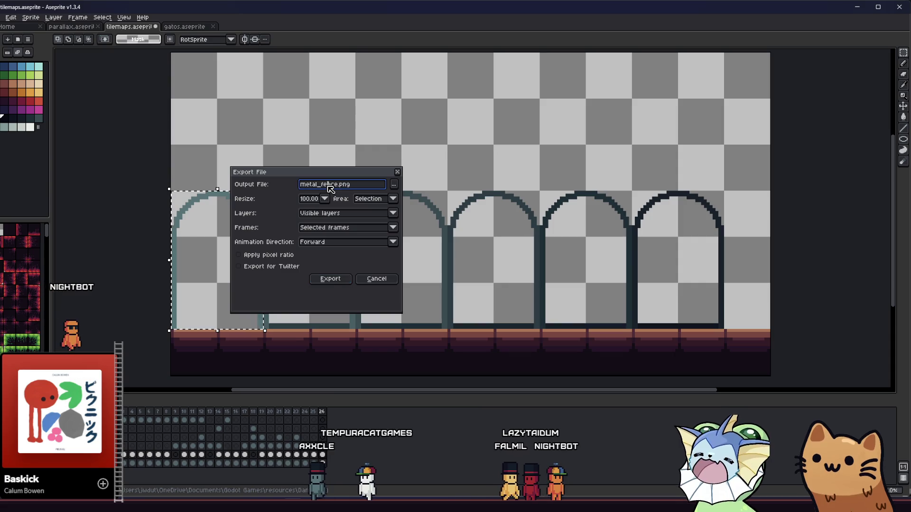
left_click(392, 183)
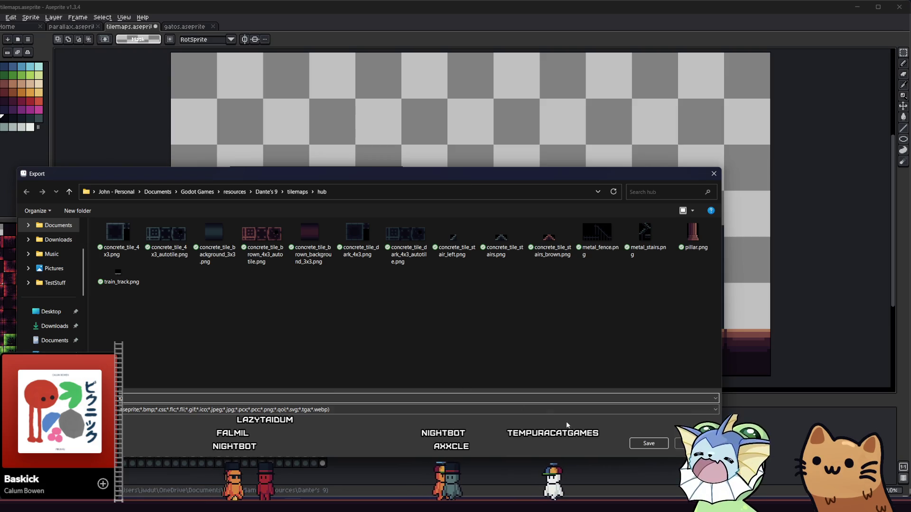
Navigate to the parallax/hub folder and export the first arch as metal_bridge_1.png.
left_click(262, 191)
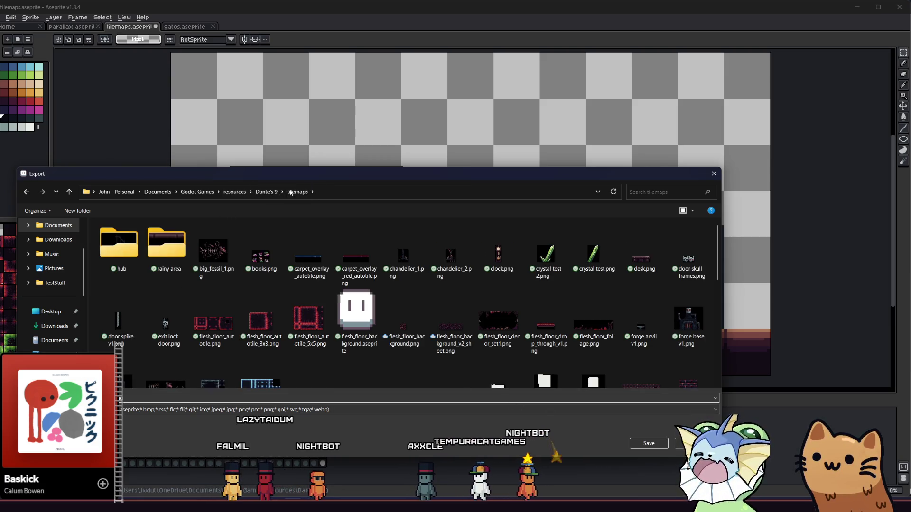
scroll(204, 294, "down", 4)
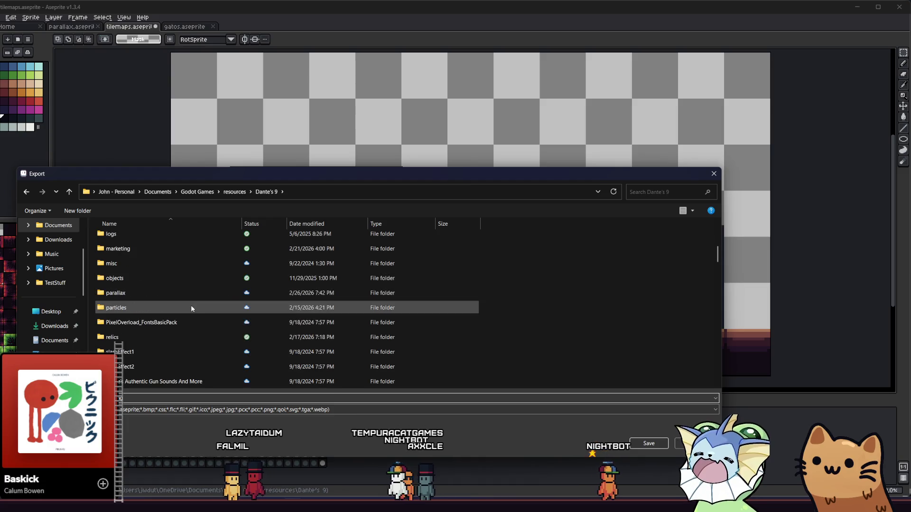
double_click(182, 293)
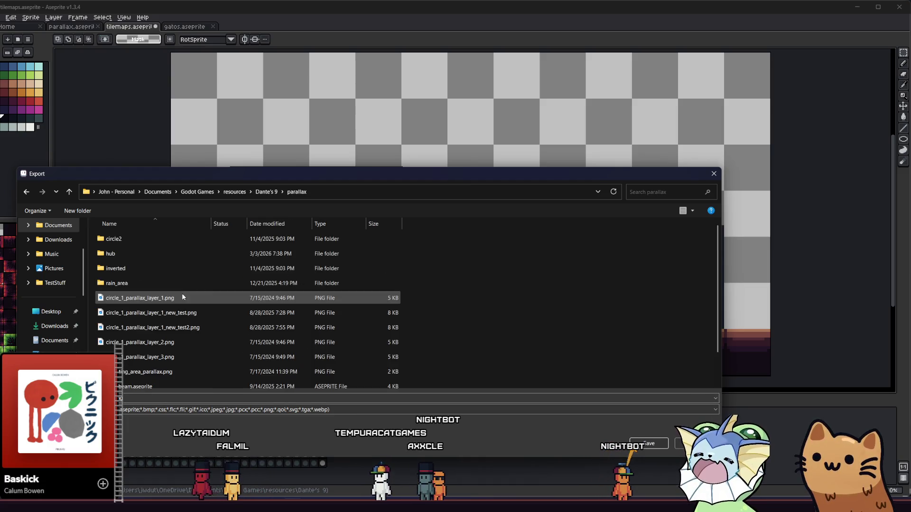
double_click(126, 255)
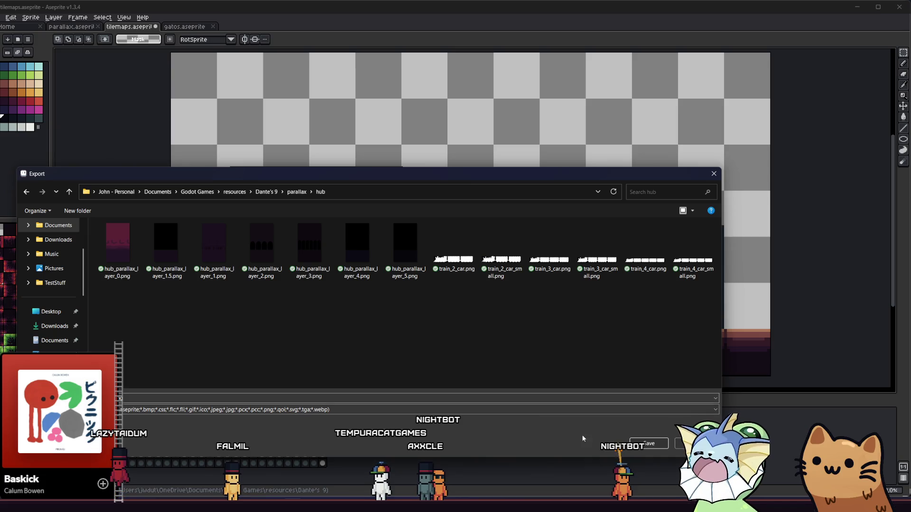
left_click(632, 442)
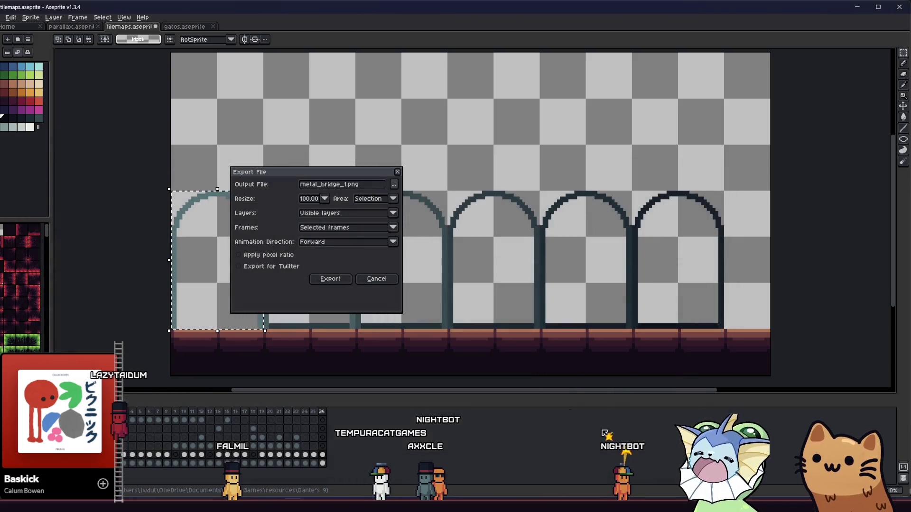
left_click(333, 288)
Select the second arch and export it as metal_bridge_2.png.
left_click_drag(286, 234, 319, 309)
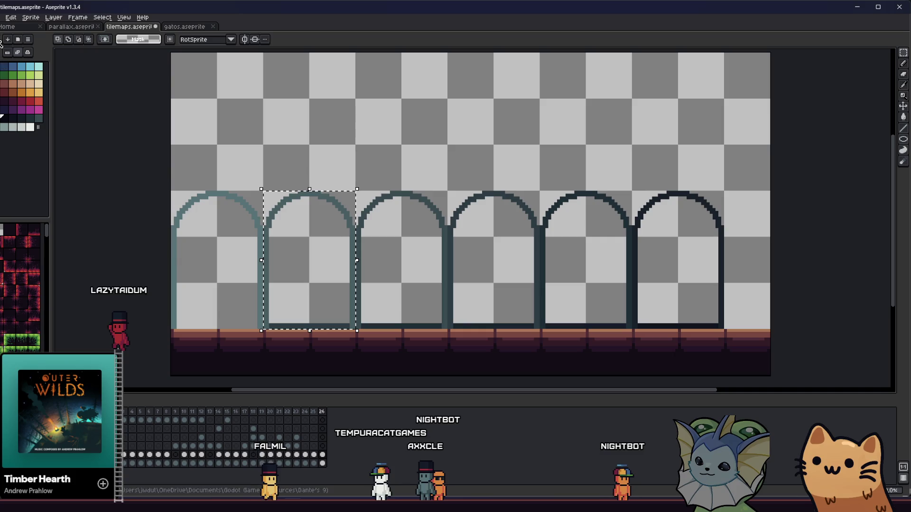
left_click(2, 17)
mouse_move(28, 90)
left_click(95, 88)
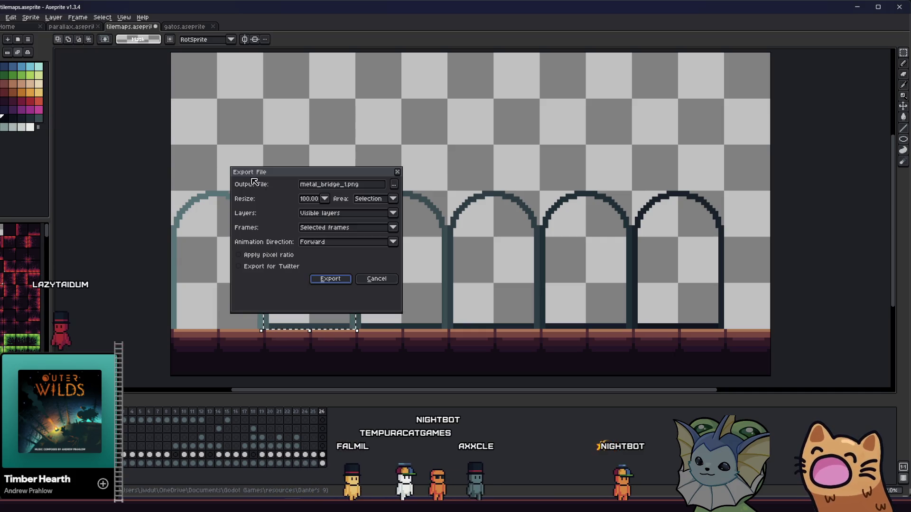
left_click(348, 185)
key("BackSpace")
type("2")
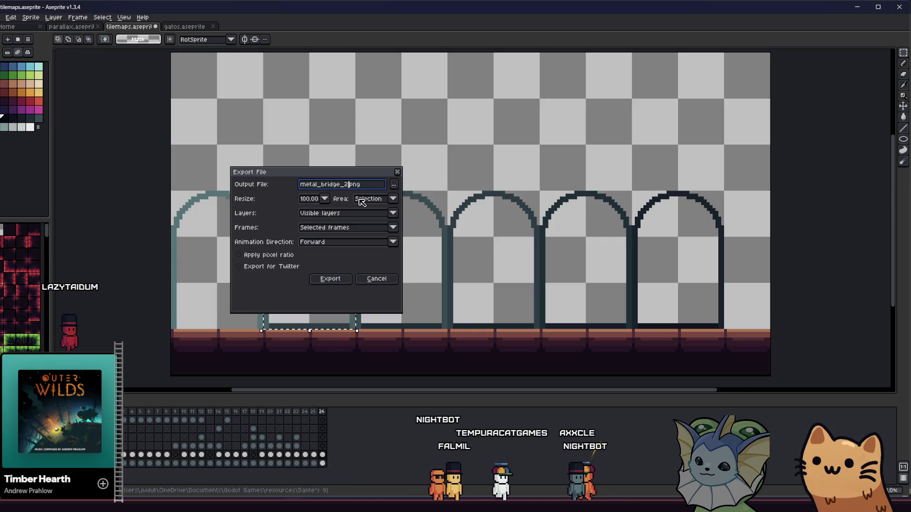
left_click(328, 278)
Select and export the third and fourth arches as metal_bridge_3.png and metal_bridge_4.png.
mouse_move(355, 190)
left_mouse_down()
mouse_move(401, 234)
mouse_move(447, 329)
left_mouse_up()
left_click(2, 17)
mouse_move(29, 89)
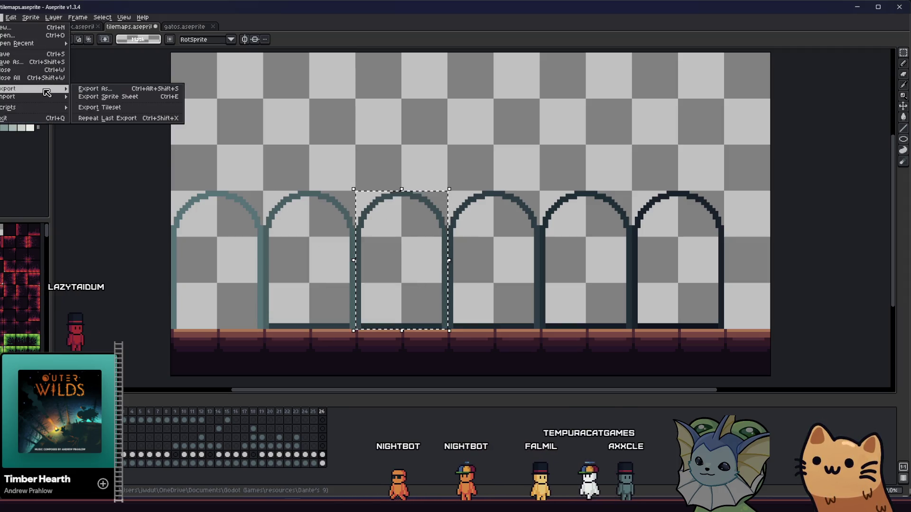
left_click(94, 89)
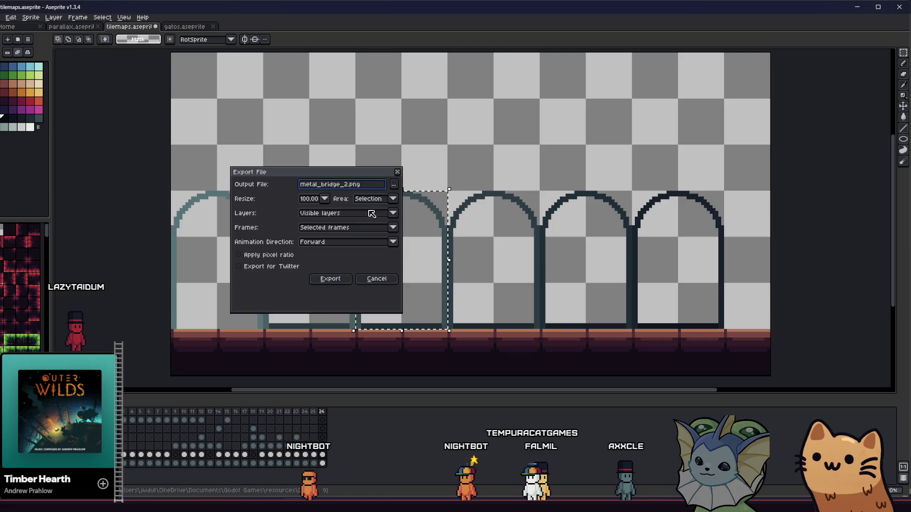
key("Return")
left_click_drag(447, 190, 541, 330)
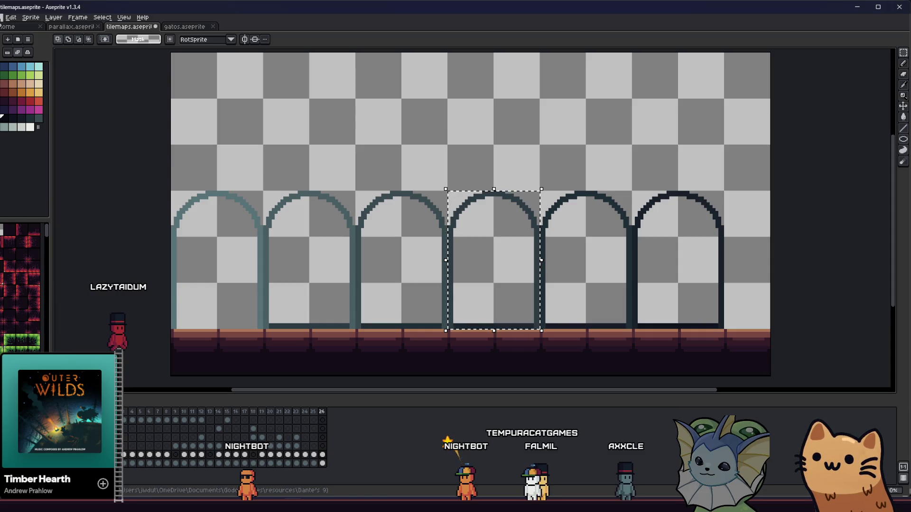
left_click(2, 18)
mouse_move(28, 86)
left_click(94, 90)
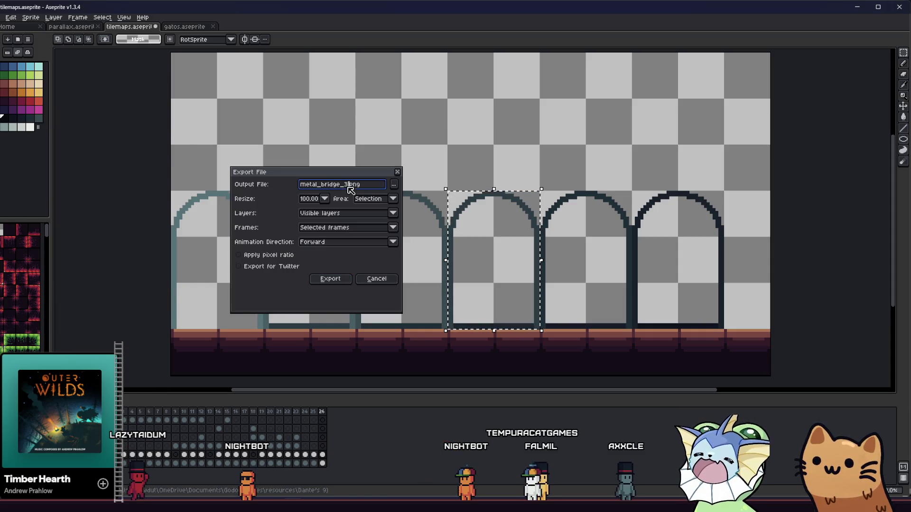
key("Return")
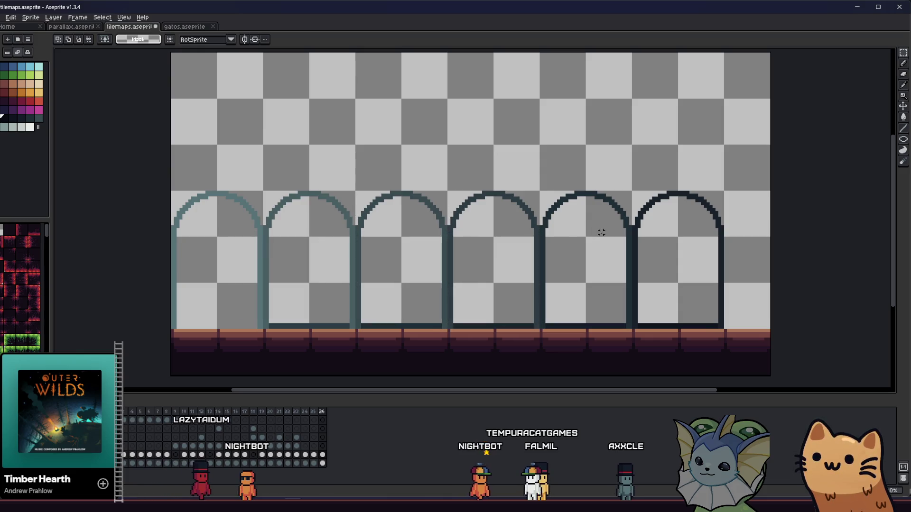
Select the fifth arch and export it as metal_bridge_5.png.
left_click_drag(561, 218, 602, 299)
left_click(2, 18)
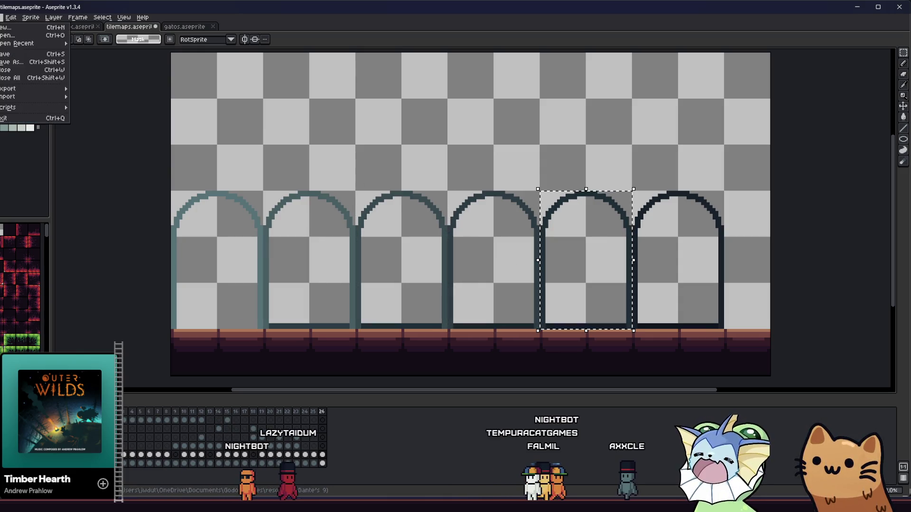
mouse_move(52, 93)
left_click(95, 88)
left_click(350, 186)
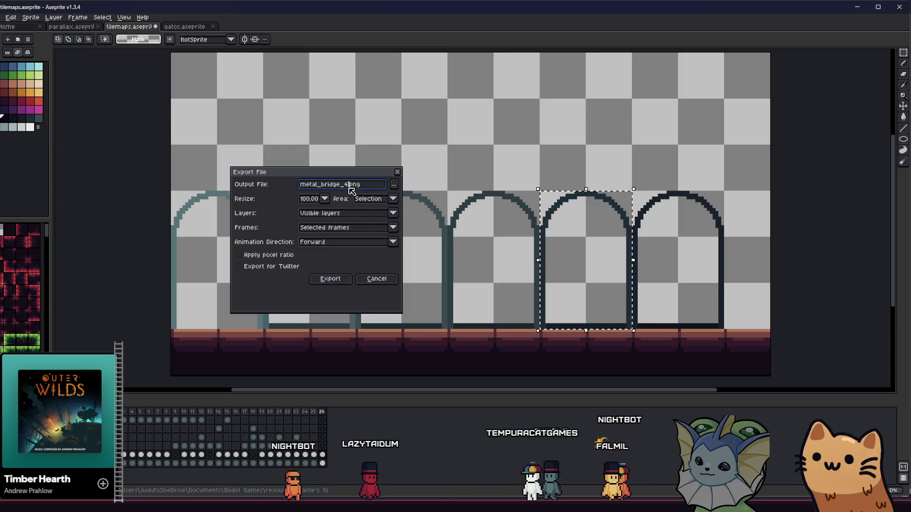
key("Return")
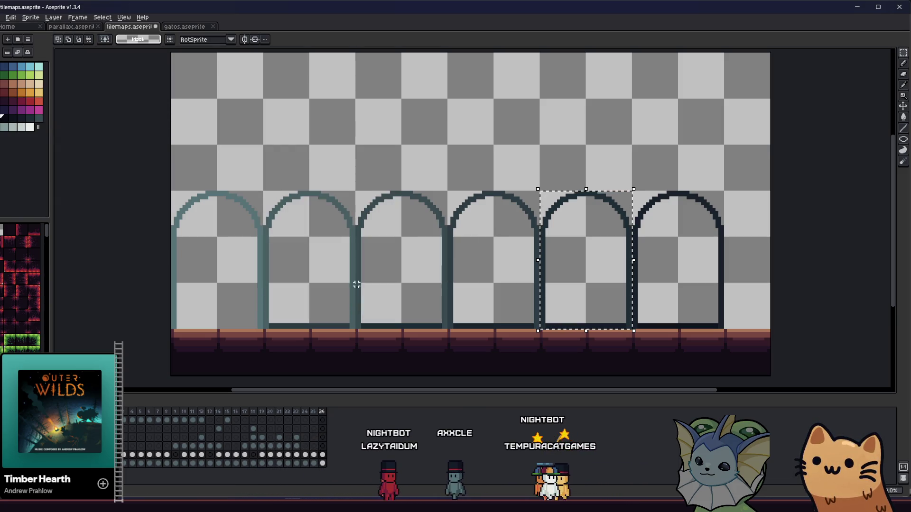
Select and export the last arch tile, then clear the selection.
left_click_drag(638, 244, 681, 270)
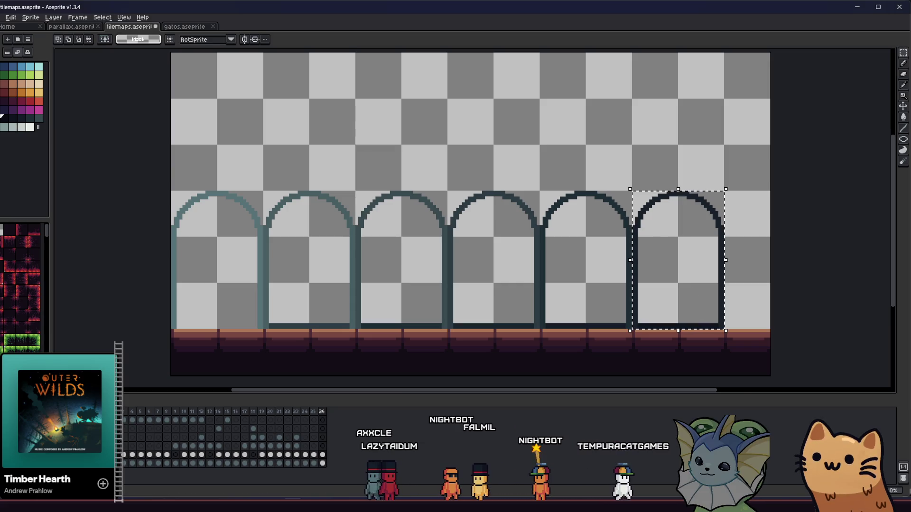
left_click(2, 18)
mouse_move(28, 89)
left_click(91, 88)
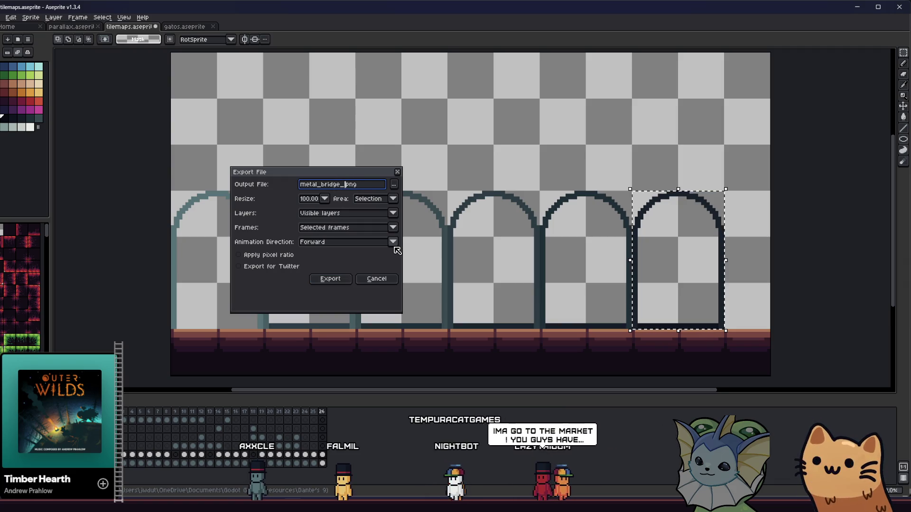
left_click(330, 278)
key("Return")
scroll(484, 258, "down", 1)
scroll(503, 294, "up", 2)
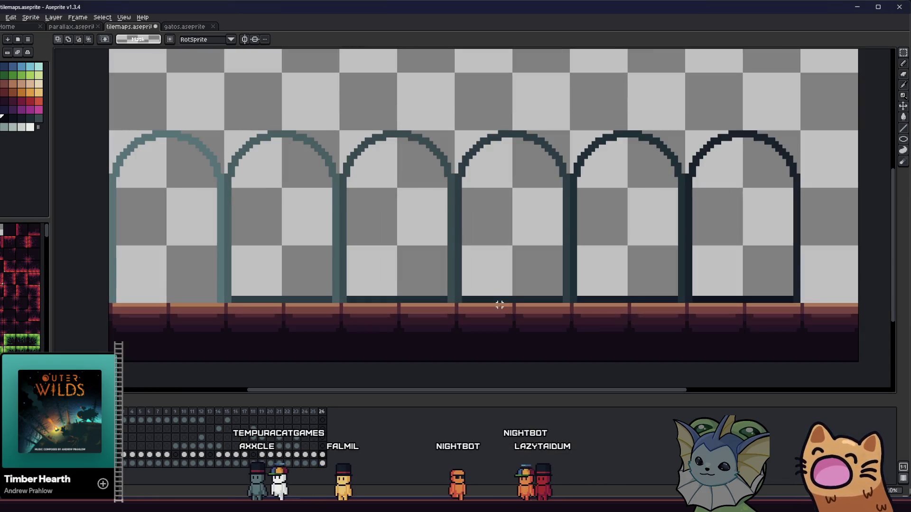
scroll(385, 260, "down", 1)
scroll(386, 291, "down", 1)
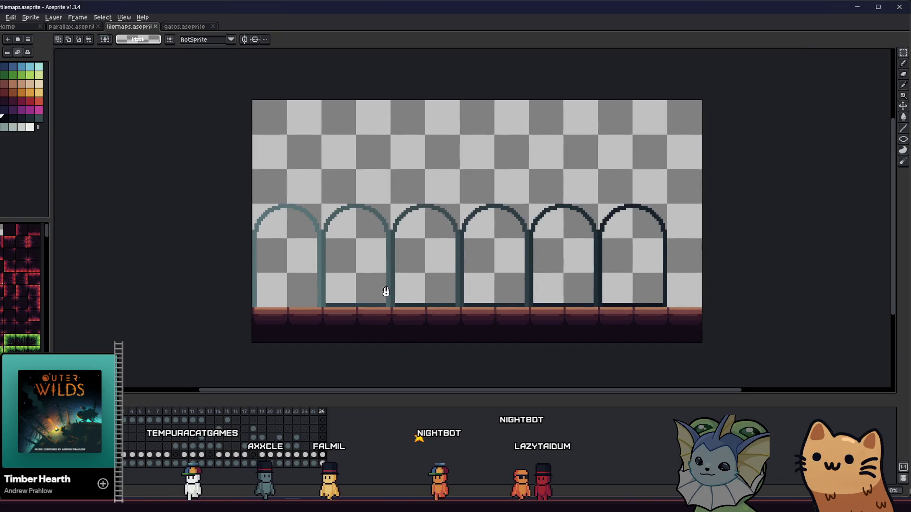
scroll(382, 304, "up", 1)
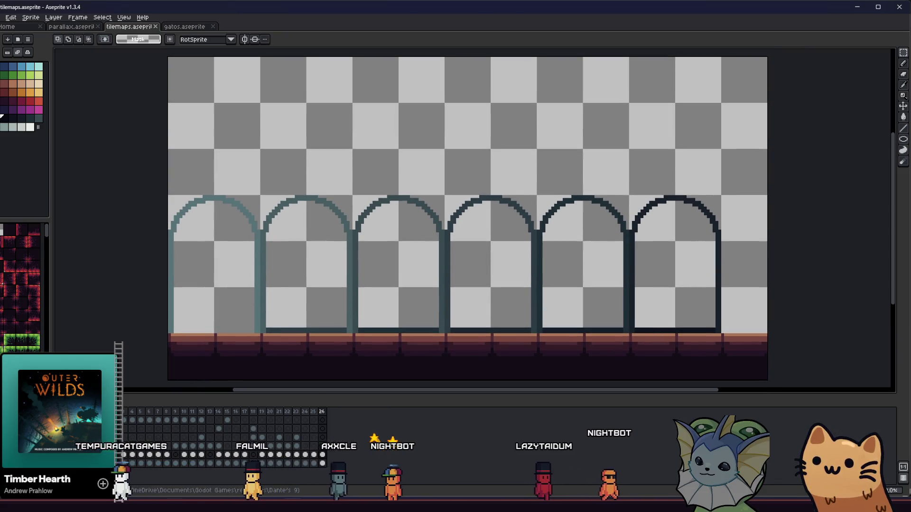
key("alt+Tab")
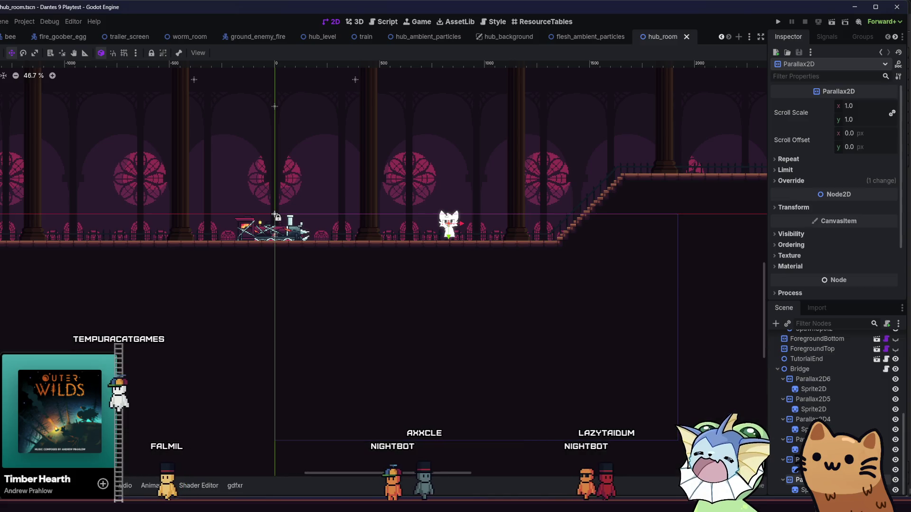
Copy the six metal_bridge PNGs from Explorer into the Godot FileSystem dock.
key("alt+Tab")
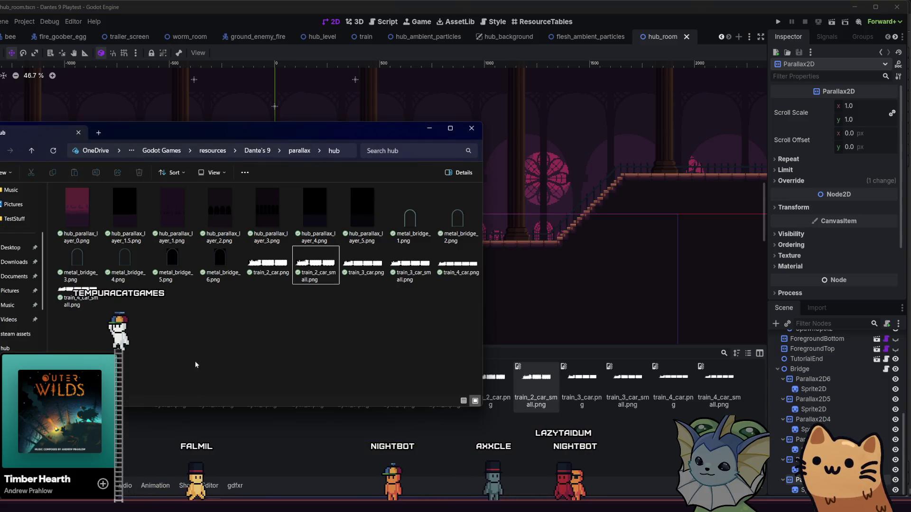
left_click_drag(211, 285, 59, 268)
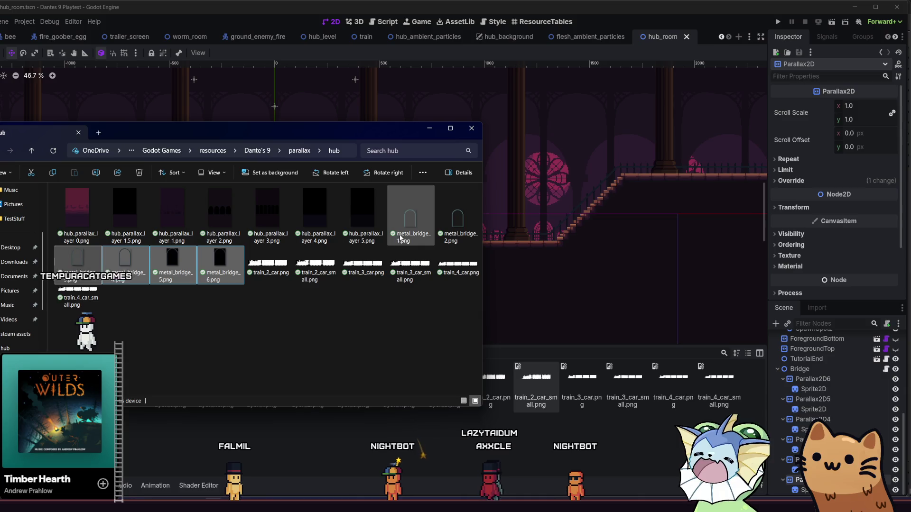
left_click(410, 218, "ctrl")
left_click(441, 221, "ctrl")
mouse_move(412, 223)
left_mouse_down()
mouse_move(411, 232)
mouse_move(450, 204)
mouse_move(535, 456)
left_mouse_up()
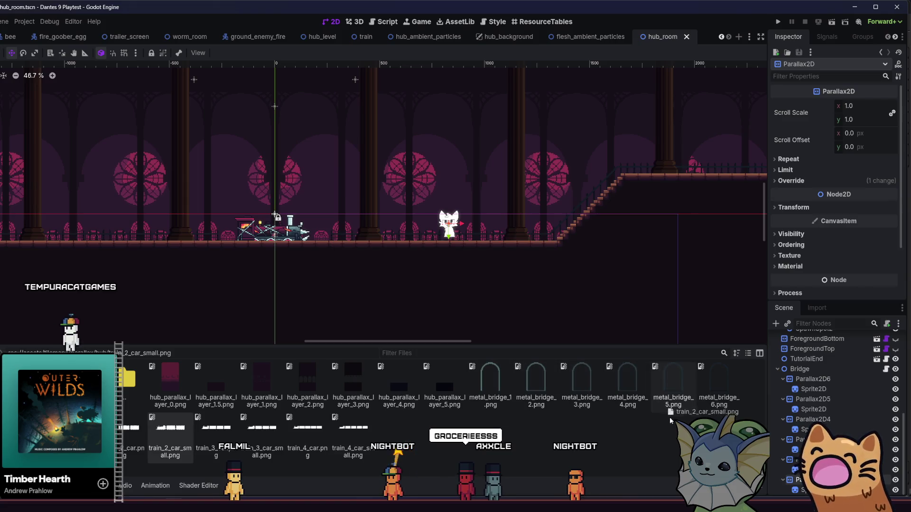
left_click_drag(494, 409, 536, 418)
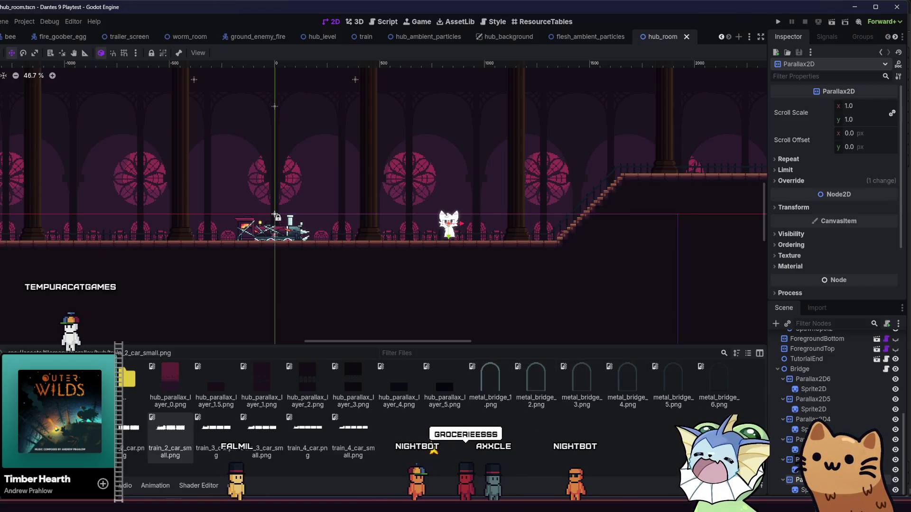
Assign bridge arch textures to the Sprite2Ds under Parallax2D6 and Parallax2D5 (metal_bridge_5).
left_click(813, 389)
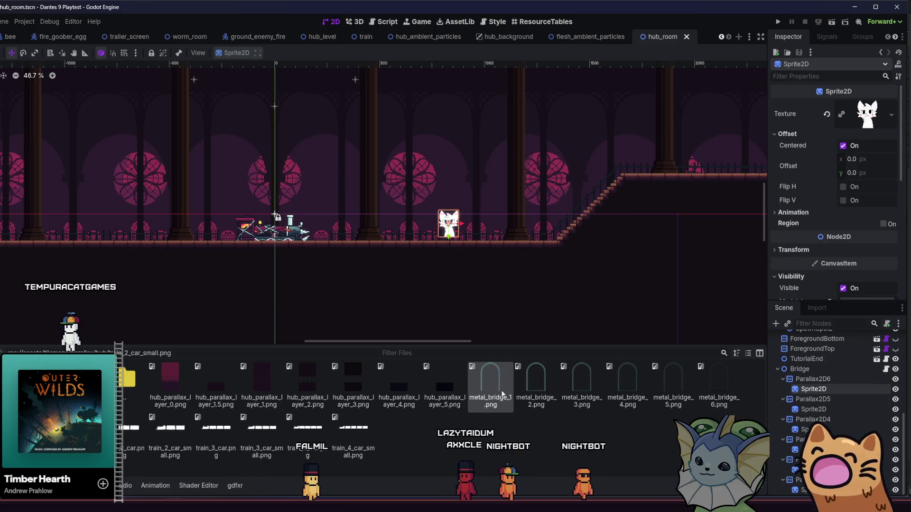
mouse_move(502, 394)
left_mouse_down()
mouse_move(480, 396)
mouse_move(783, 244)
left_mouse_up()
scroll(783, 244, "down", 3)
mouse_move(719, 382)
left_mouse_down()
mouse_move(849, 142)
mouse_move(859, 90)
left_mouse_up()
scroll(841, 184, "down", 3)
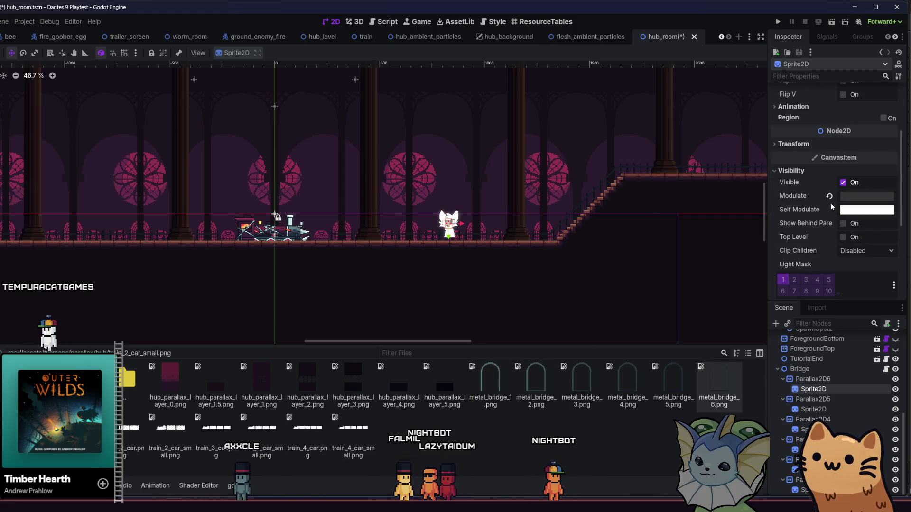
left_click(795, 410)
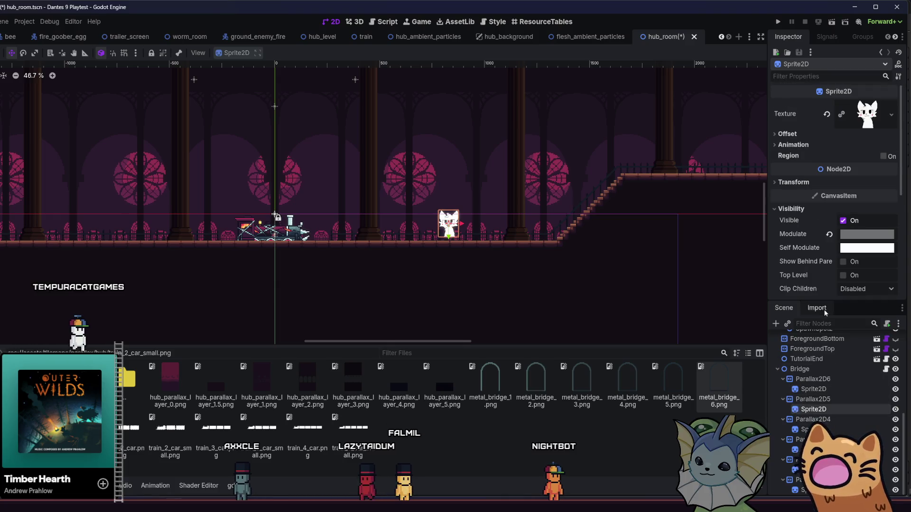
mouse_move(654, 385)
left_mouse_down()
mouse_move(797, 124)
mouse_move(867, 114)
left_mouse_up()
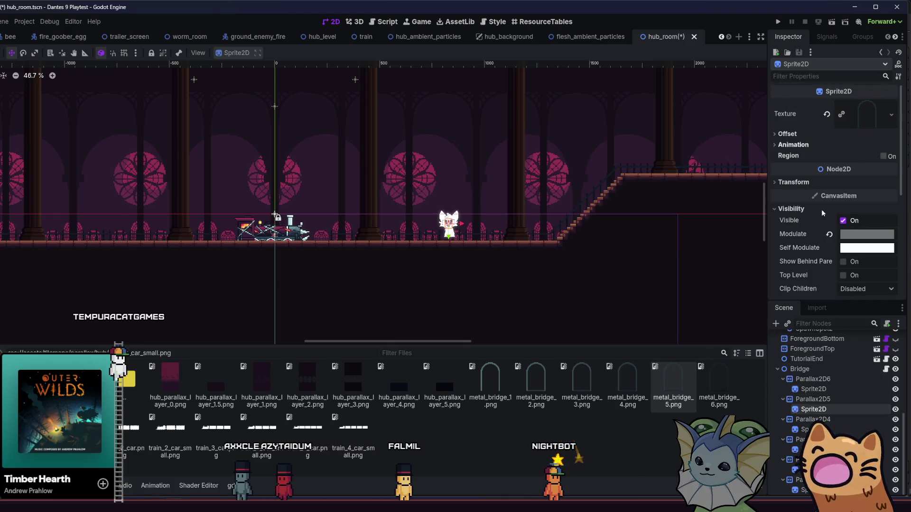
Give the remaining bridge sprites metal_bridge_3, metal_bridge_2 and metal_bridge_1 textures, then save hub_room.
left_click(805, 429)
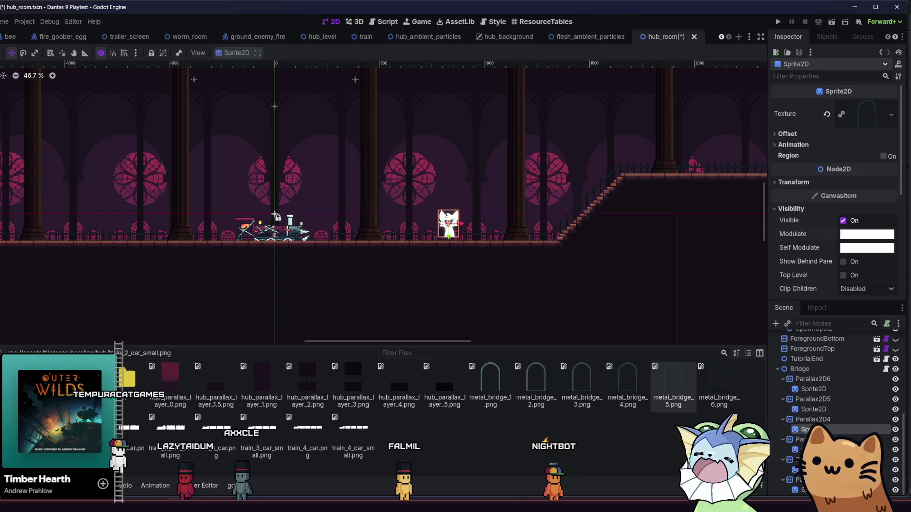
left_click(584, 375)
mouse_move(627, 379)
left_mouse_down()
mouse_move(759, 199)
mouse_move(867, 113)
left_mouse_up()
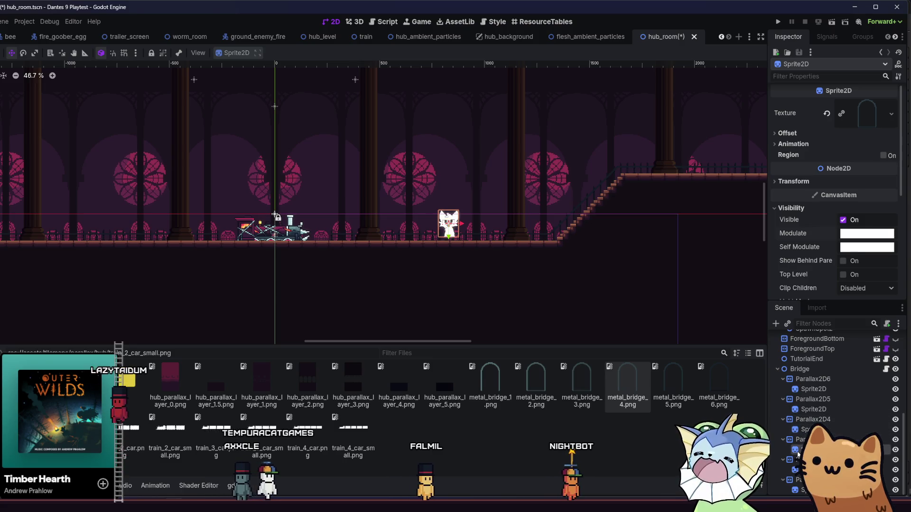
key("ctrl+z")
mouse_move(581, 377)
left_mouse_down()
mouse_move(758, 199)
mouse_move(867, 114)
left_mouse_up()
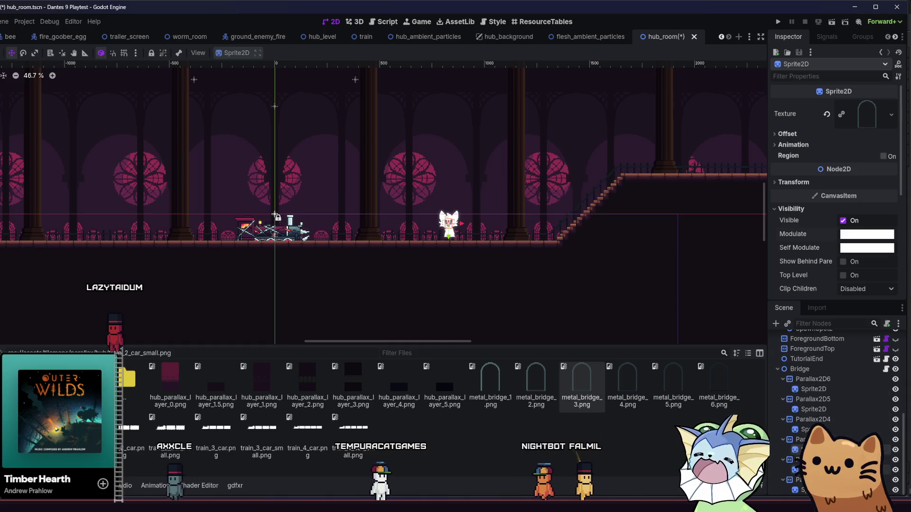
mouse_move(536, 379)
left_mouse_down()
mouse_move(628, 315)
mouse_move(854, 116)
left_mouse_up()
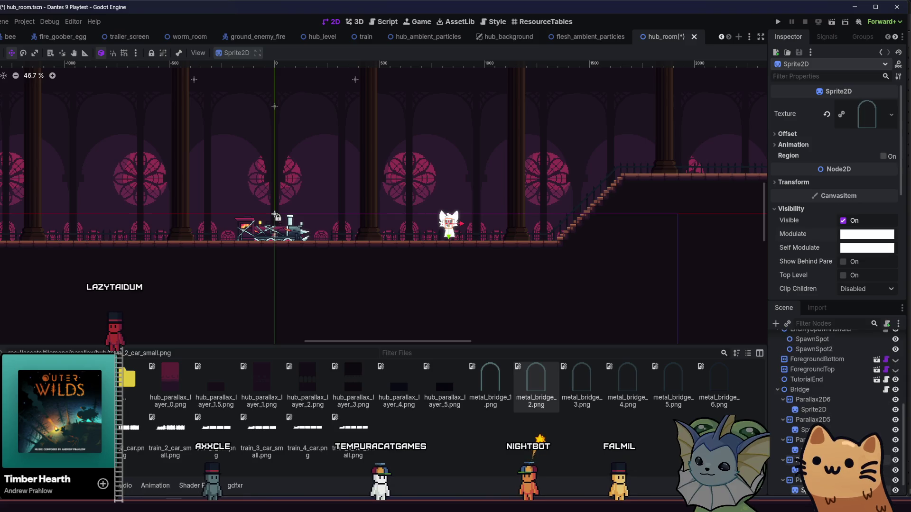
left_click_drag(490, 379, 828, 125)
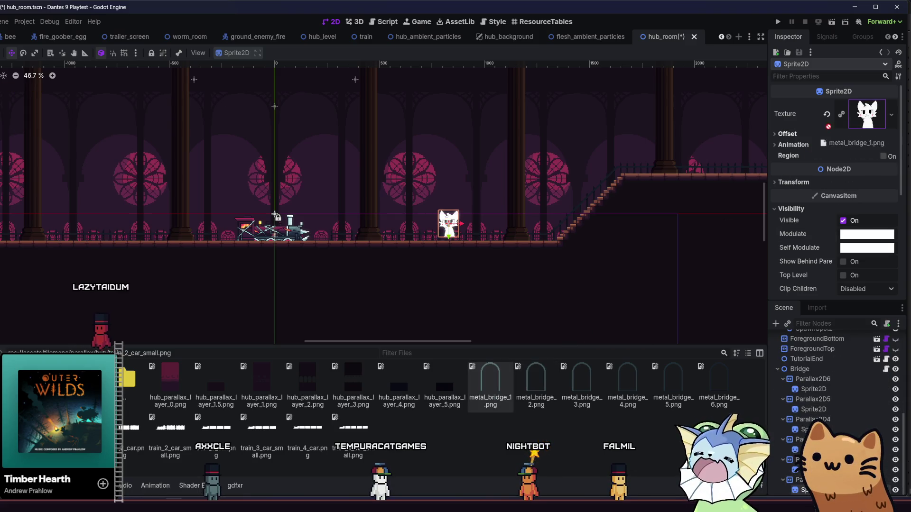
left_click_drag(495, 382, 820, 125)
key("ctrl+s")
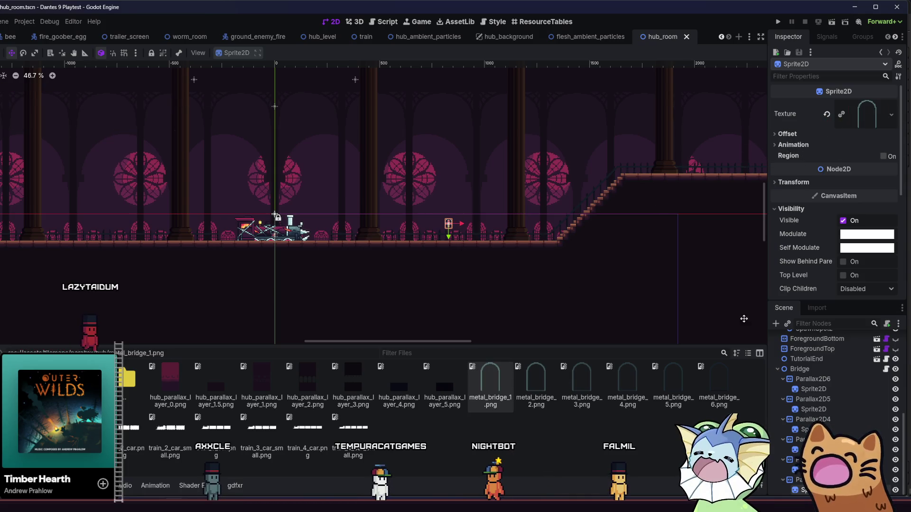
Set Transform Scale to 4 on all six bridge arch sprites and save the scene.
left_click(795, 449, "ctrl")
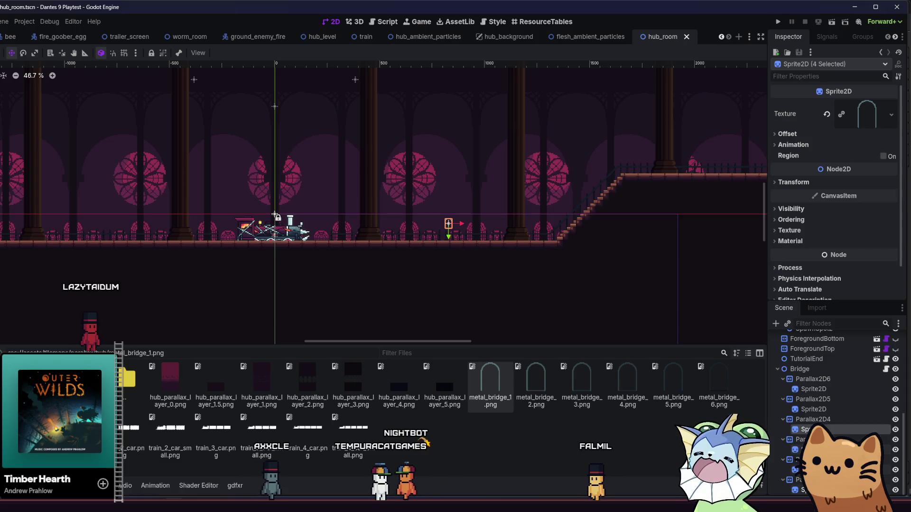
left_click(812, 389, "ctrl")
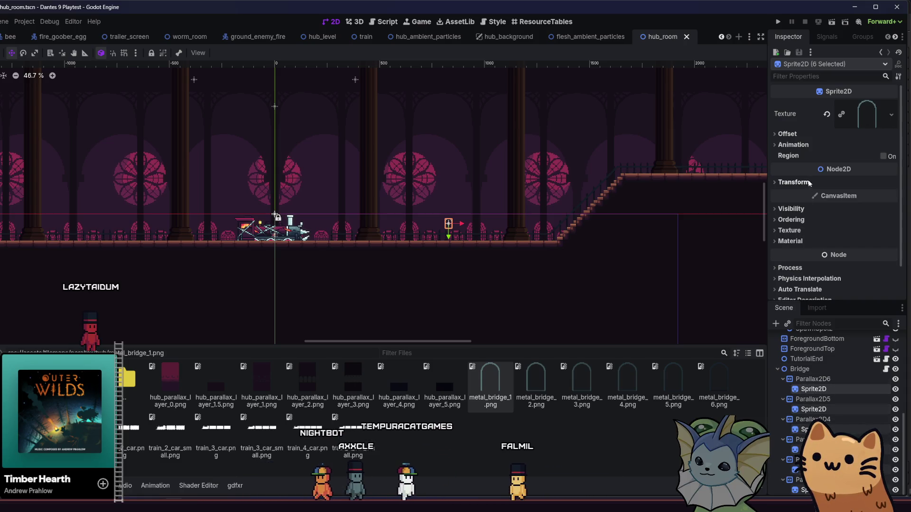
left_click(793, 182)
double_click(849, 235)
type("4")
key("Return")
key("ctrl+s")
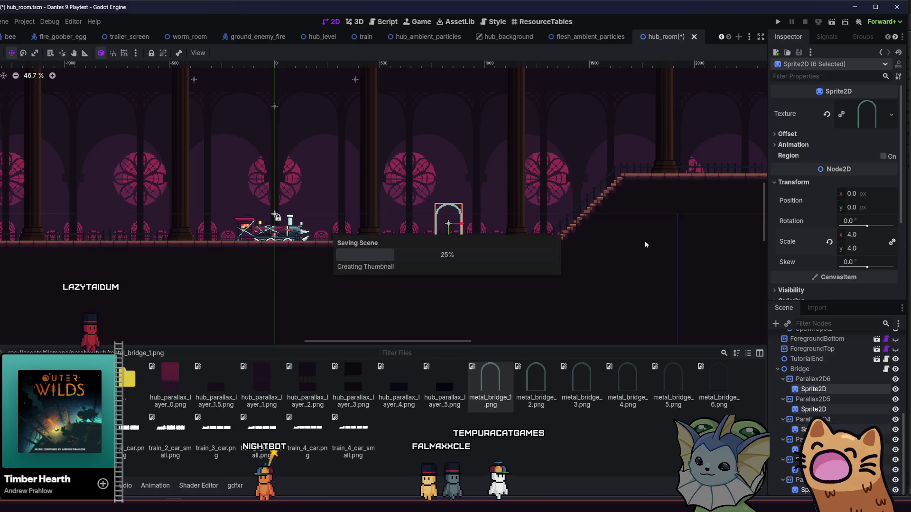
Move the Bridge onto the raised platform beside the stairs, nudging it left with arrow keys.
scroll(479, 209, "up", 4)
left_click(788, 370)
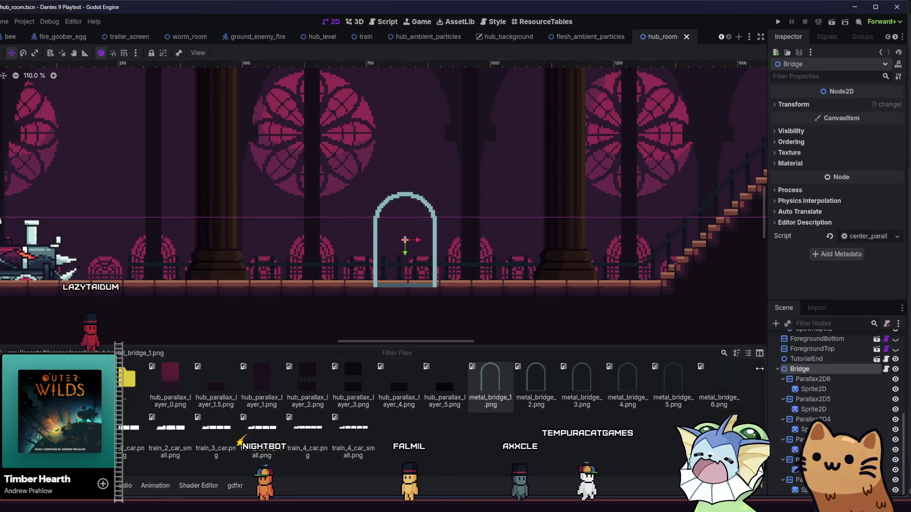
scroll(353, 293, "up", 5)
mouse_move(349, 305)
left_mouse_down()
mouse_move(354, 292)
mouse_move(439, 245)
mouse_move(423, 269)
mouse_move(168, 281)
mouse_move(309, 262)
left_mouse_up()
scroll(354, 295, "down", 12)
scroll(452, 217, "up", 9)
mouse_move(452, 212)
left_mouse_down()
mouse_move(454, 221)
mouse_move(439, 219)
mouse_move(451, 225)
mouse_move(462, 212)
left_mouse_up()
scroll(462, 213, "up", 10)
key("Left")
scroll(382, 244, "down", 16)
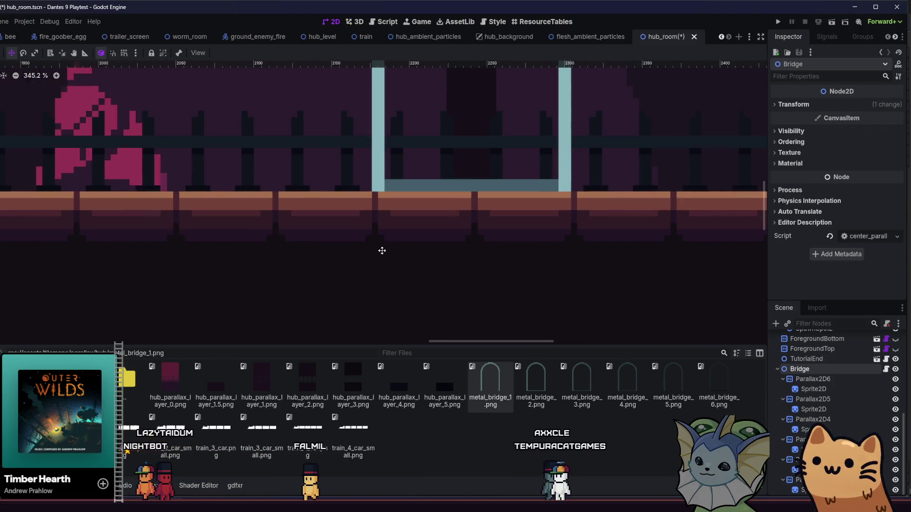
scroll(383, 258, "up", 6)
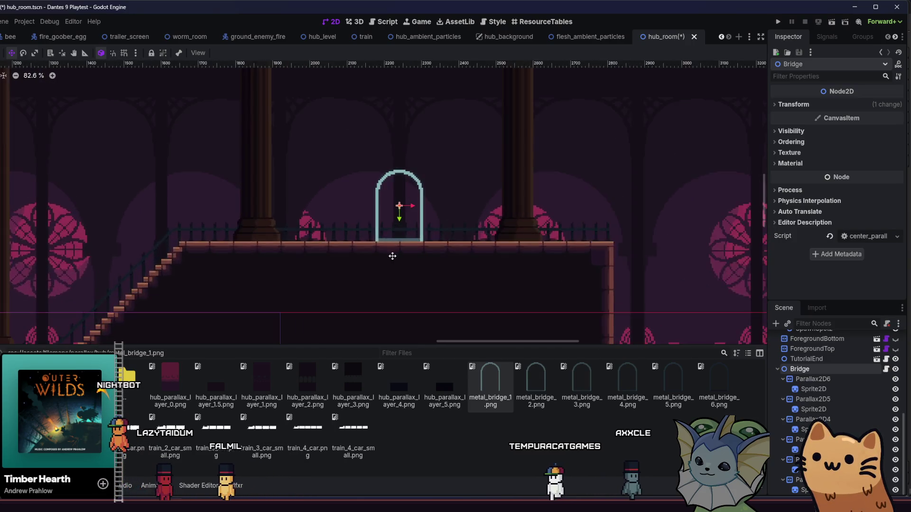
key("Left")
key("Left")
key("Left")
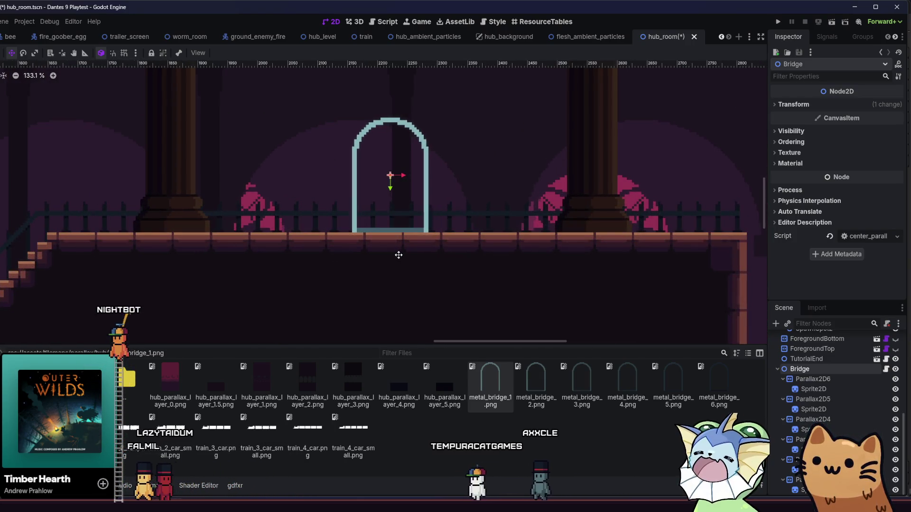
Deselect the Bridge and pan around the room to review the teal archway.
left_click_drag(335, 250, 351, 269)
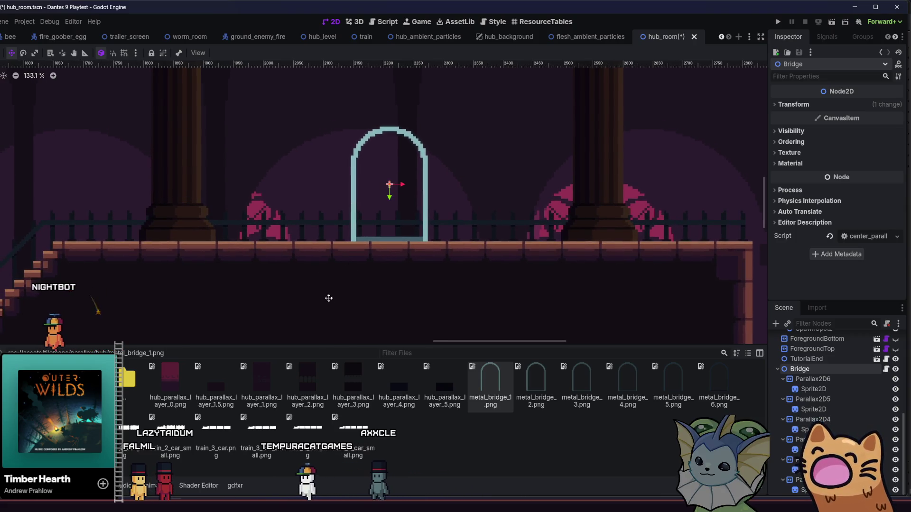
scroll(351, 315, "down", 9)
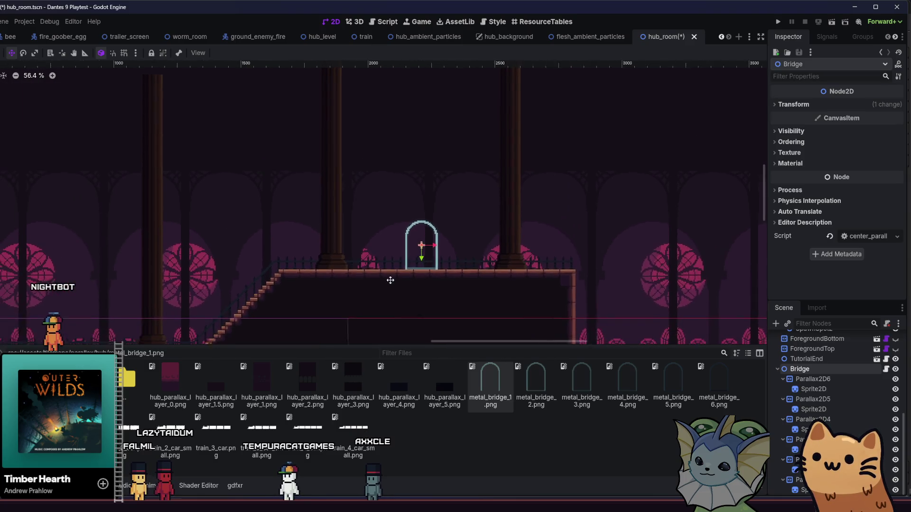
left_click_drag(390, 280, 397, 278)
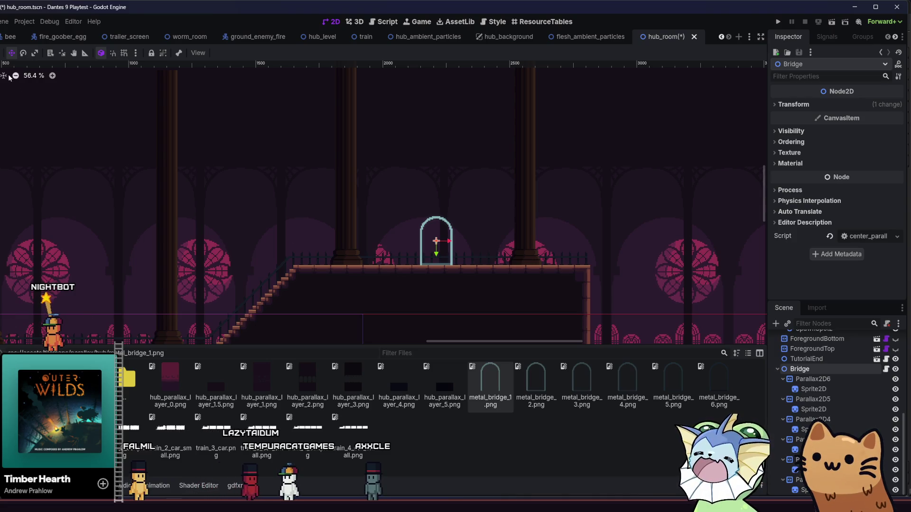
left_click(128, 194)
mouse_move(128, 198)
left_mouse_down()
mouse_move(234, 193)
mouse_move(371, 221)
mouse_move(293, 209)
left_mouse_up()
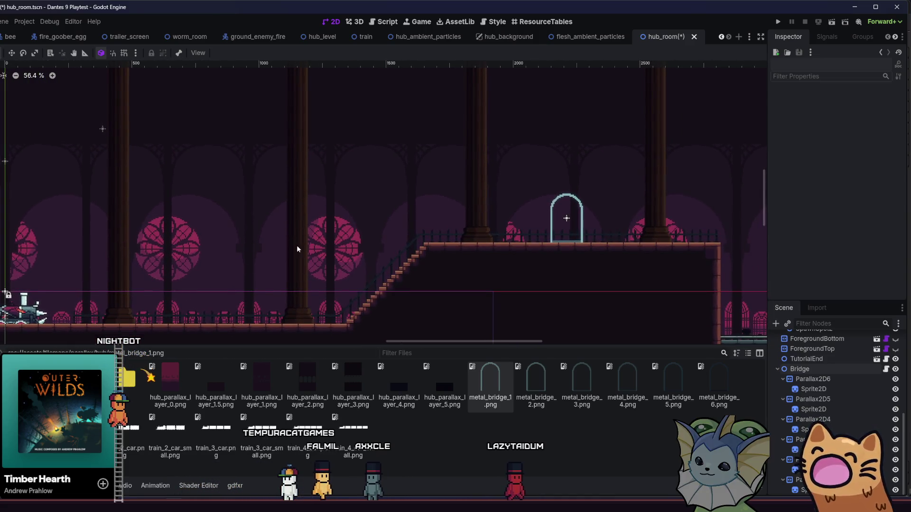
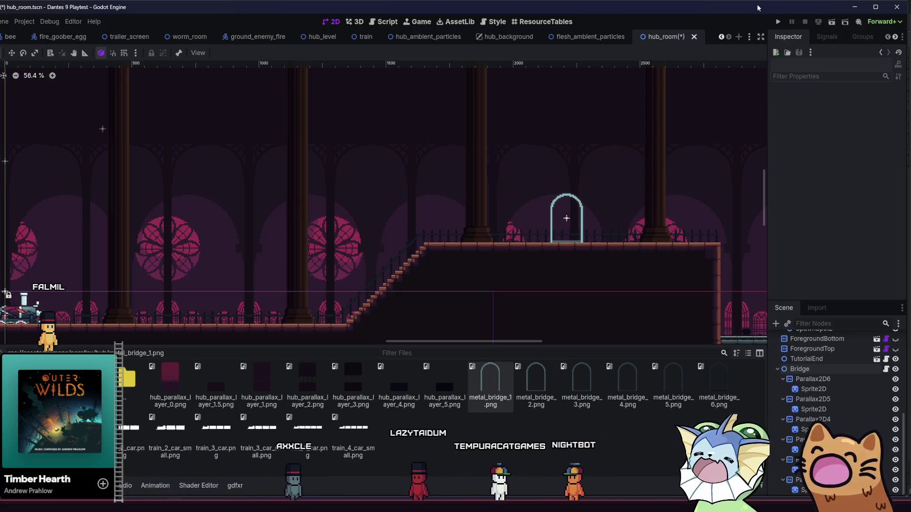
Save hub_room.tscn with Ctrl+S and run the project with F5 to playtest it.
key("ctrl+s")
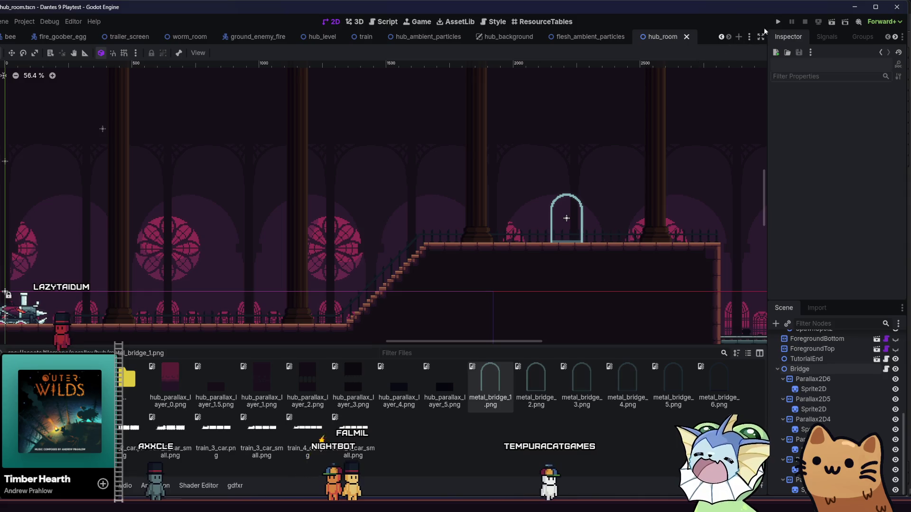
key("F5")
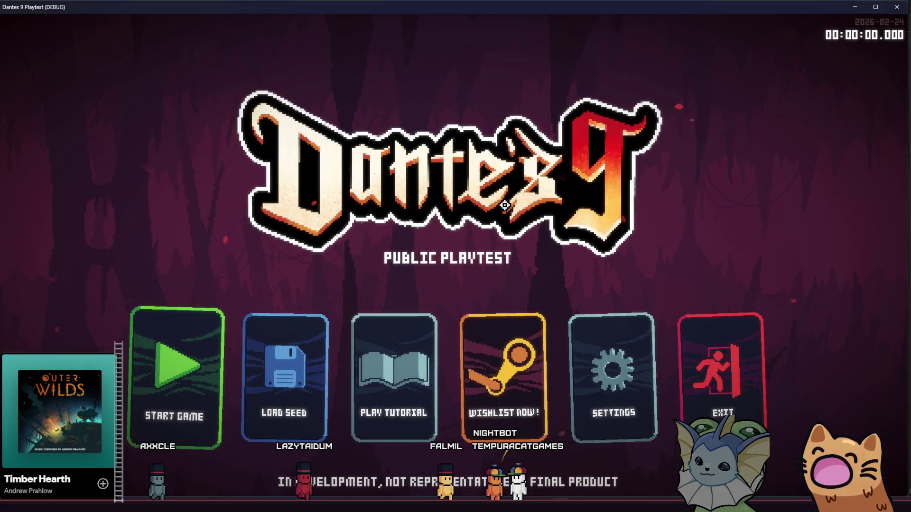
Start a new game and walk the cat right along the floor and up the staircase.
left_click(175, 383)
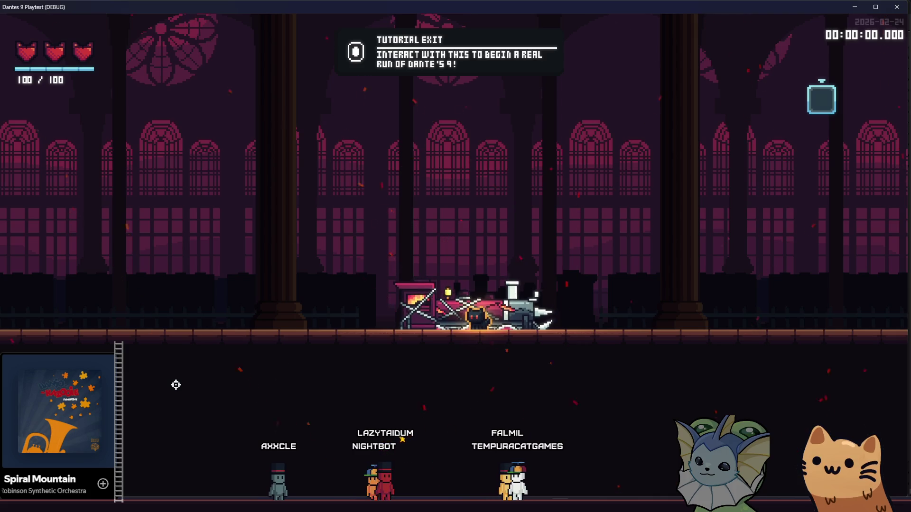
key("d")
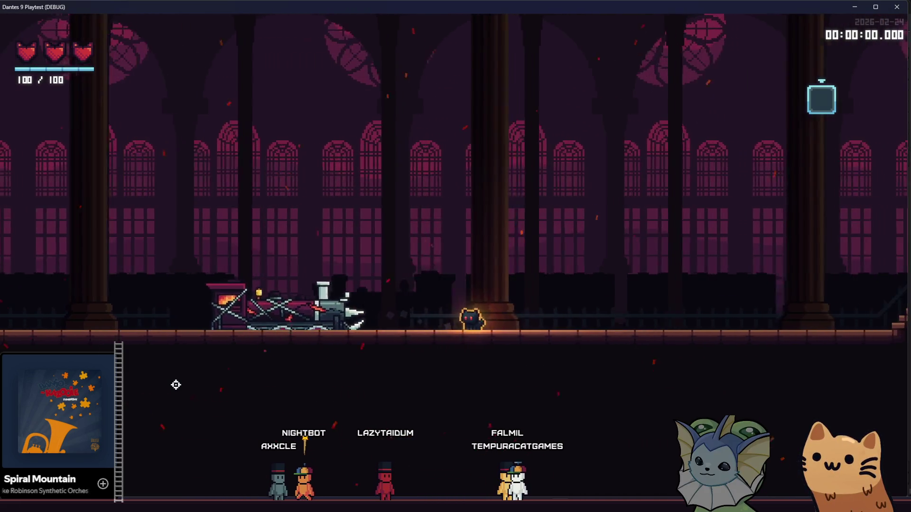
key("d")
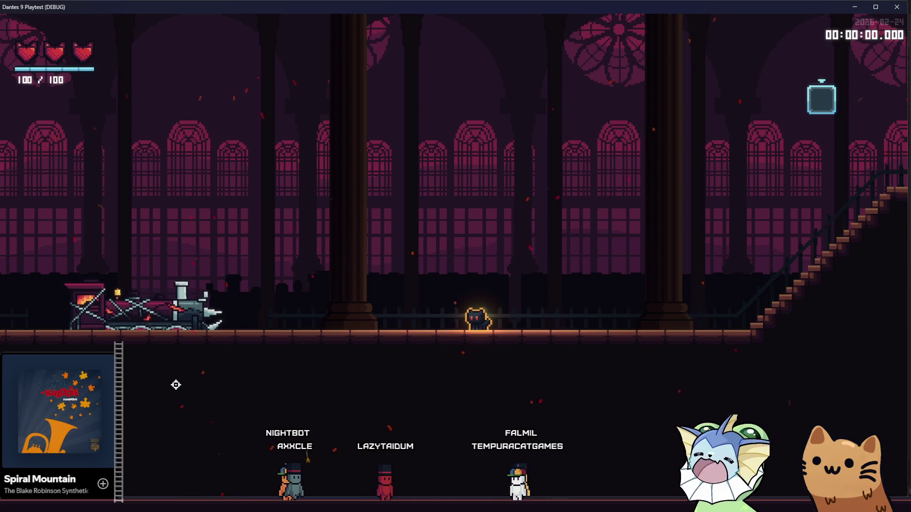
key("d")
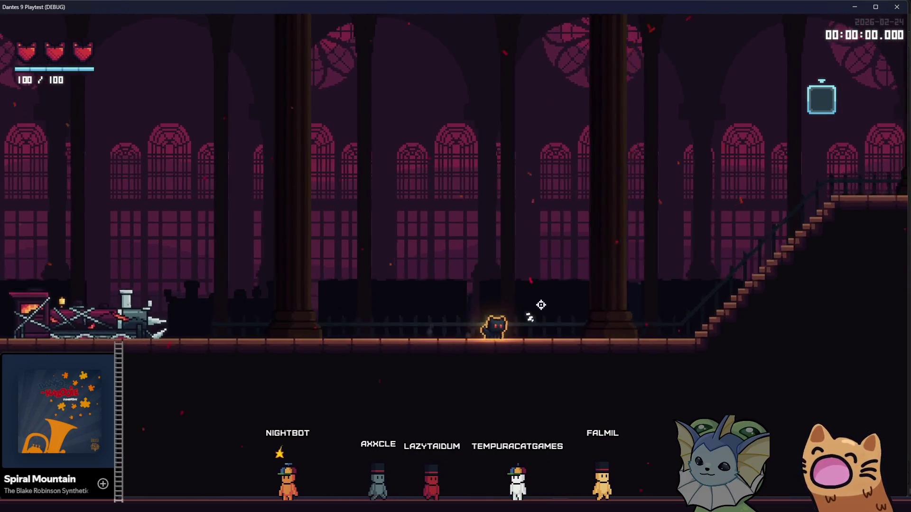
key("d")
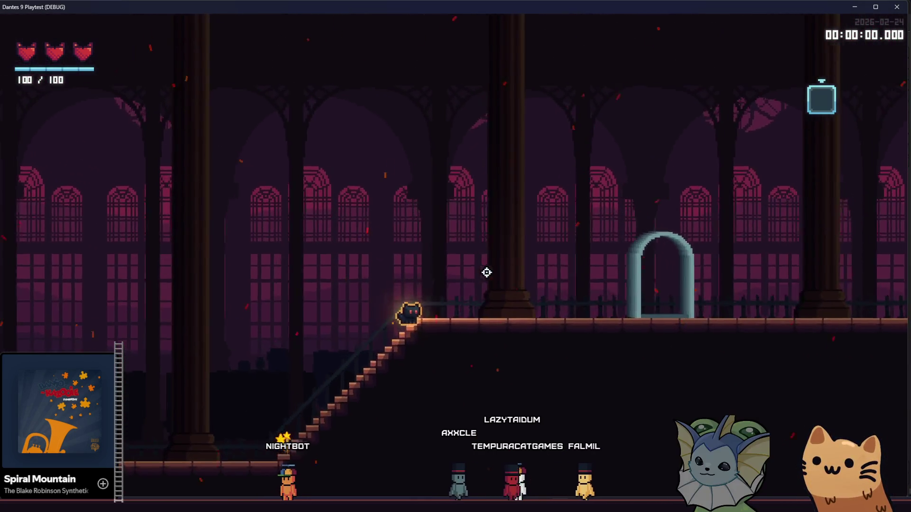
Walk down and back up to the gate platform, return downstairs, and close the playtest.
key("a")
key("a")
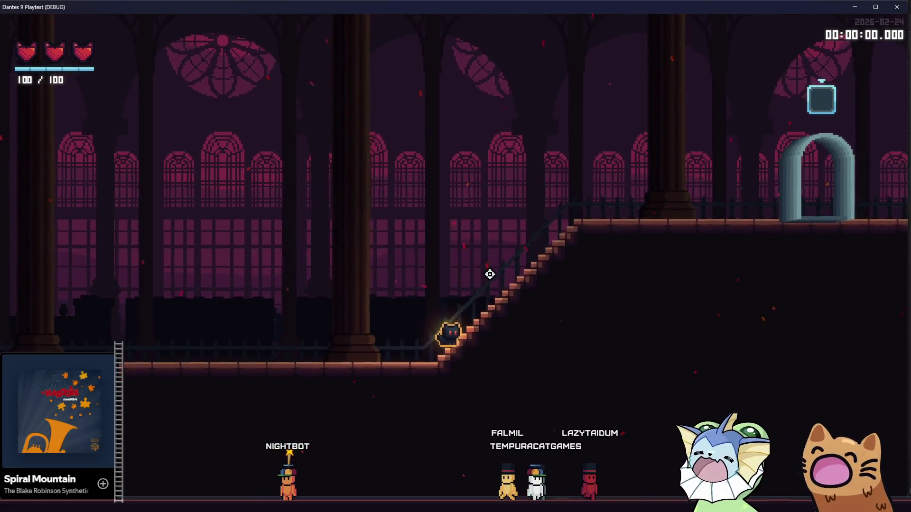
key("d")
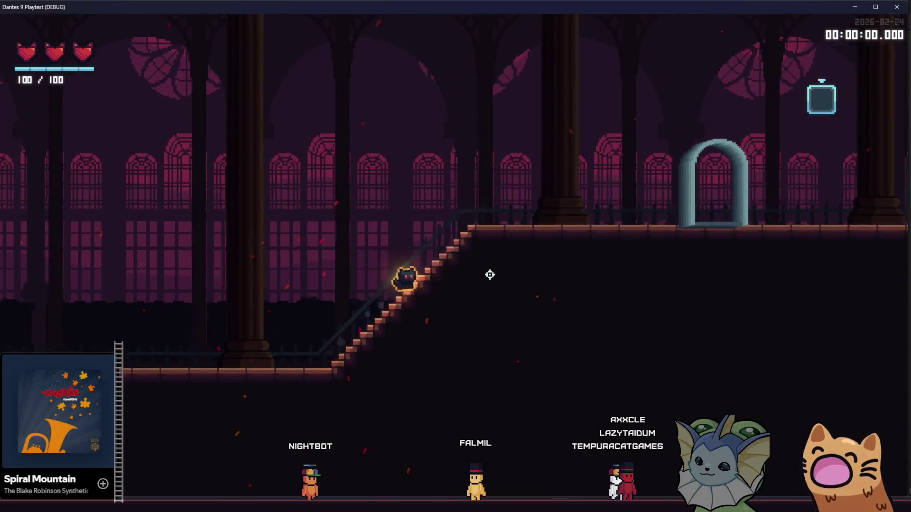
key("a")
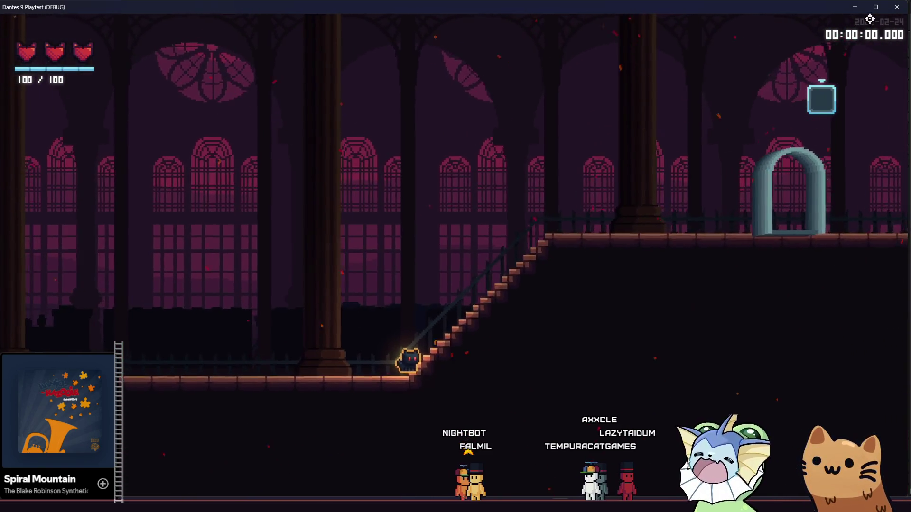
left_click(897, 7)
mouse_move(820, 370)
left_mouse_down()
mouse_move(823, 403)
mouse_move(829, 368)
left_mouse_up()
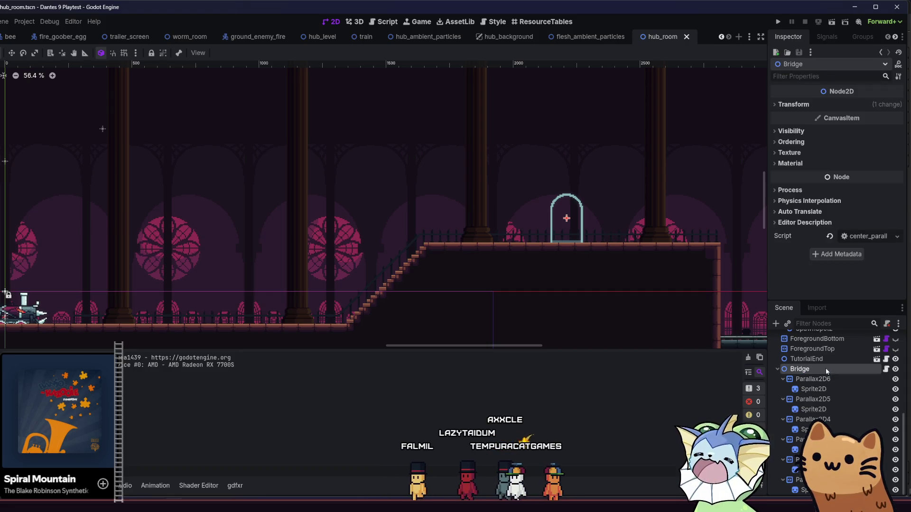
Set the Bridge node's Ordering Z Index to -1 and save the scene.
left_click(790, 142)
left_click(891, 156)
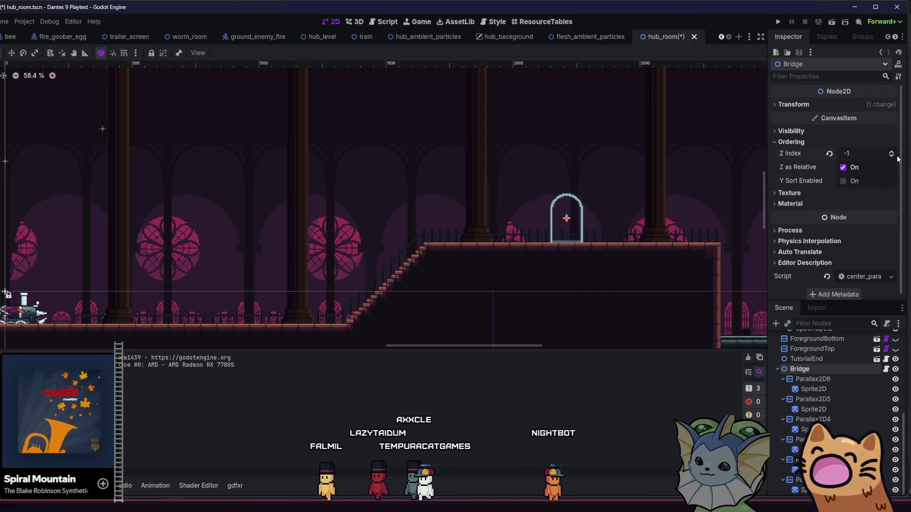
key("ctrl+s")
Set Parallax2D3's scroll scale to 0.9.
left_click(813, 379)
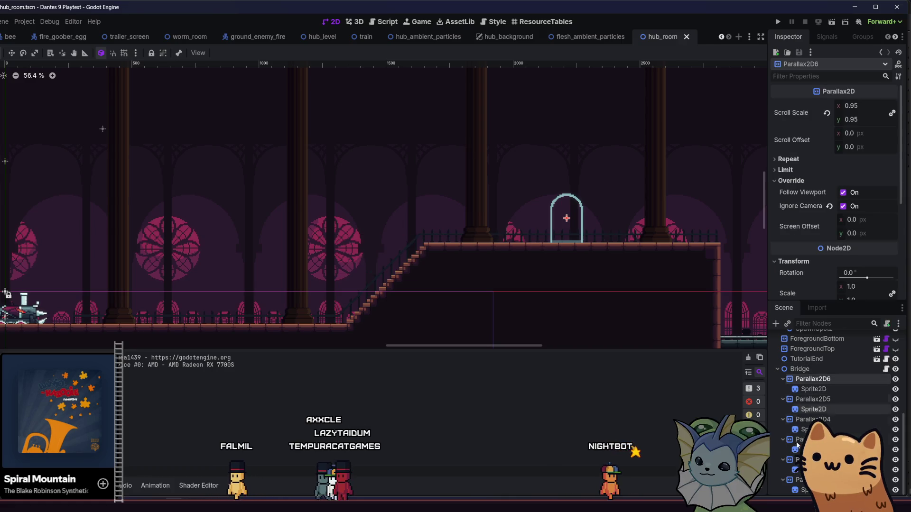
left_click(813, 460)
left_click(852, 106)
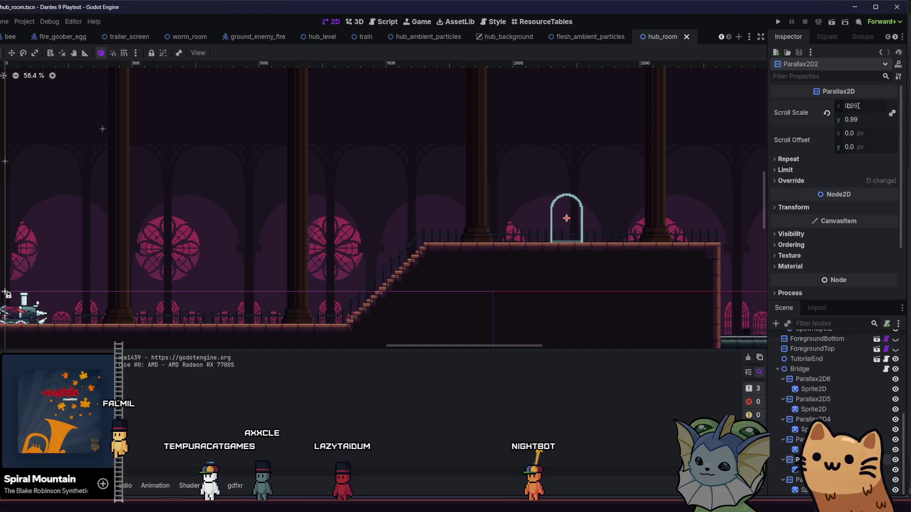
key("Up")
key("Up")
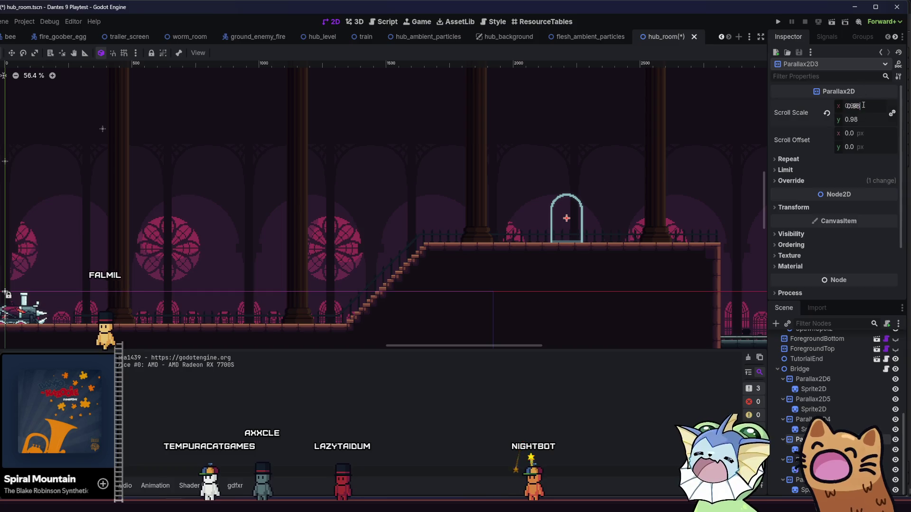
key("BackSpace")
key("Return")
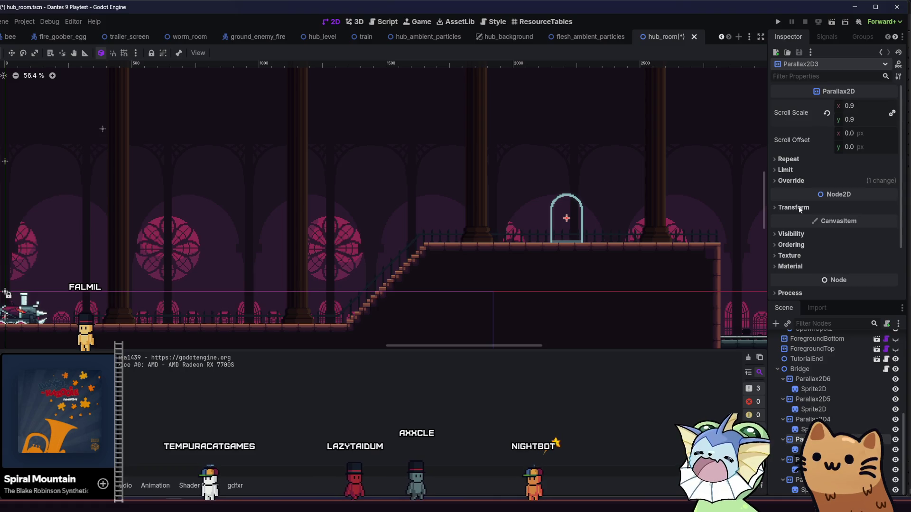
Set Parallax2D4's scroll scale to 0.85.
left_click(812, 419)
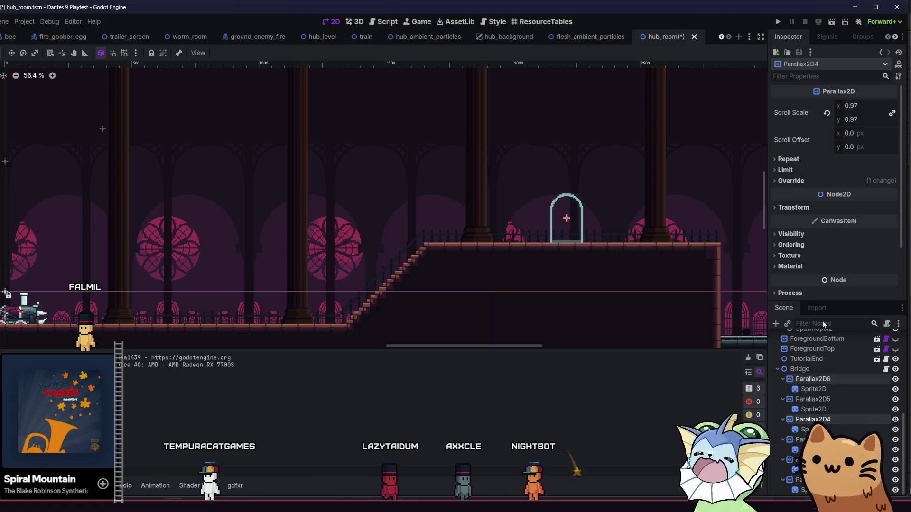
left_click(867, 103)
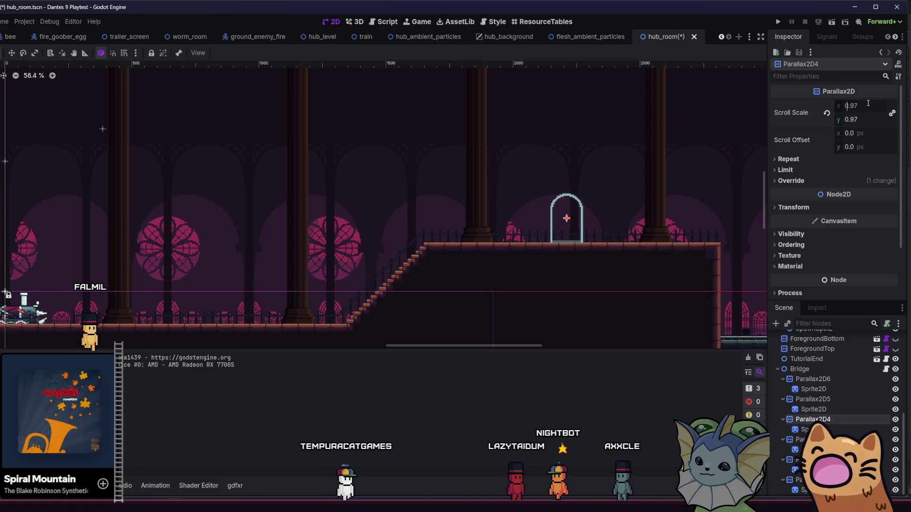
key("BackSpace")
type("8")
key("BackSpace")
key("BackSpace")
type("85")
key("Return")
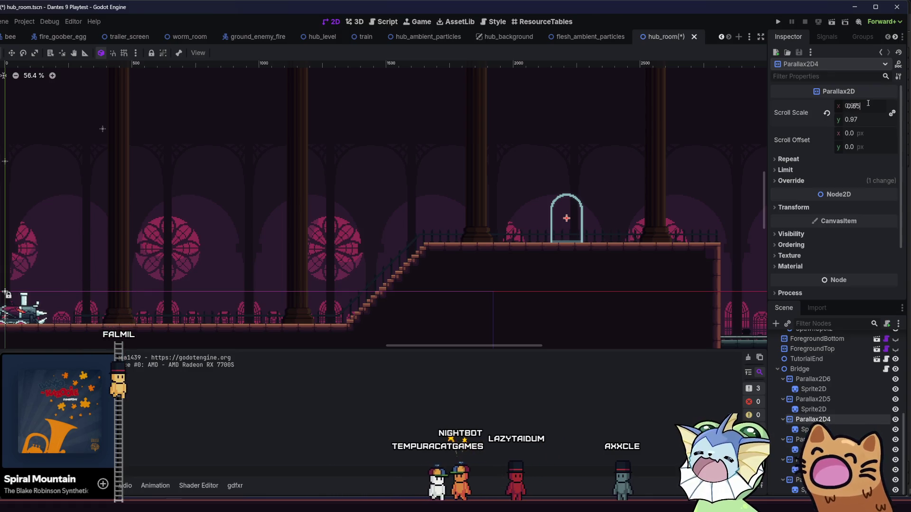
Set Parallax2D5's scroll scale to 0.8 and check Parallax2D6's scroll scale.
left_click(812, 399)
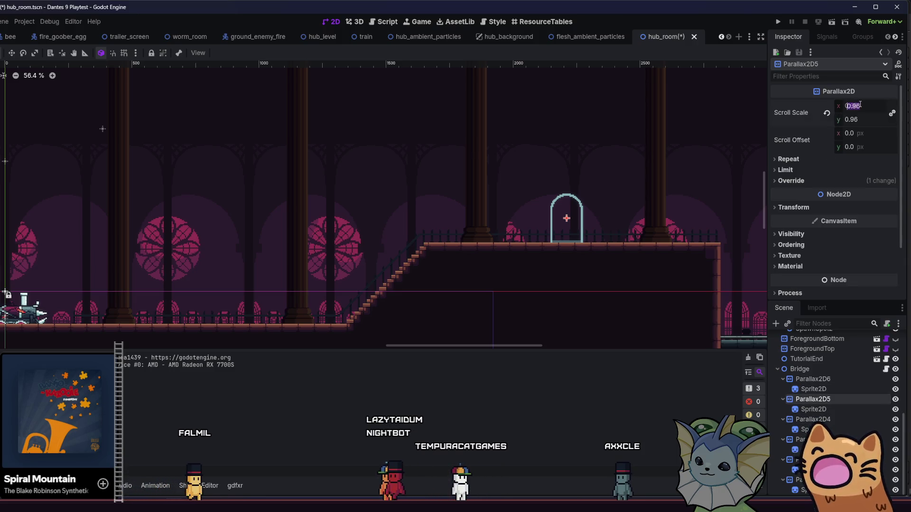
left_click(859, 106)
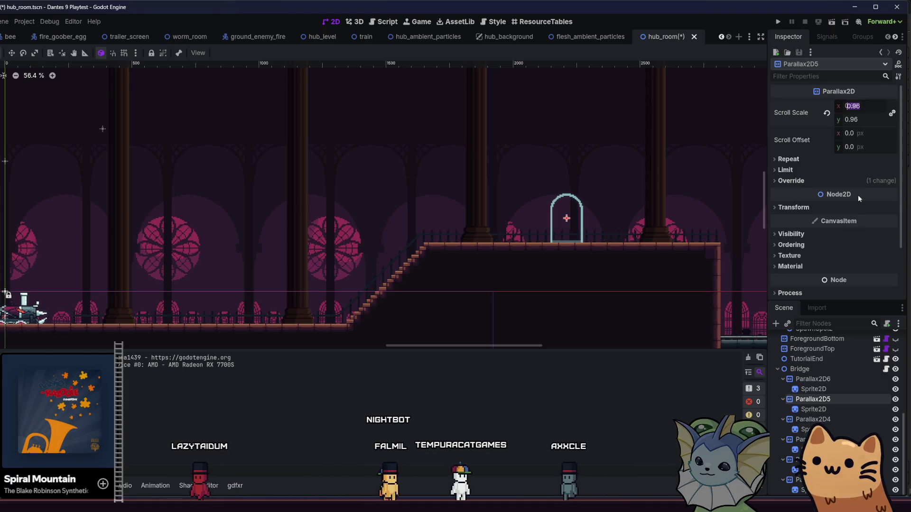
left_click(812, 419)
left_click(822, 400)
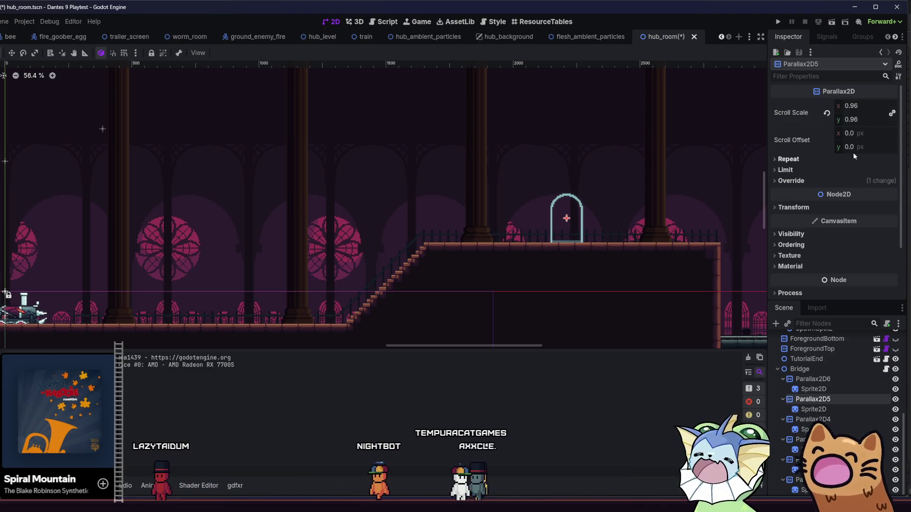
left_click(812, 379)
left_click(851, 107)
Save the scene, recheck the parallax layers' scroll scales, and run the game again.
key("ctrl+s")
left_click(812, 399)
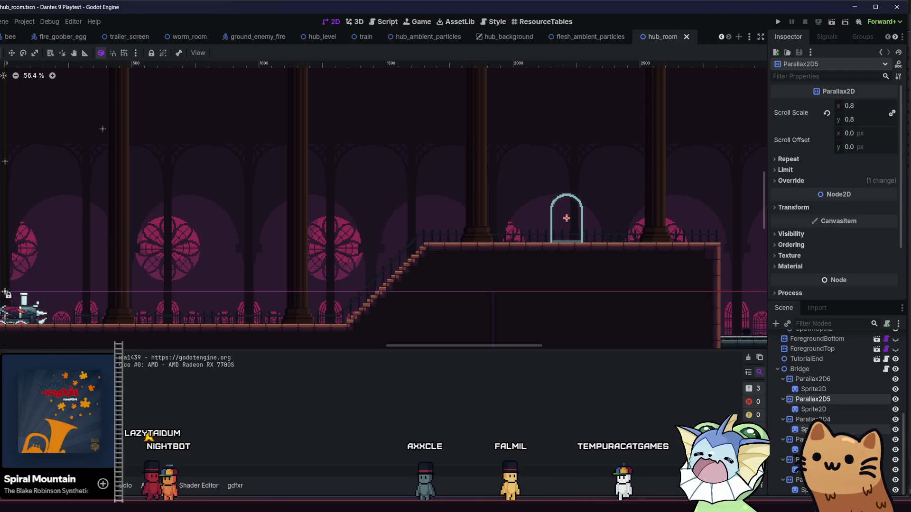
left_click(812, 419)
left_click(802, 439)
left_click(802, 460)
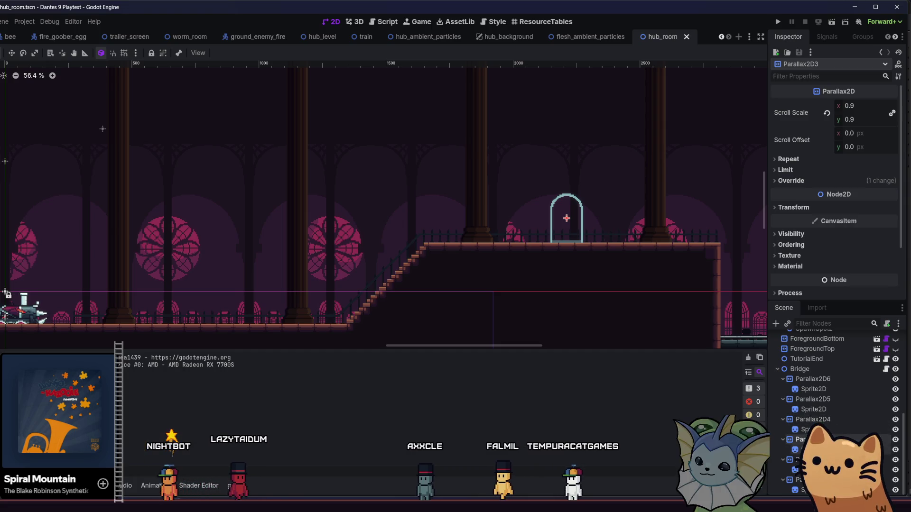
key("F5")
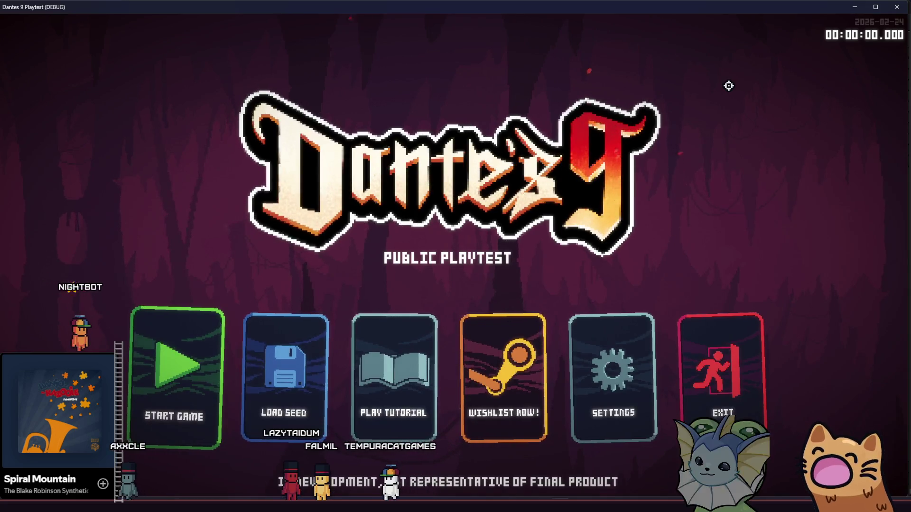
Start a new game and walk the cat up the stairs to the arched gate.
left_click(149, 392)
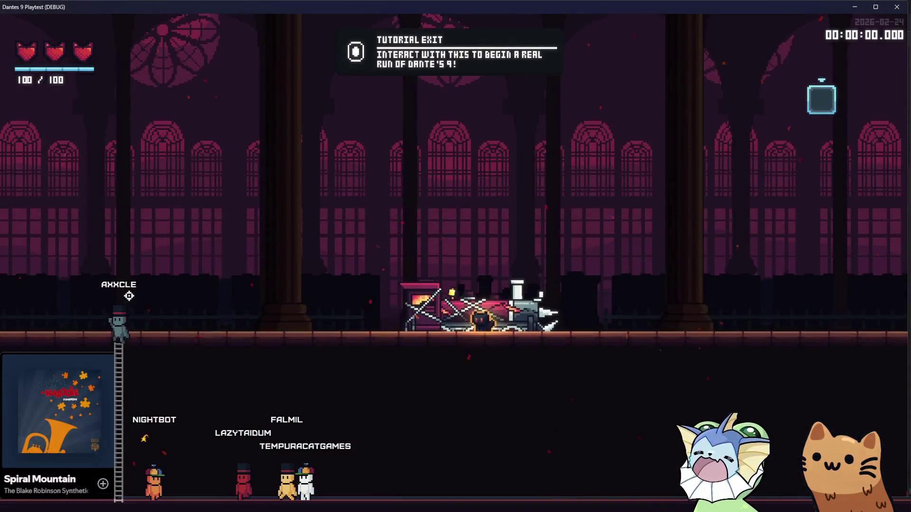
key("d")
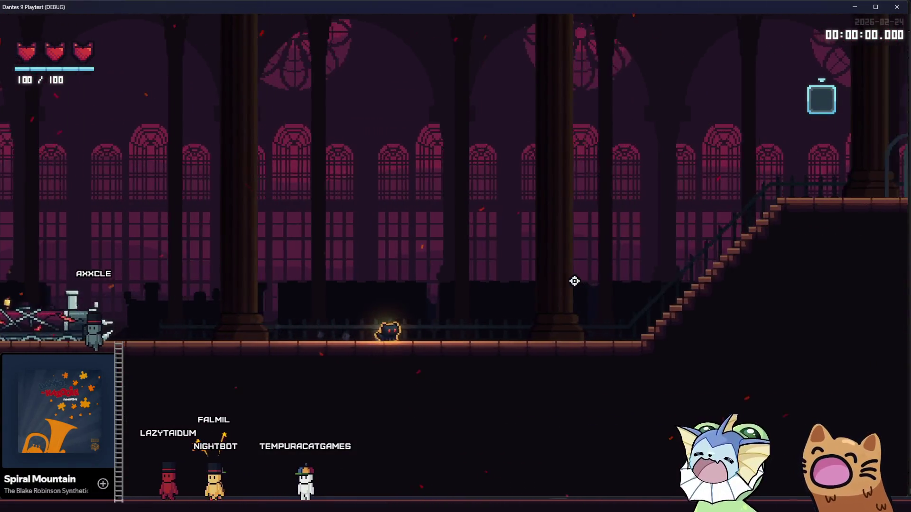
key("d")
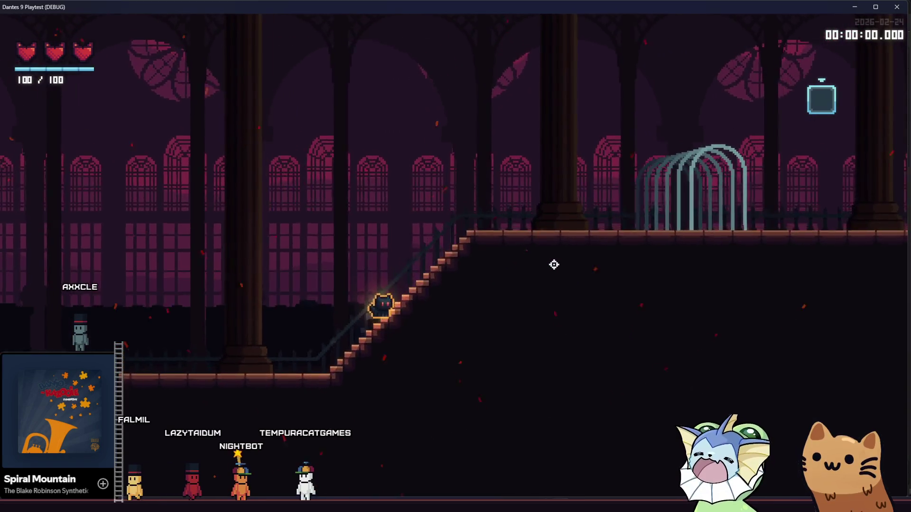
key("d")
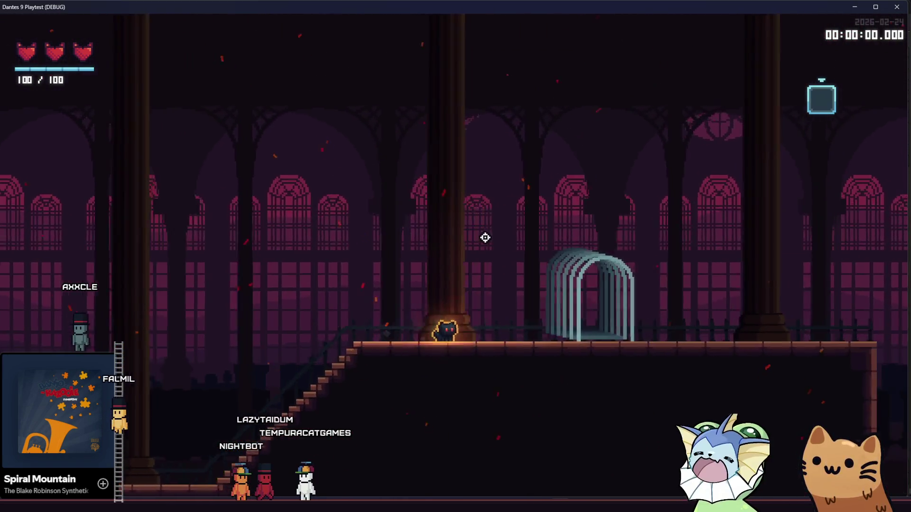
key("d")
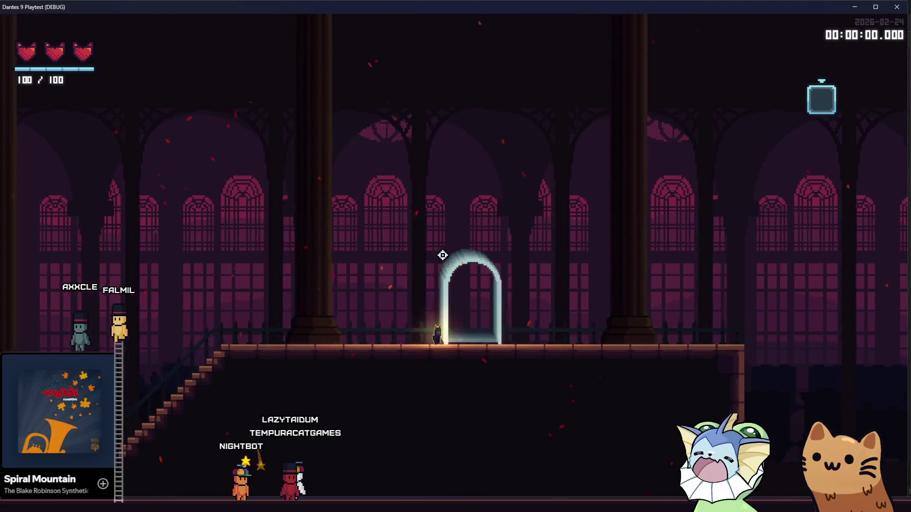
Step back, climb onto the upper floor again, and walk into the arch and back out.
key("a")
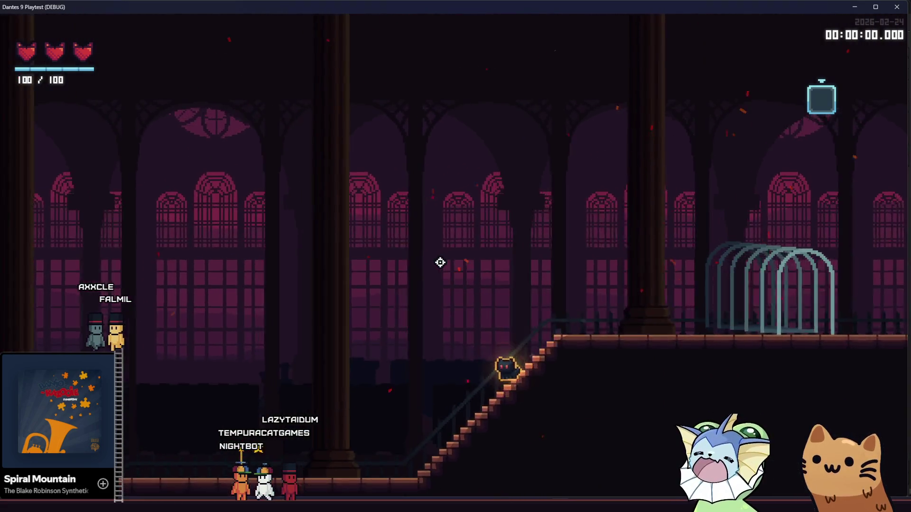
key("d")
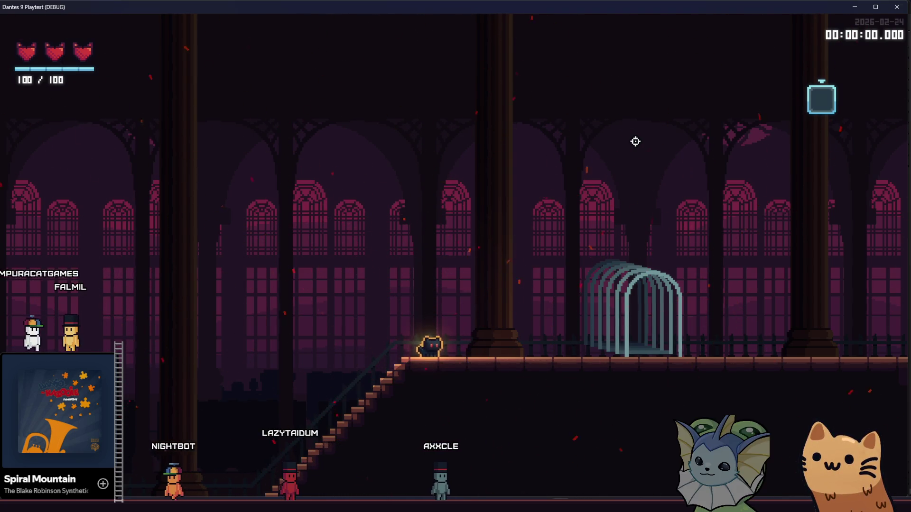
key("d")
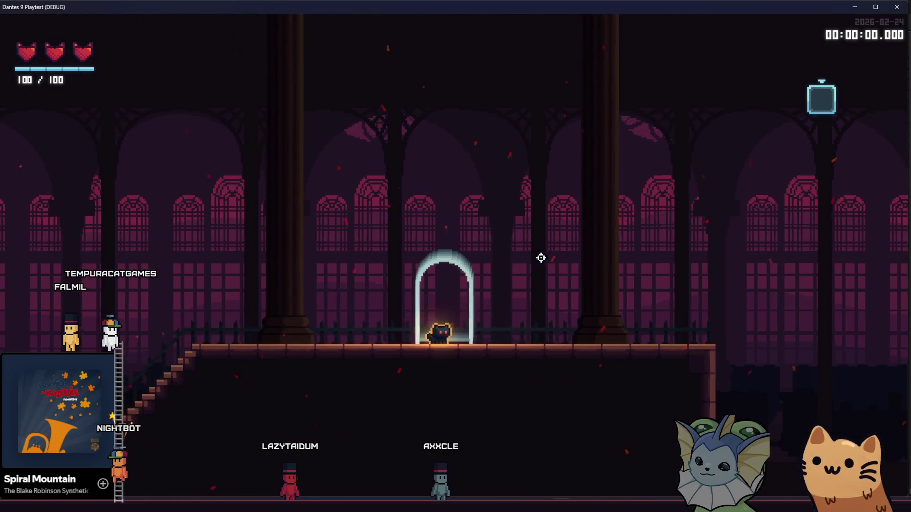
key("a")
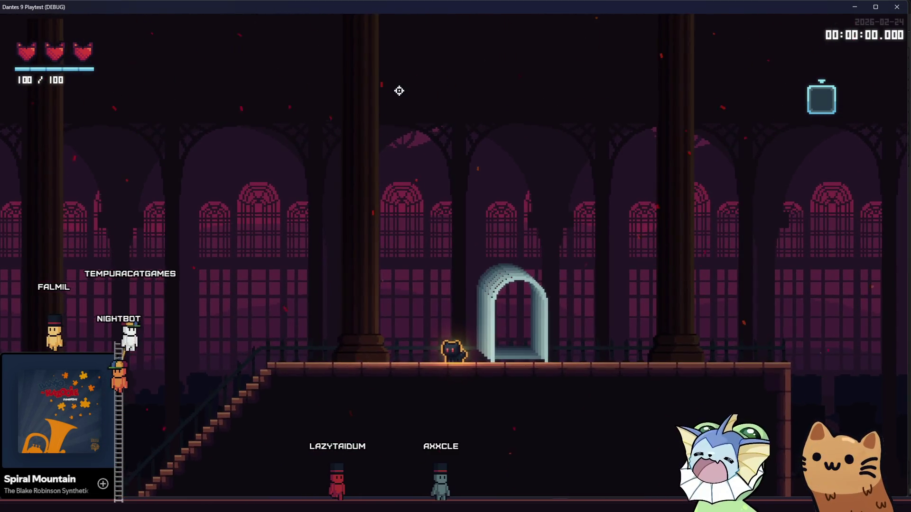
key("a")
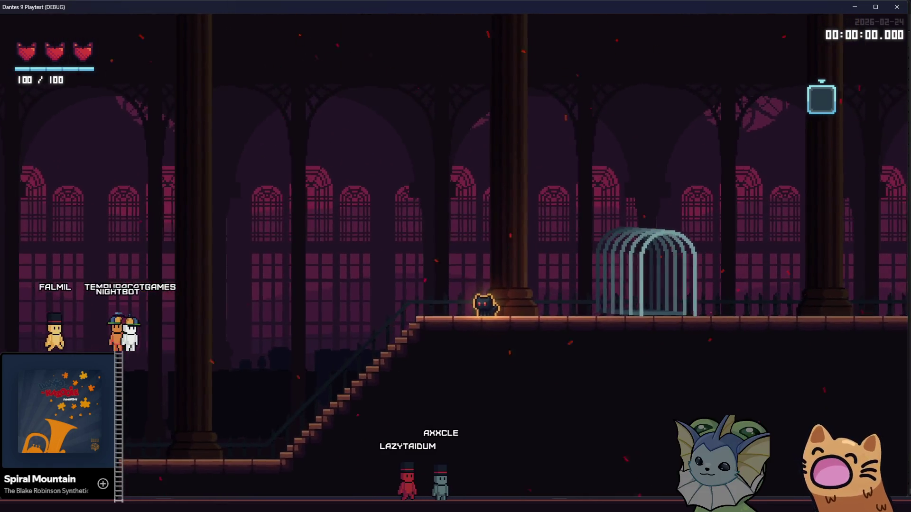
Stop the playtest with F8 and step between the parallax layer and its sprite.
key("F8")
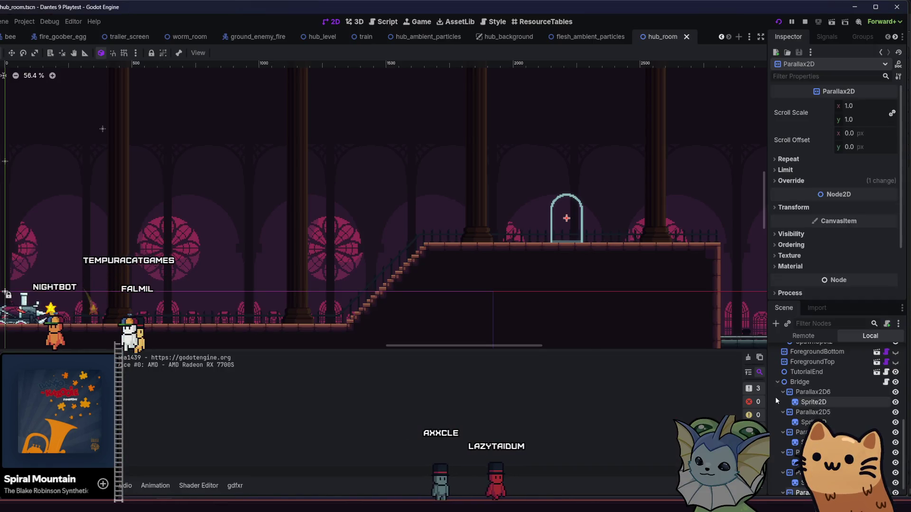
scroll(775, 396, "down", 1)
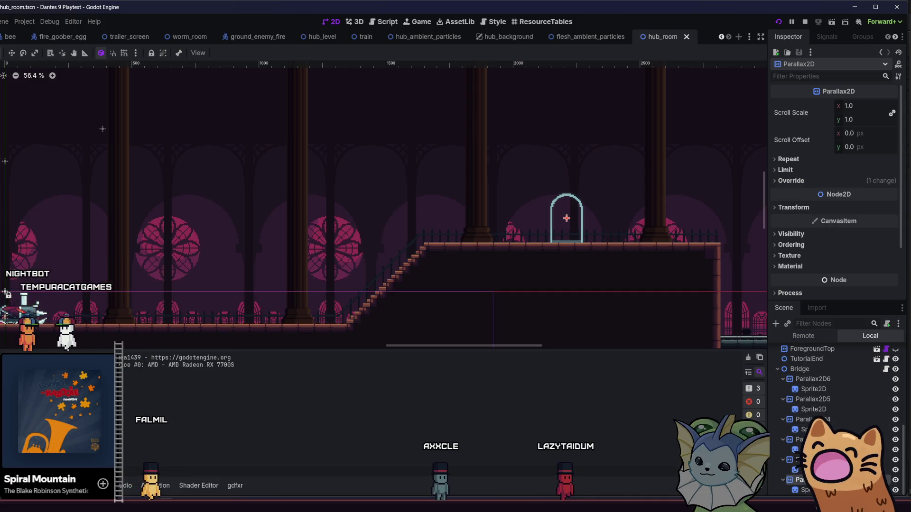
key("Down")
key("Up")
Switch to tilemaps.aseprite and bring the first arch into view.
key("Down")
key("alt+Tab")
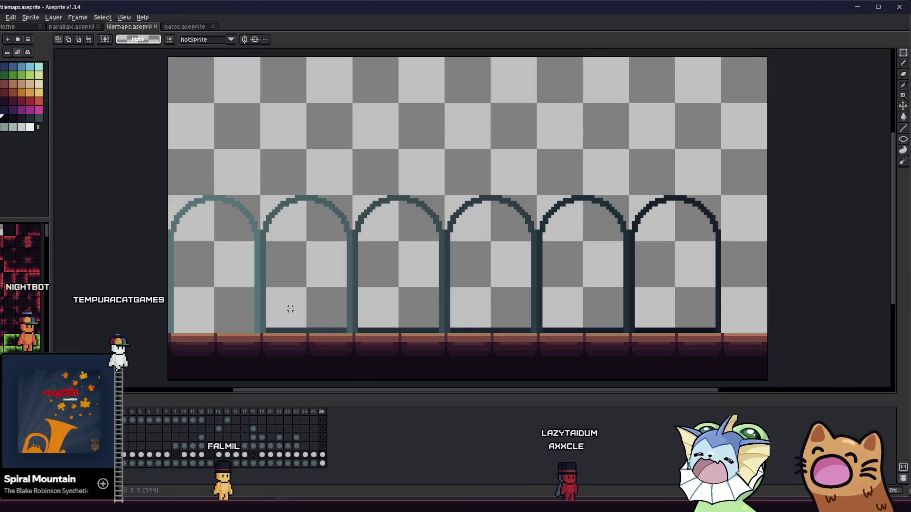
scroll(290, 309, "up", 2)
key("i")
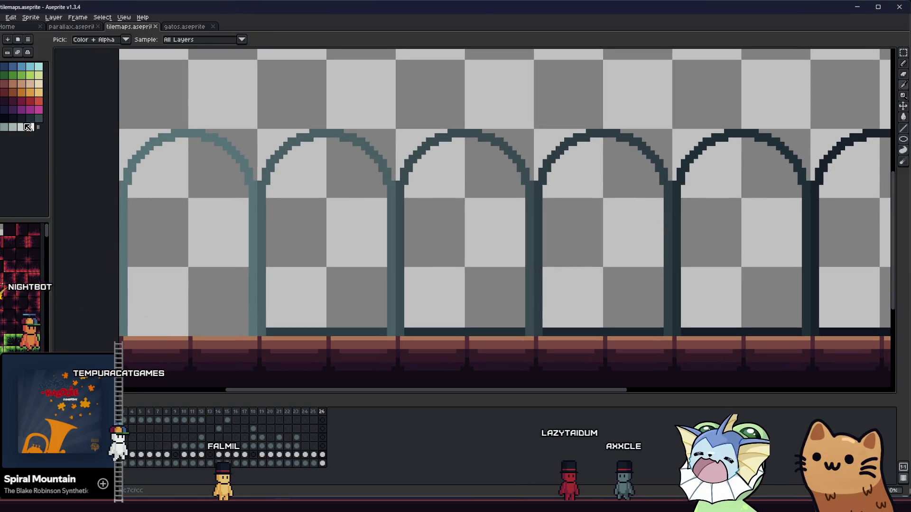
left_click_drag(147, 187, 246, 187)
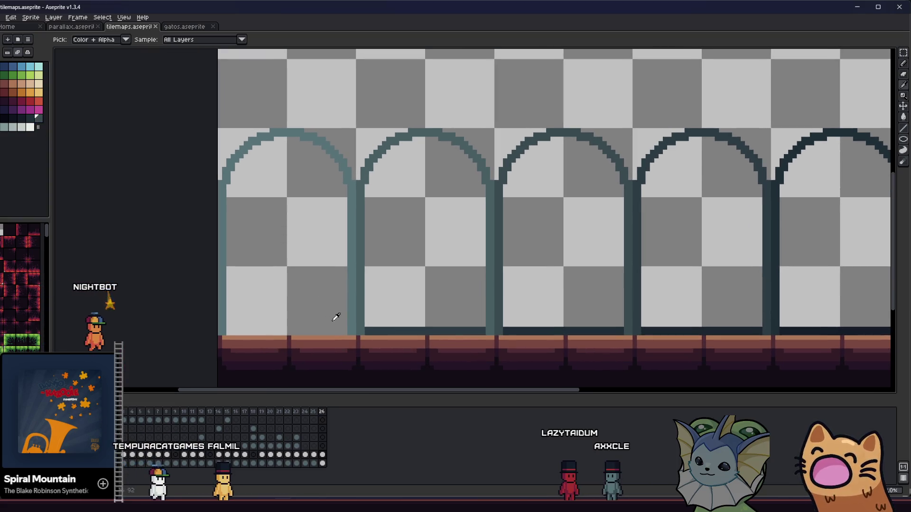
Set the pencil opacity to 100% and paint a line along the floor under the first arch.
key("b")
left_click(145, 43)
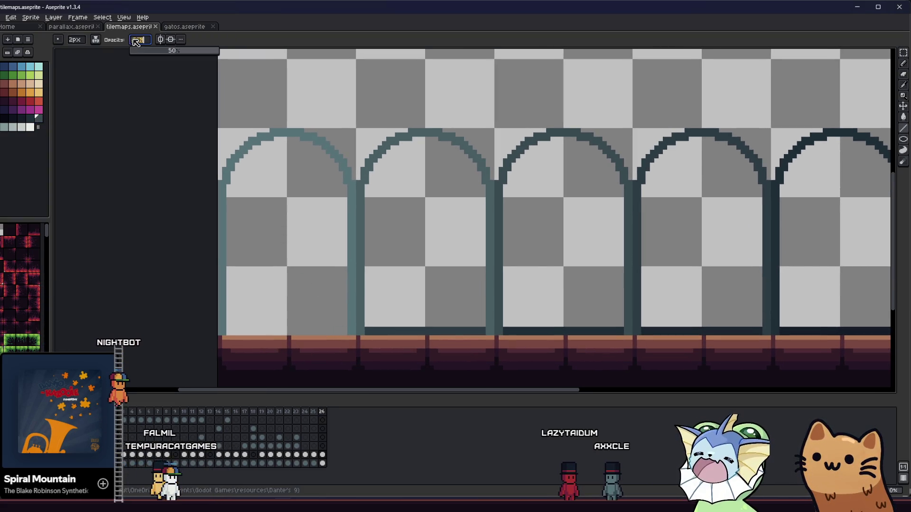
key("Return")
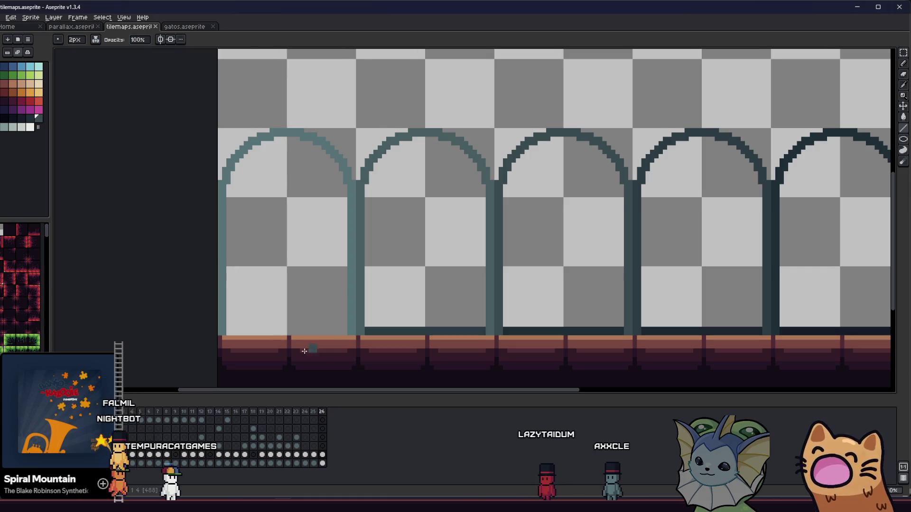
left_click_drag(340, 332, 233, 332)
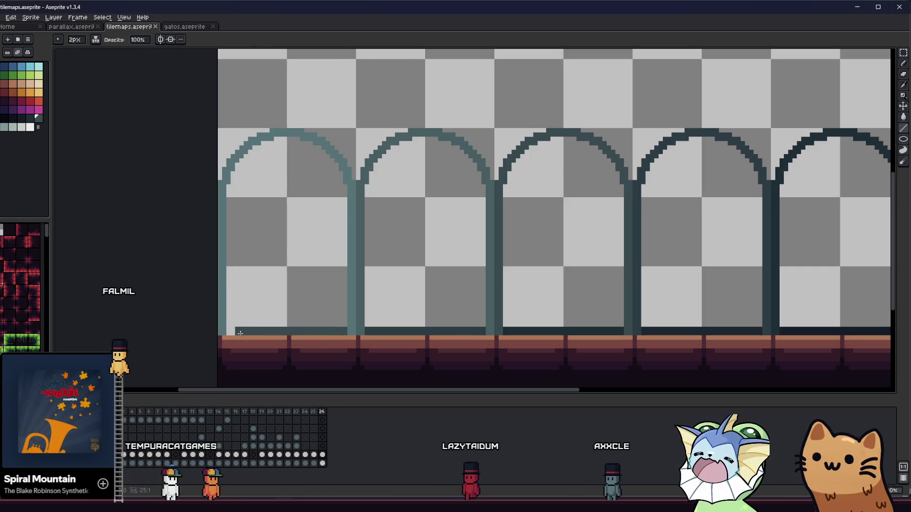
Eyedrop colours from the arch to touch up the line, then zoom out to check the tile layout.
key("i")
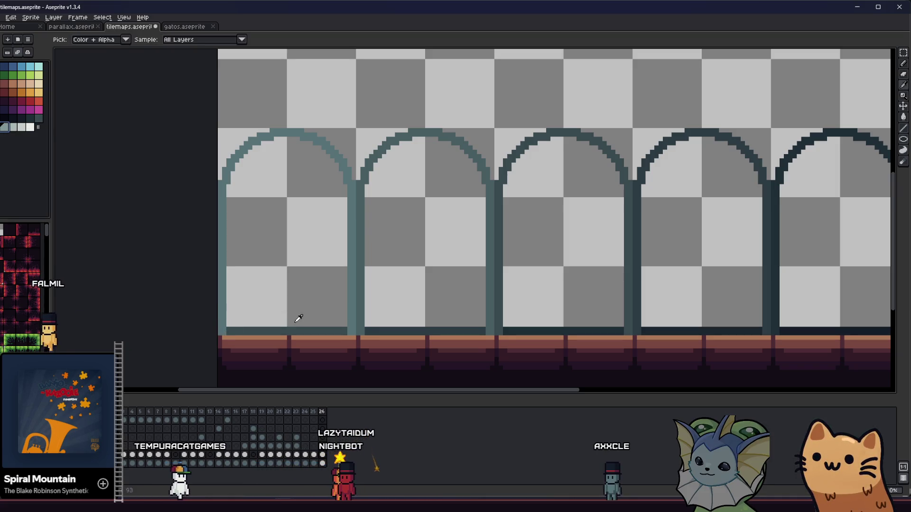
key("b")
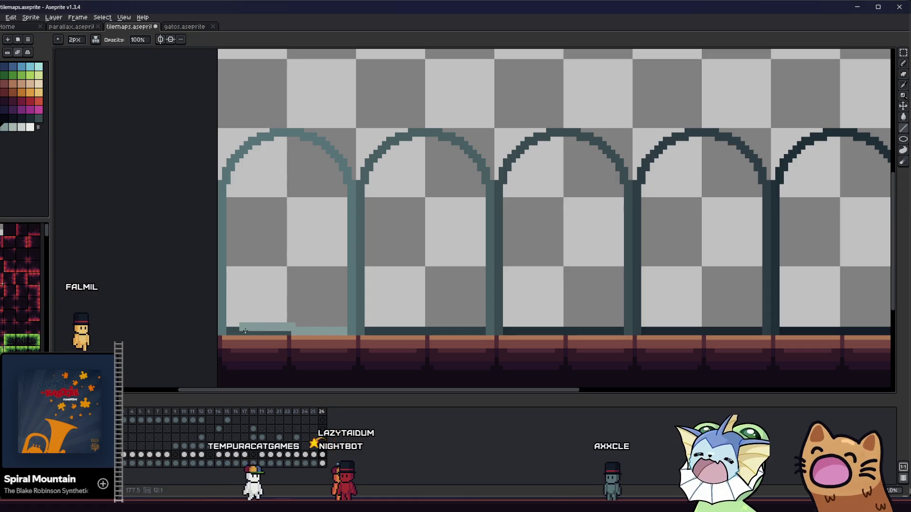
scroll(193, 295, "right", 2)
key("v")
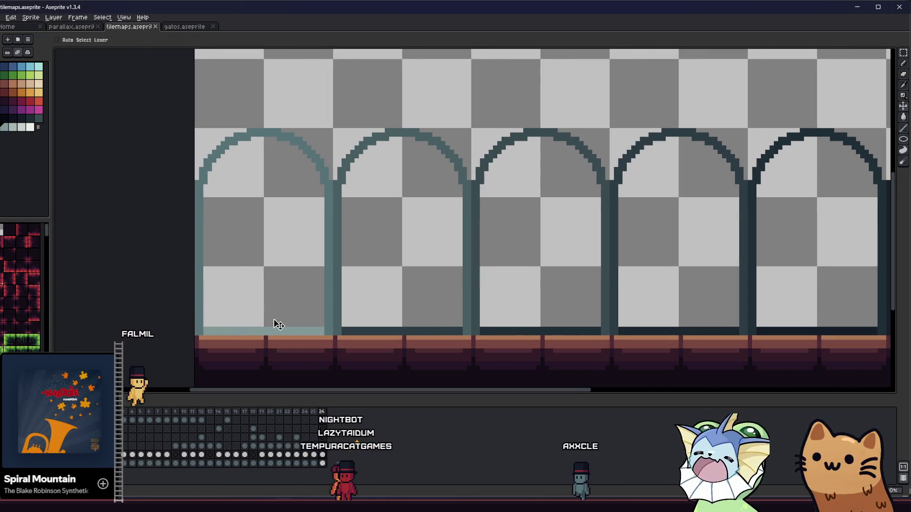
key("b")
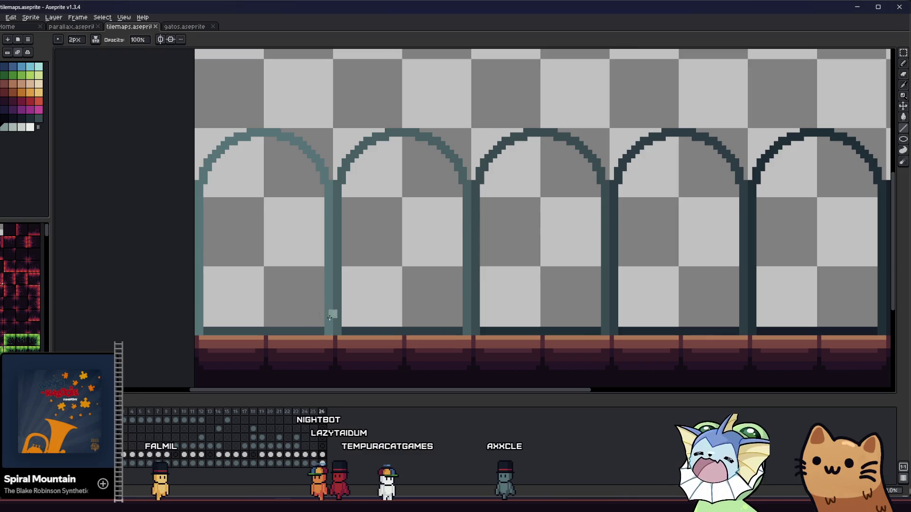
key("i")
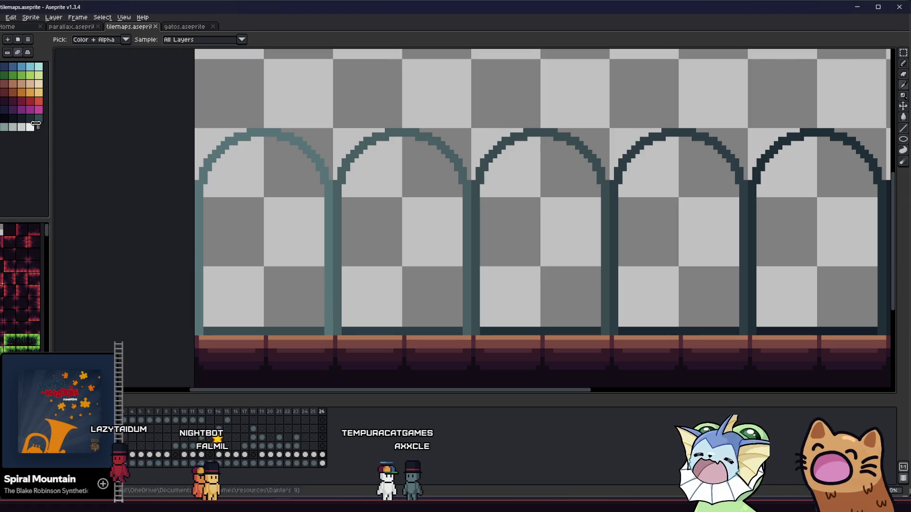
key("b")
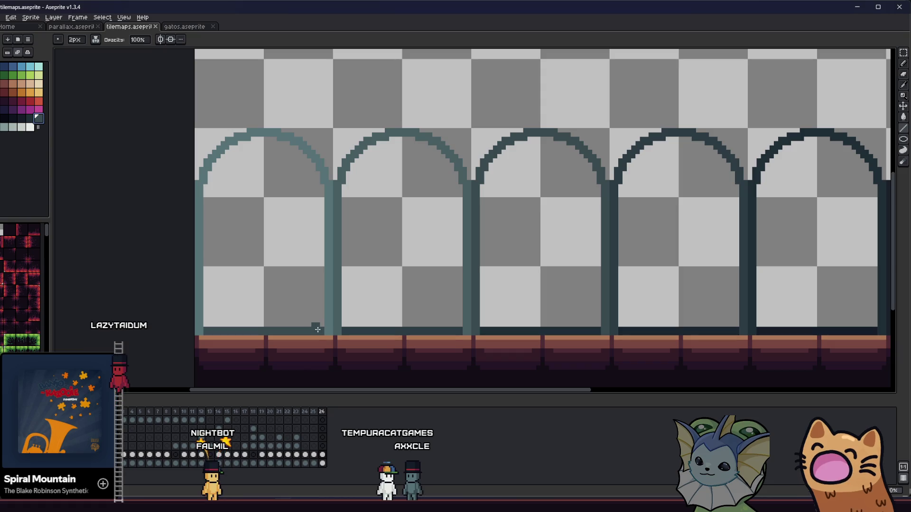
key("i")
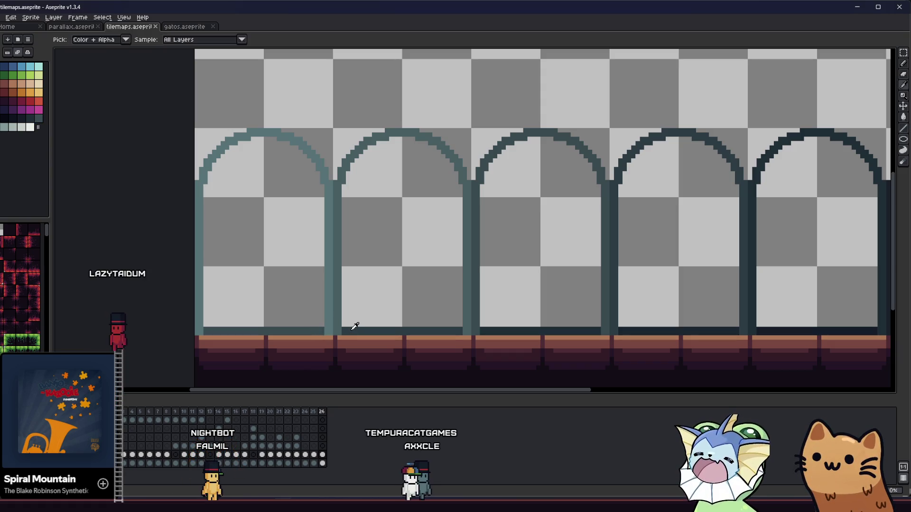
scroll(307, 327, "down", 2)
key("Tab")
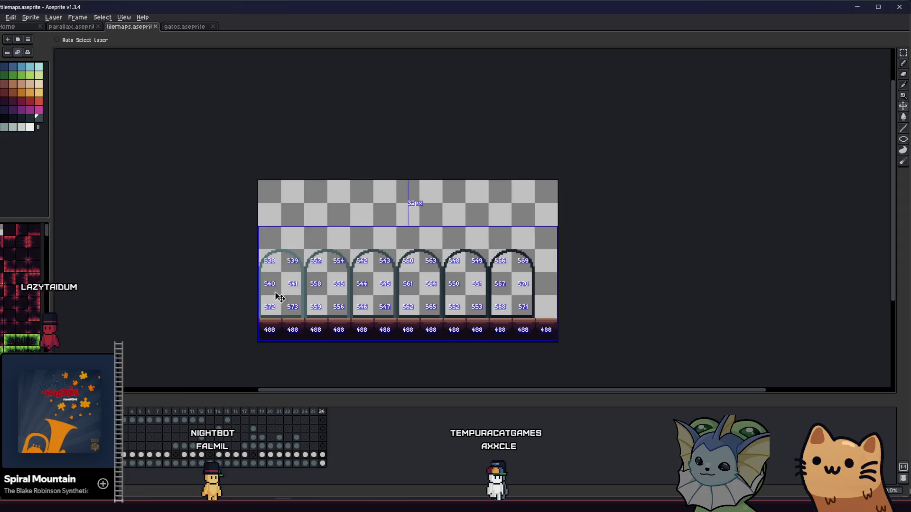
scroll(280, 299, "up", 2)
Marquee-select the tile holding the first arch.
key("m")
left_click_drag(256, 221, 295, 329)
right_click(421, 226)
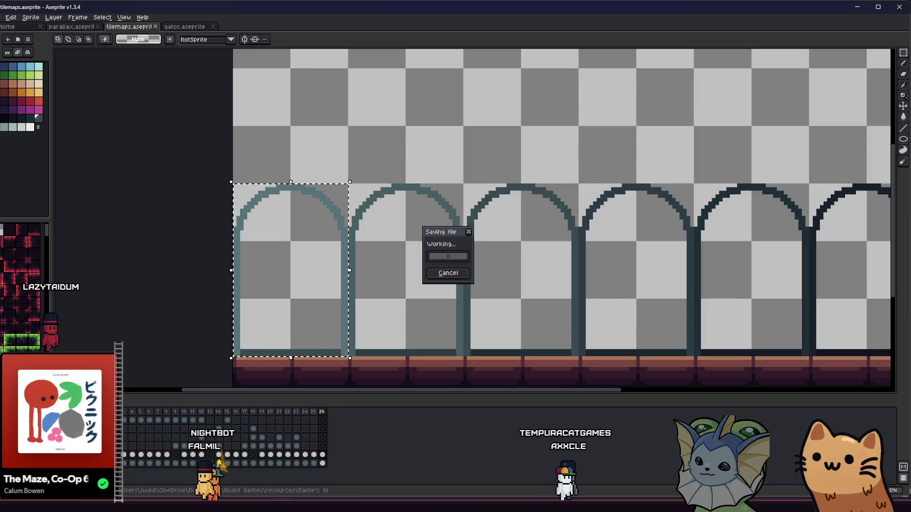
Export the selection as metal_bridge_1.png, overwriting the existing file.
left_click(2, 17)
mouse_move(67, 90)
left_click(99, 90)
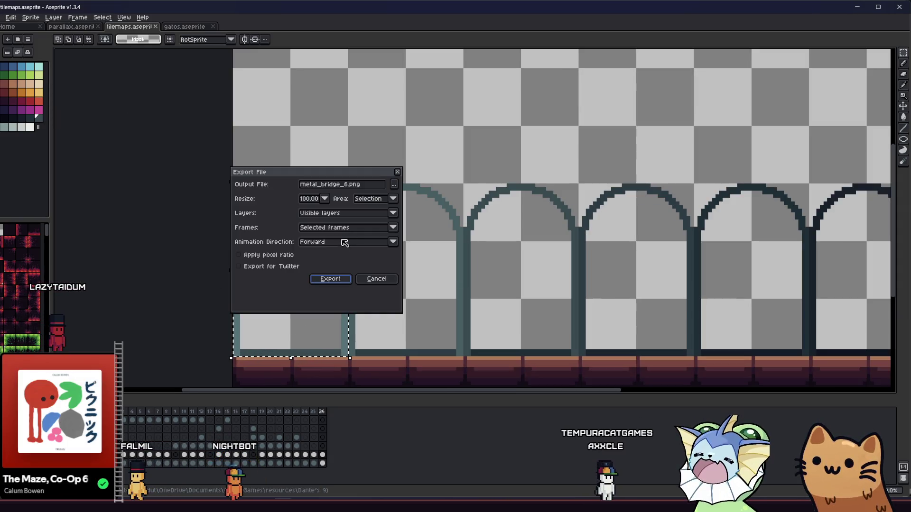
left_click(349, 185)
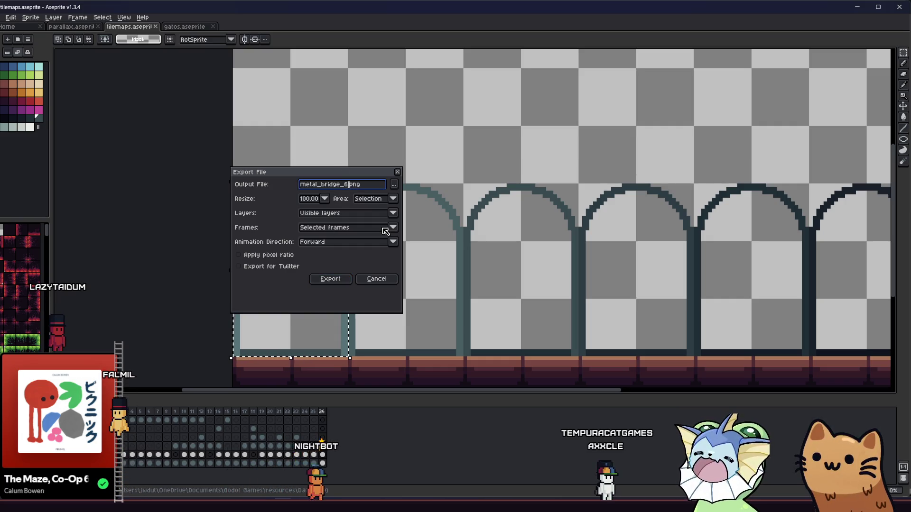
type("1")
key("Return")
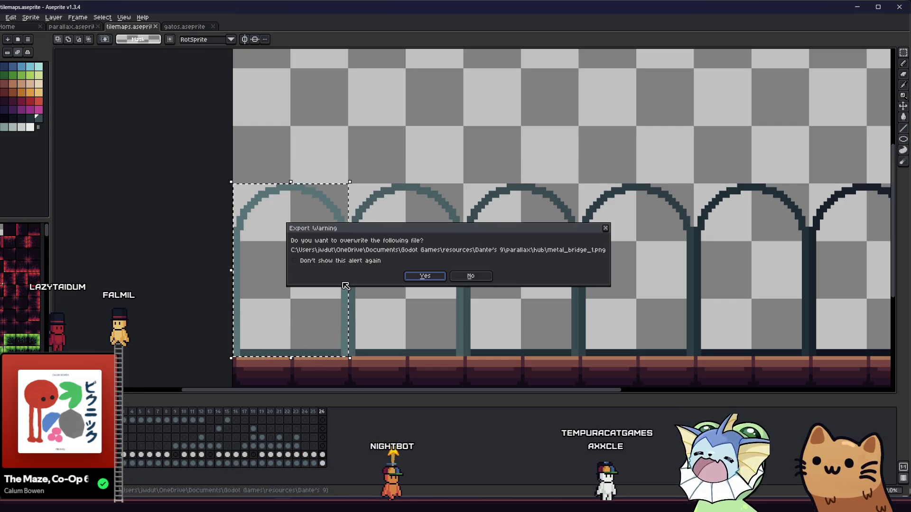
left_click(442, 277)
key("alt+Tab")
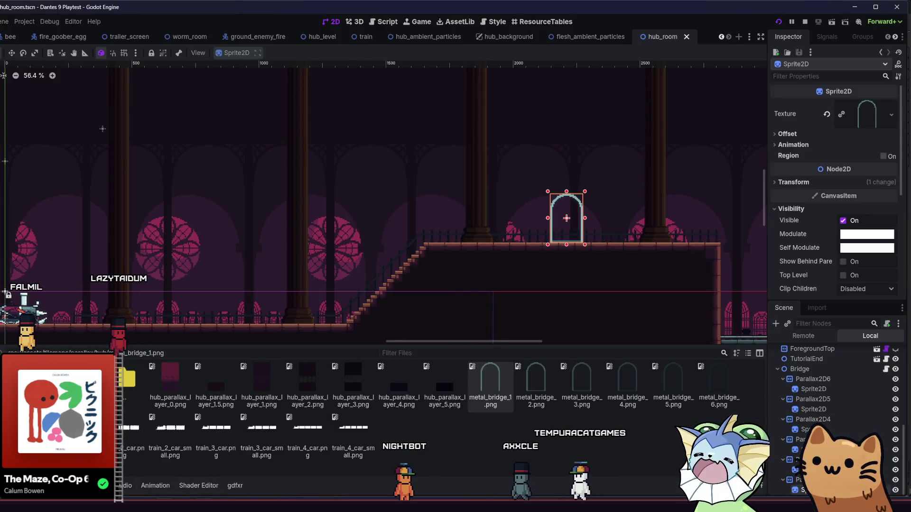
Return to Godot so it reimports the arch PNG, run the scene, and walk the cat left.
key("alt+Tab")
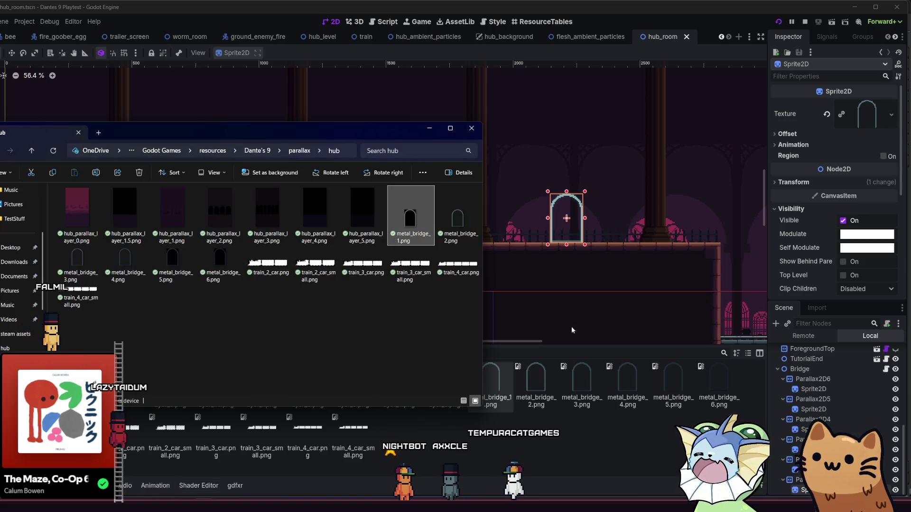
key("alt+Tab")
key("F6")
key("a")
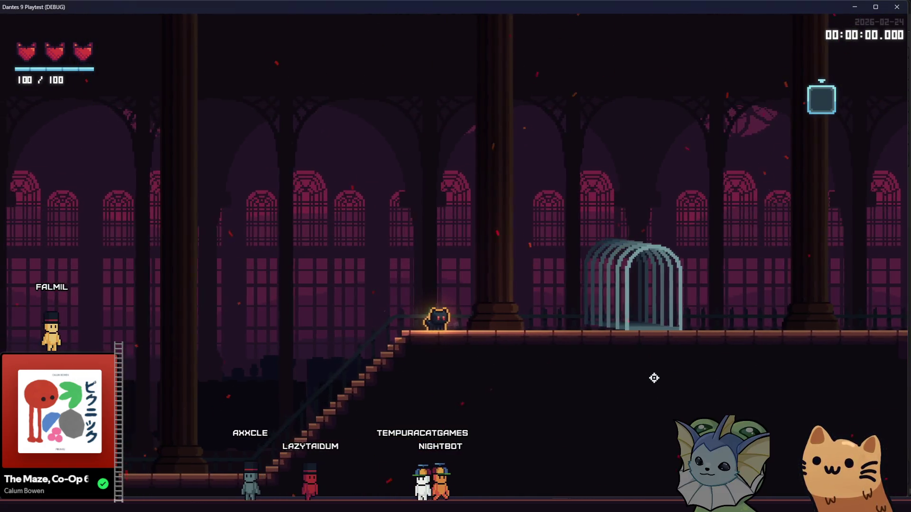
Walk the cat through the arch, down the staircase and back and forth, then close the game with Alt+F4.
key("d")
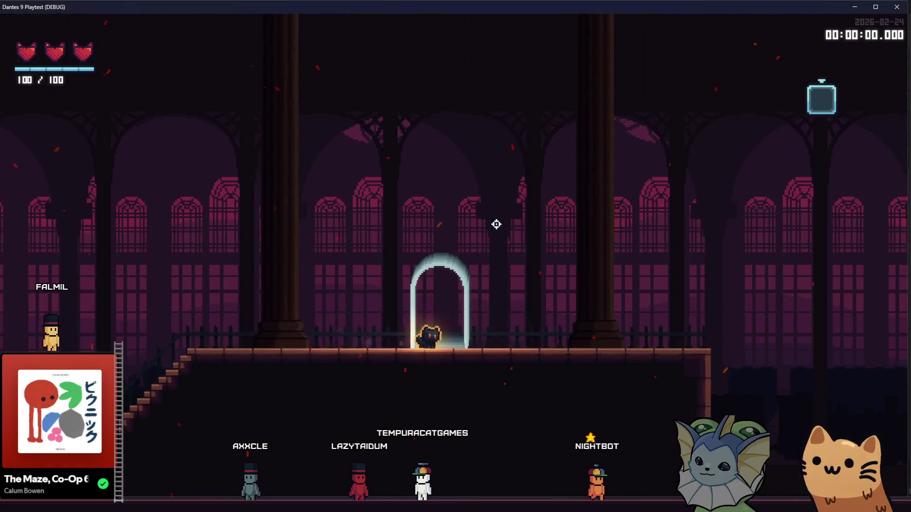
key("d")
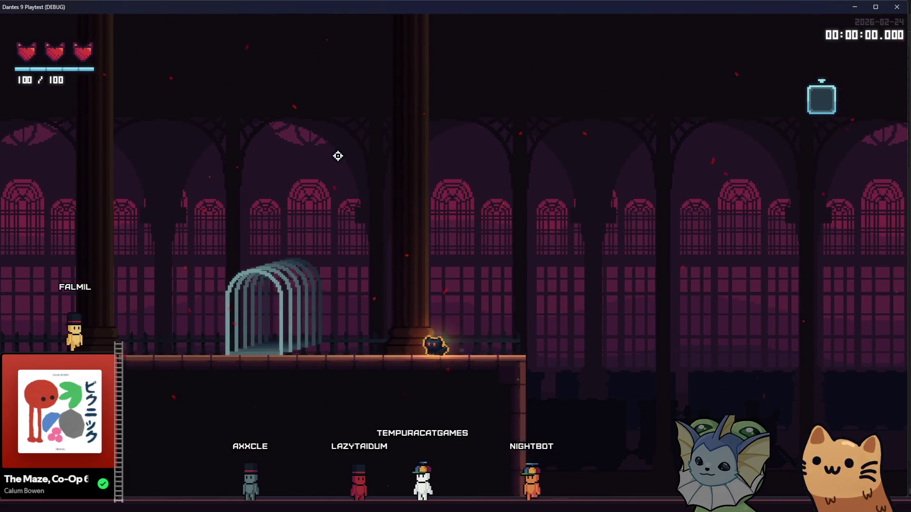
key("a")
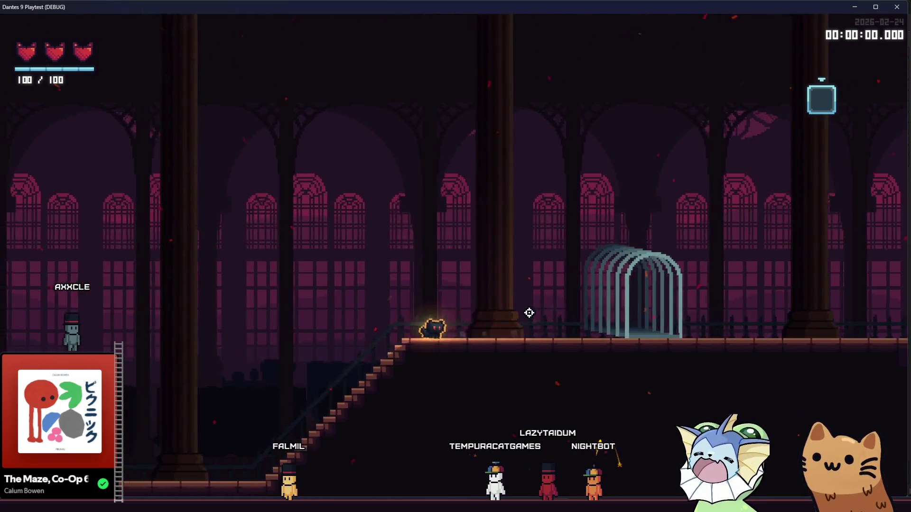
key("Left")
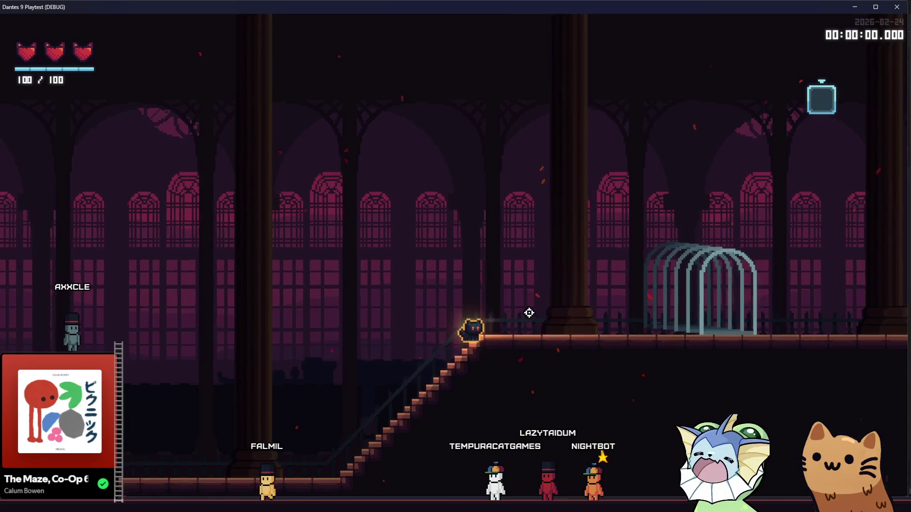
key("Left")
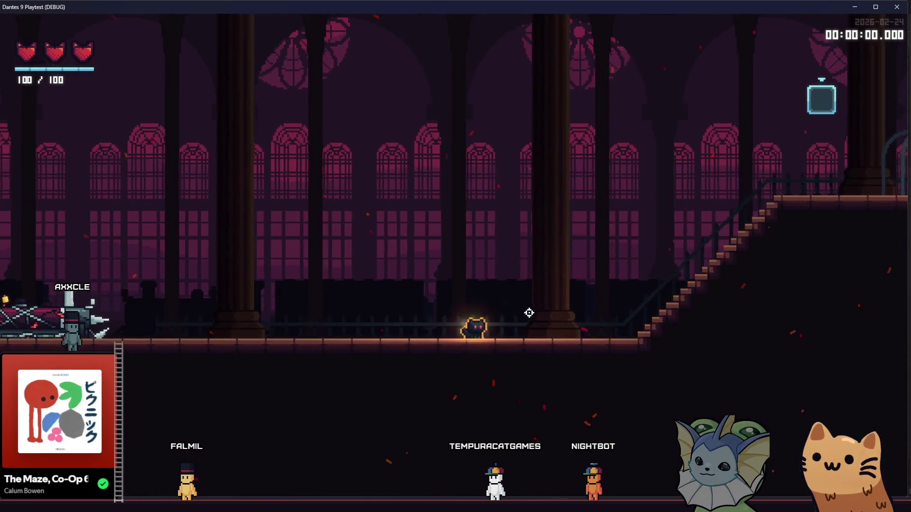
key("Right")
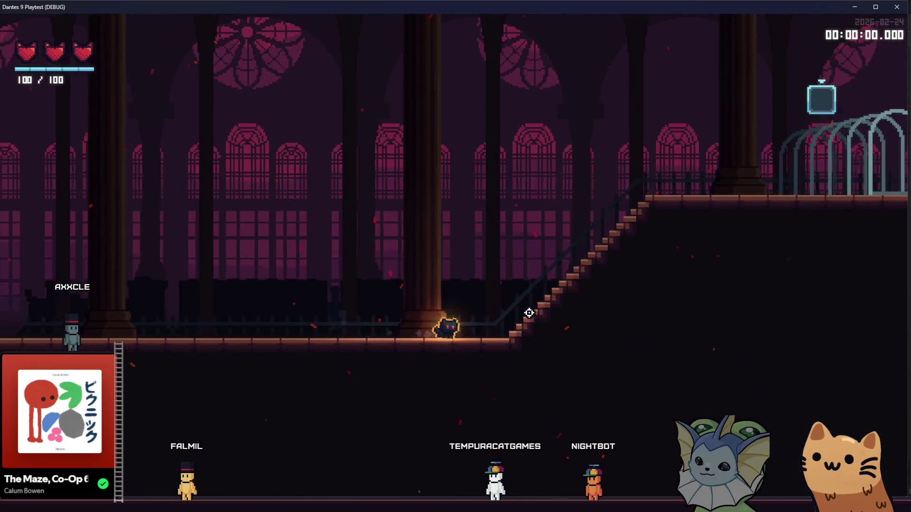
key("Left")
key("Left")
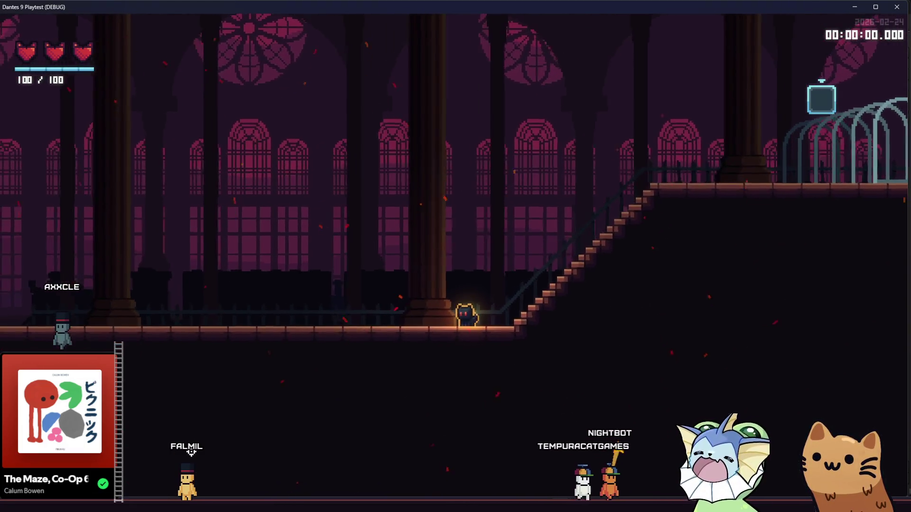
key("alt+F4")
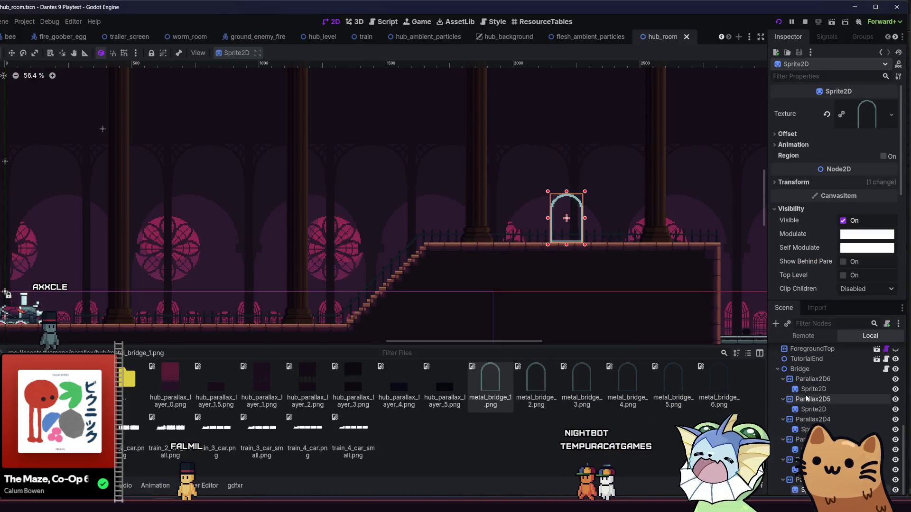
With Bridge selected, walk the cat up into the arch and back down twice, then switch to Aseprite.
left_click(800, 369)
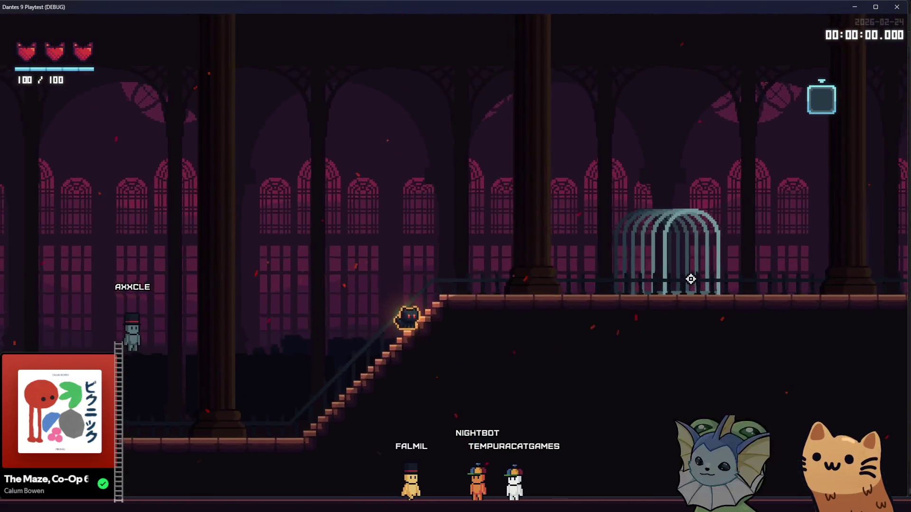
key("d")
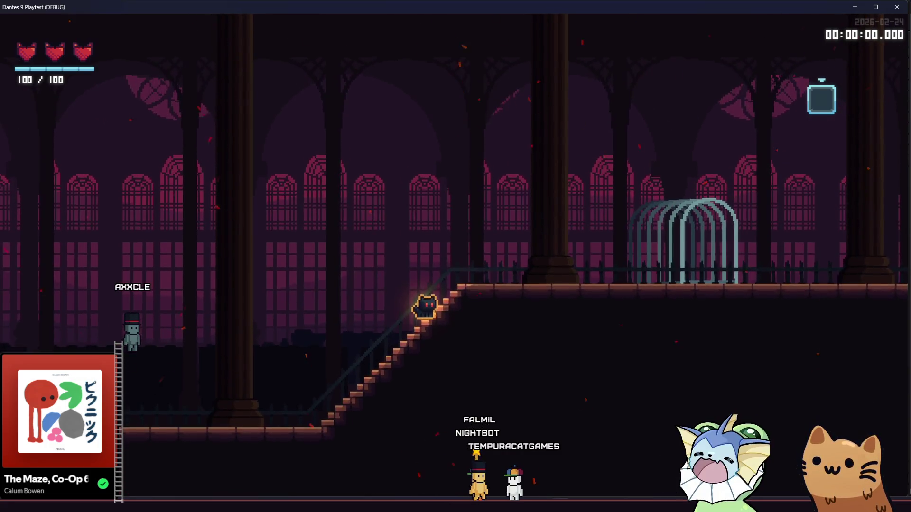
key("a")
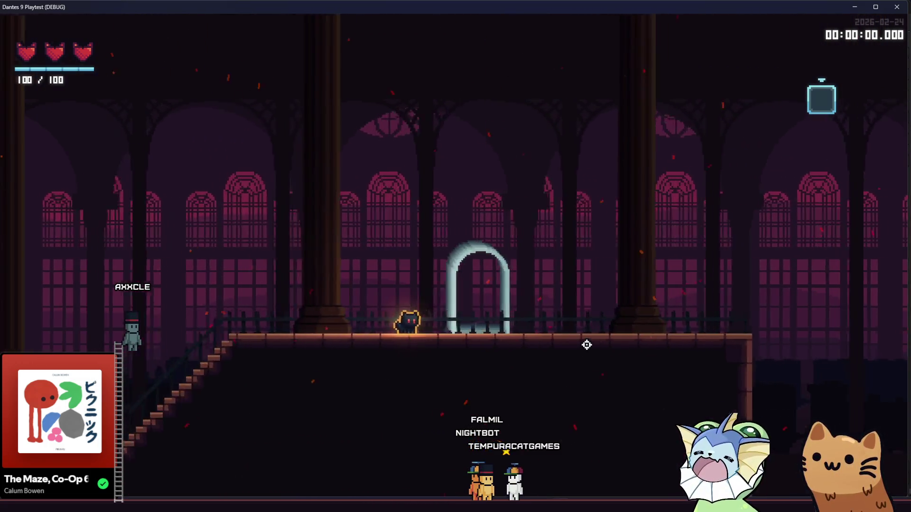
key("d")
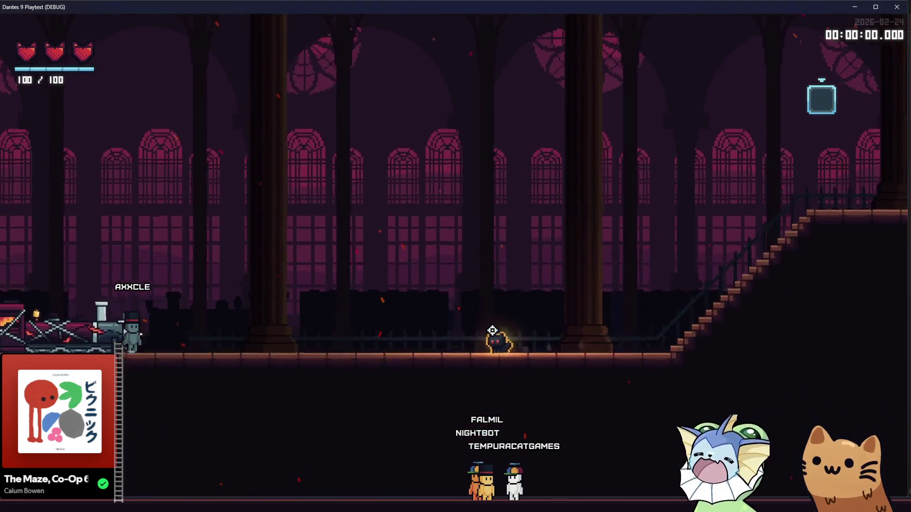
key("d")
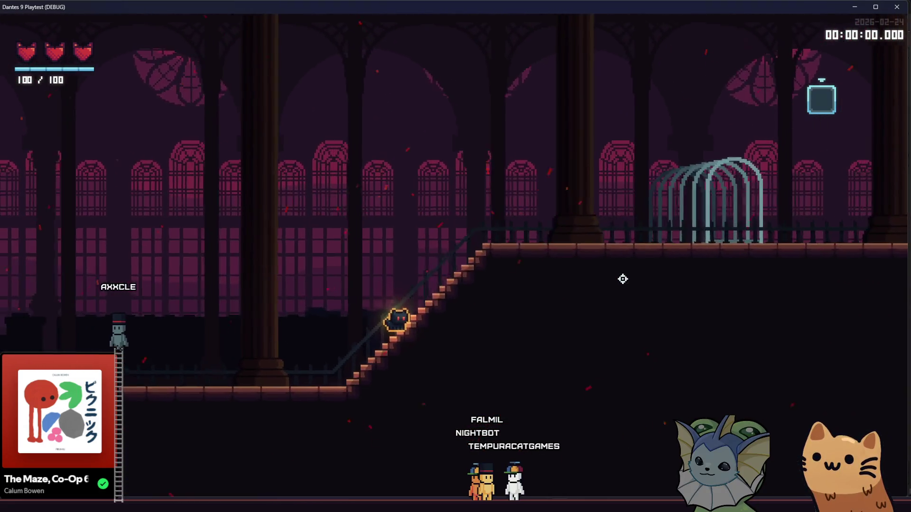
key("a")
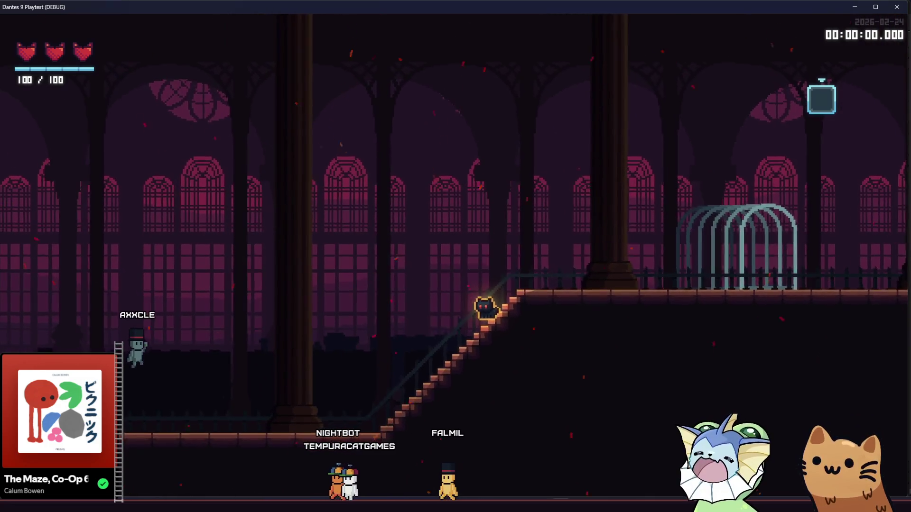
key("alt+Tab")
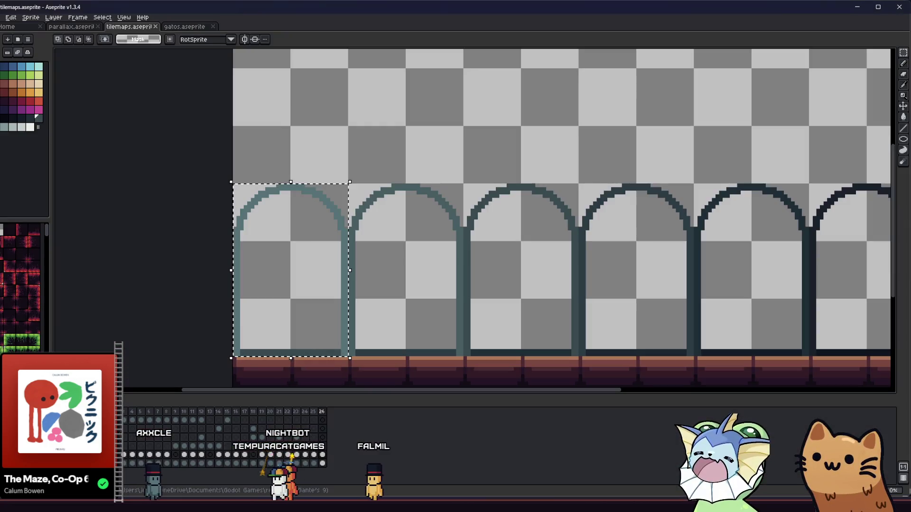
Select the whole band of arches in tilemaps.aseprite and delete it.
scroll(340, 327, "right", 2)
scroll(363, 316, "down", 1)
mouse_move(227, 159)
left_mouse_down()
mouse_move(604, 326)
mouse_move(865, 317)
mouse_move(824, 300)
left_mouse_up()
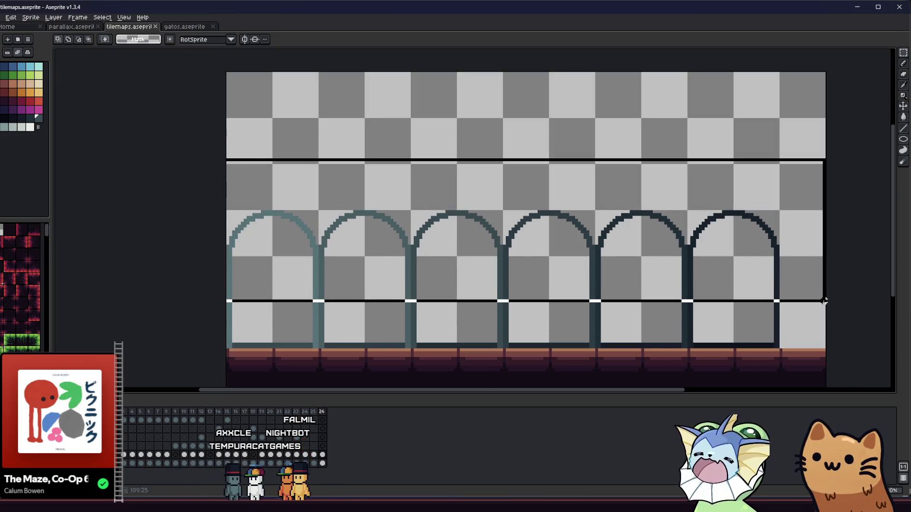
key("Delete")
left_click_drag(765, 323, 761, 313)
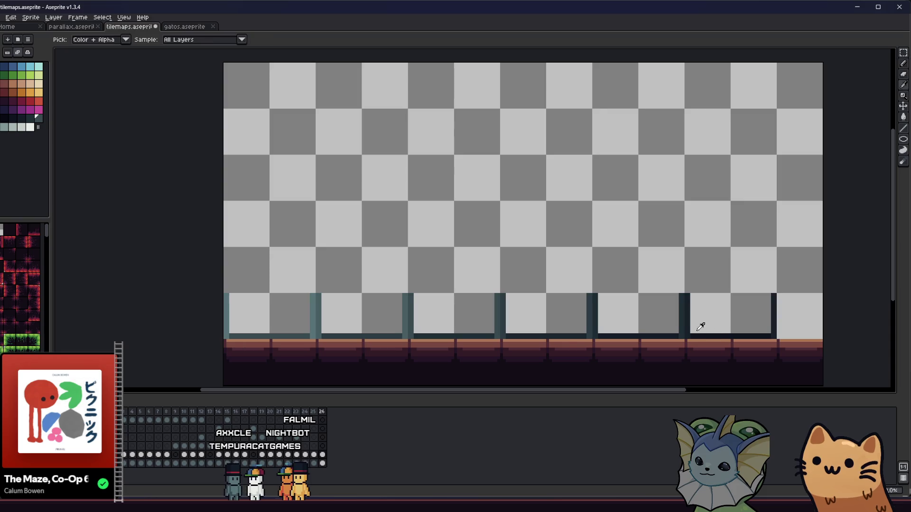
Inspect the leftover stubs and pick the dark teal colour from a pillar stub.
scroll(700, 327, "up", 2)
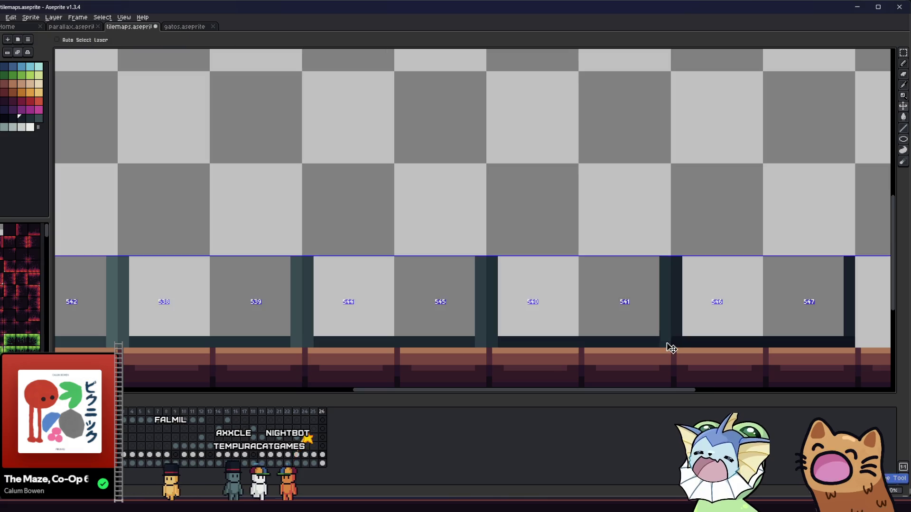
left_click_drag(495, 344, 565, 337)
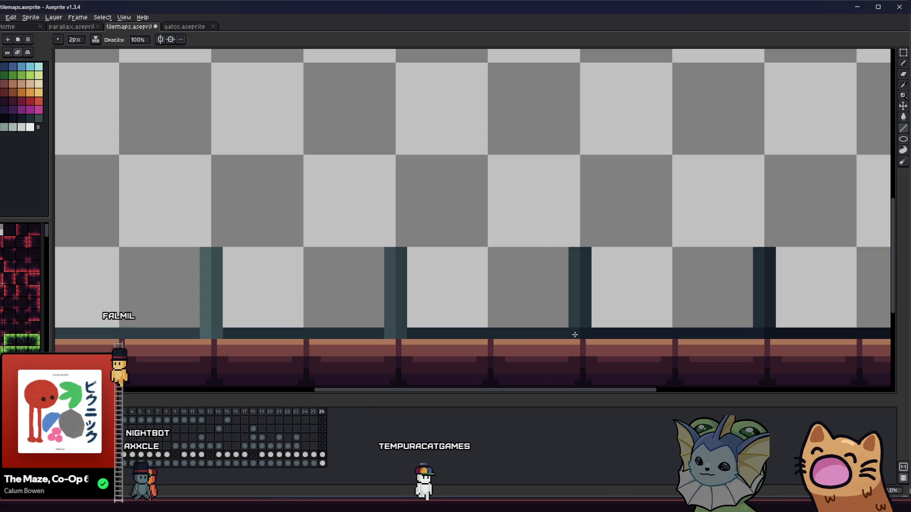
scroll(404, 336, "right", 2)
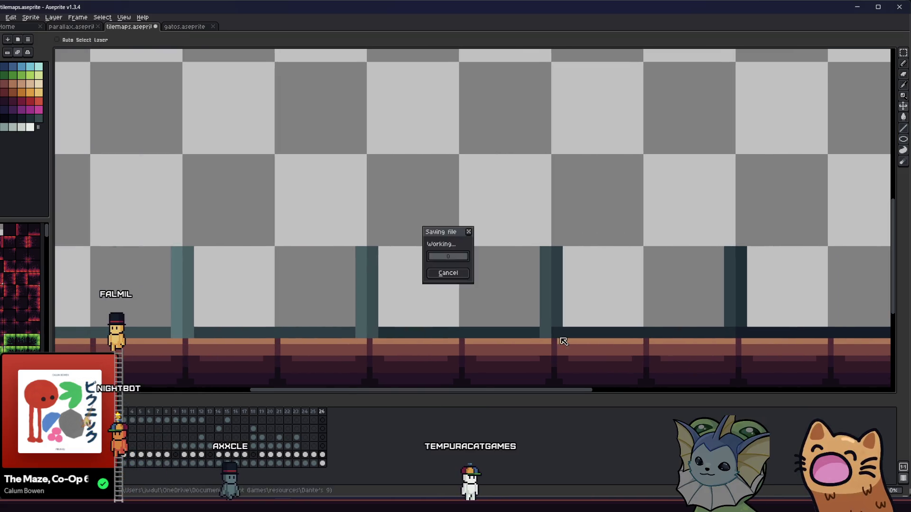
key("i")
key("b")
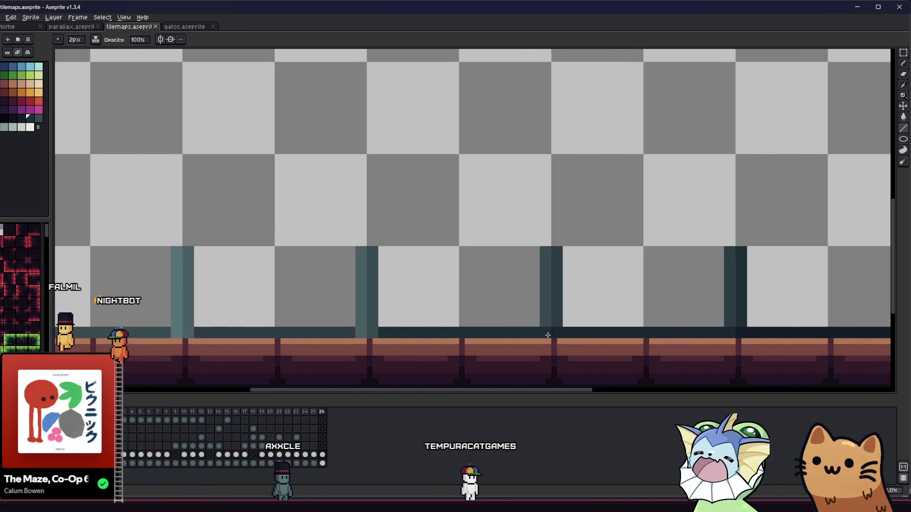
left_click_drag(362, 333, 485, 343)
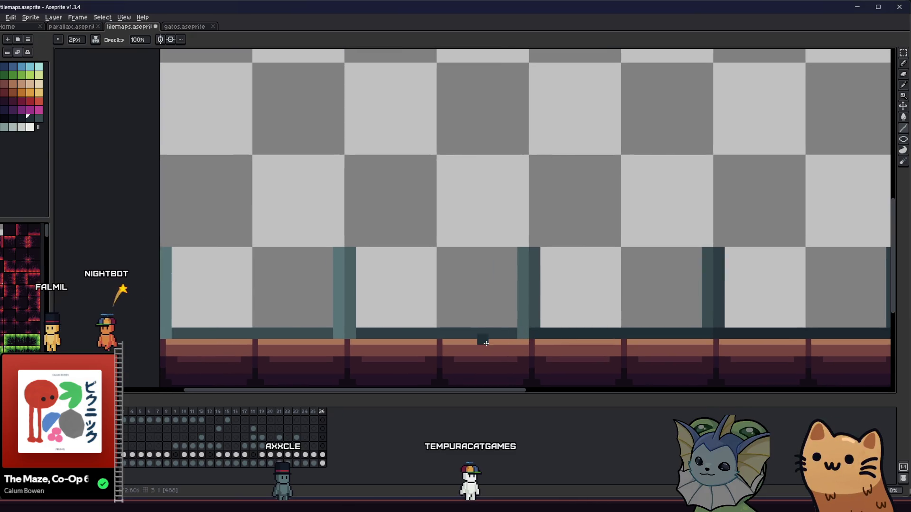
key("i")
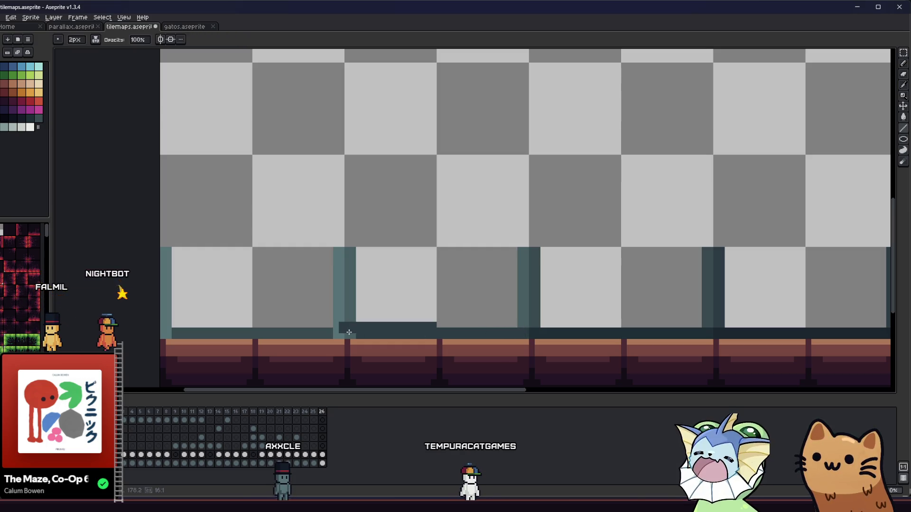
left_click(315, 332, "alt")
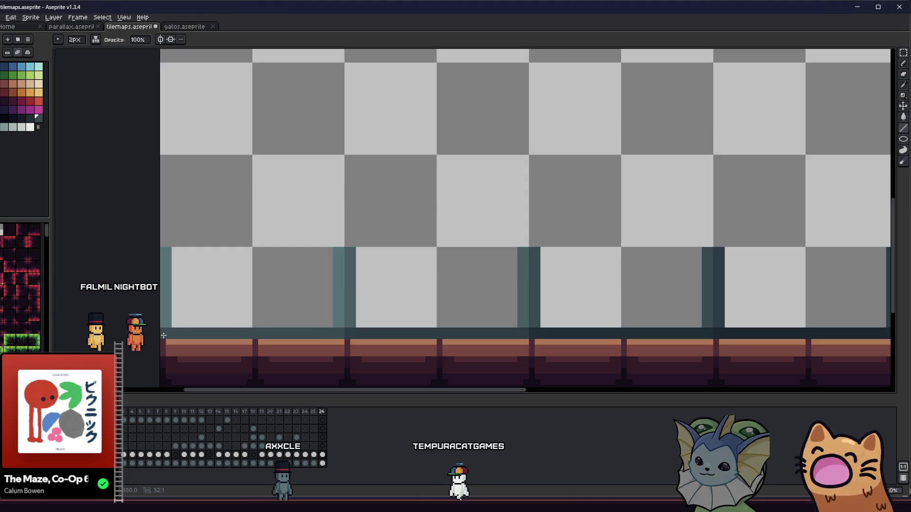
Pan across the pillar gaps to inspect them, then return to Godot.
scroll(178, 336, "down", 3)
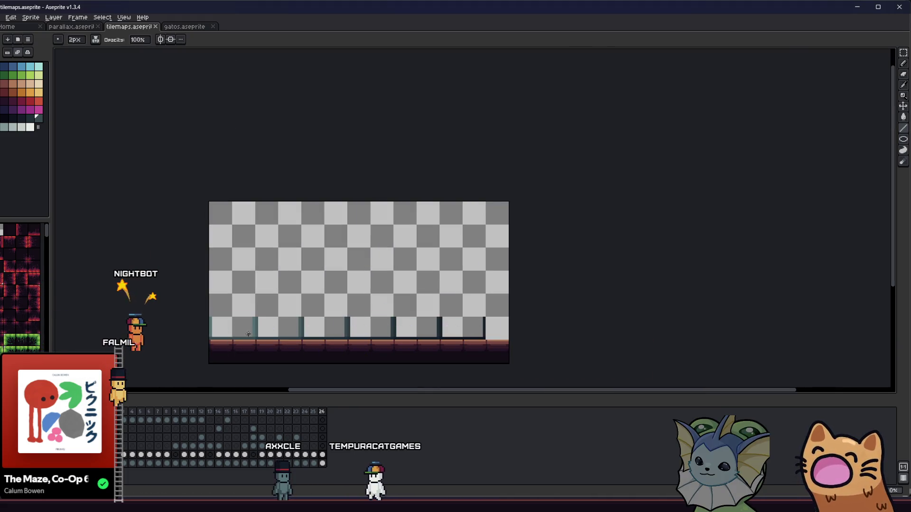
mouse_move(268, 335)
left_mouse_down()
mouse_move(300, 319)
mouse_move(285, 335)
mouse_move(295, 318)
left_mouse_up()
scroll(295, 317, "up", 1)
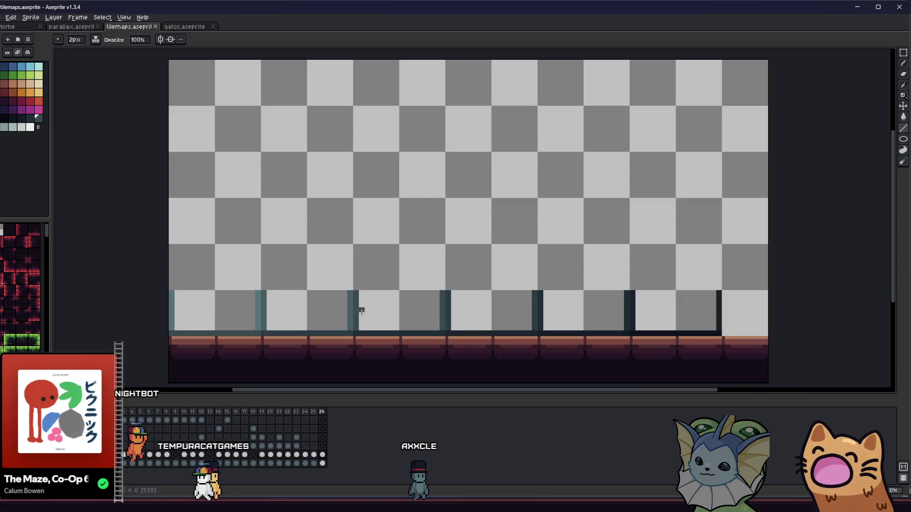
left_click_drag(359, 309, 399, 310)
scroll(399, 310, "down", 1)
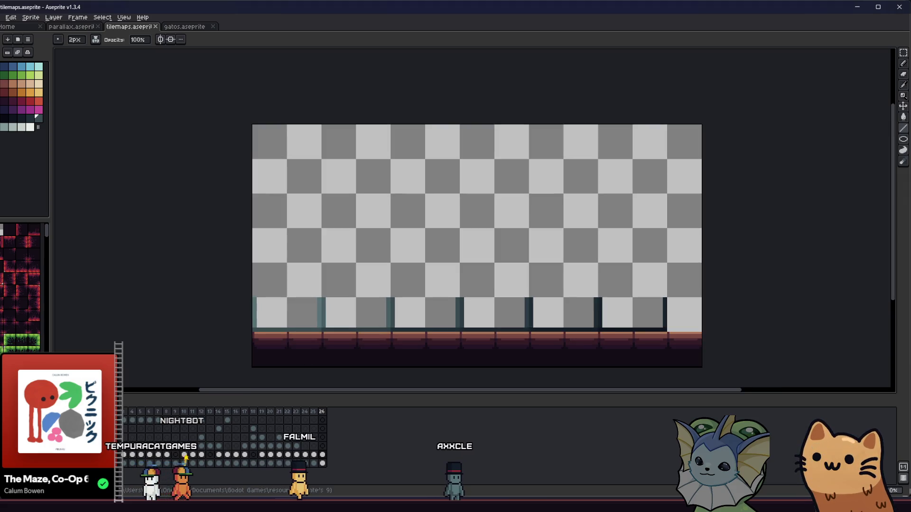
key("alt+Tab")
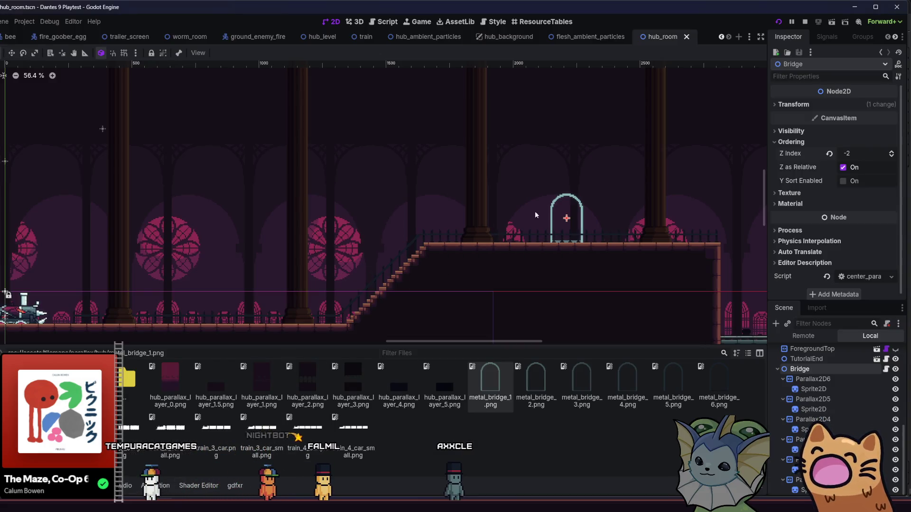
Select the six metal_bridge images in the hub folder and save the hub_room scene in Godot.
key("alt+Tab")
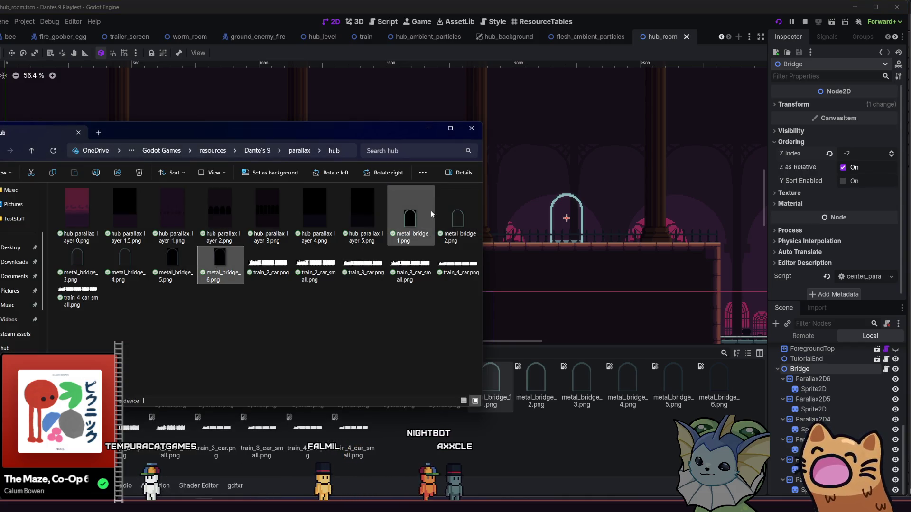
left_click(418, 216, "shift")
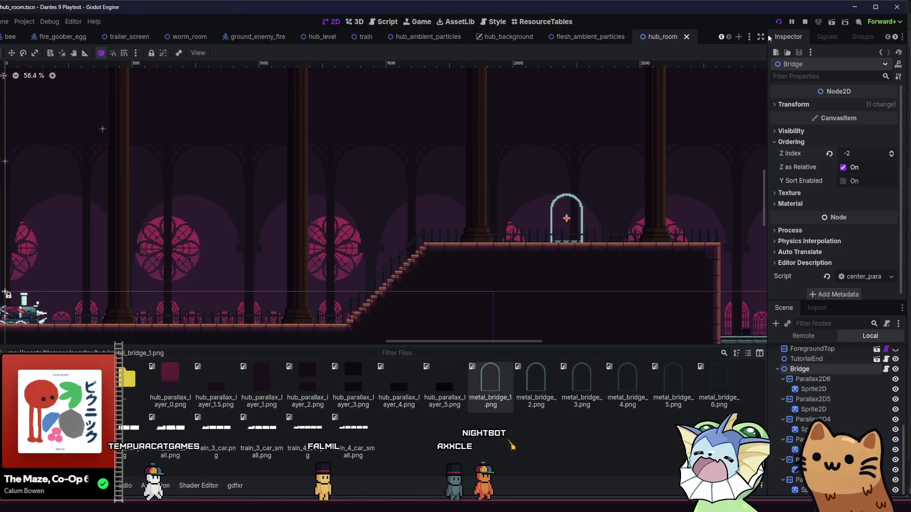
key("ctrl+s")
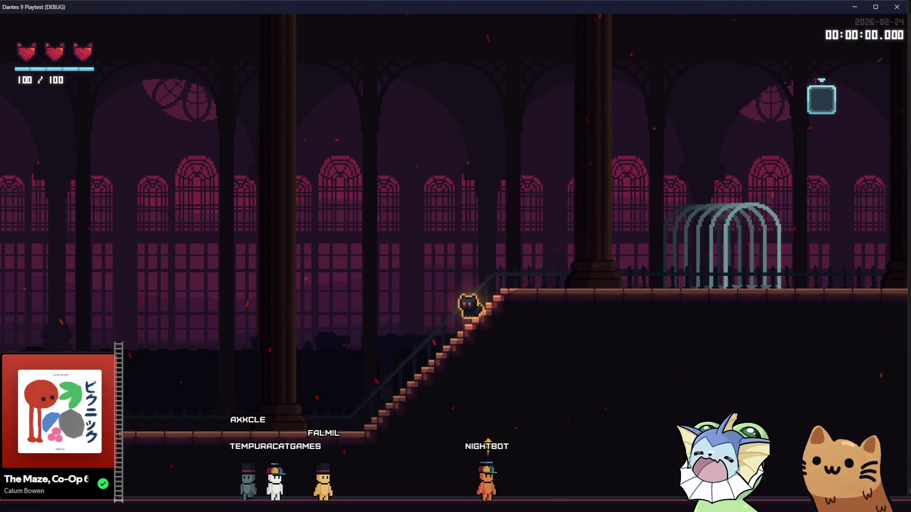
key("alt+Tab")
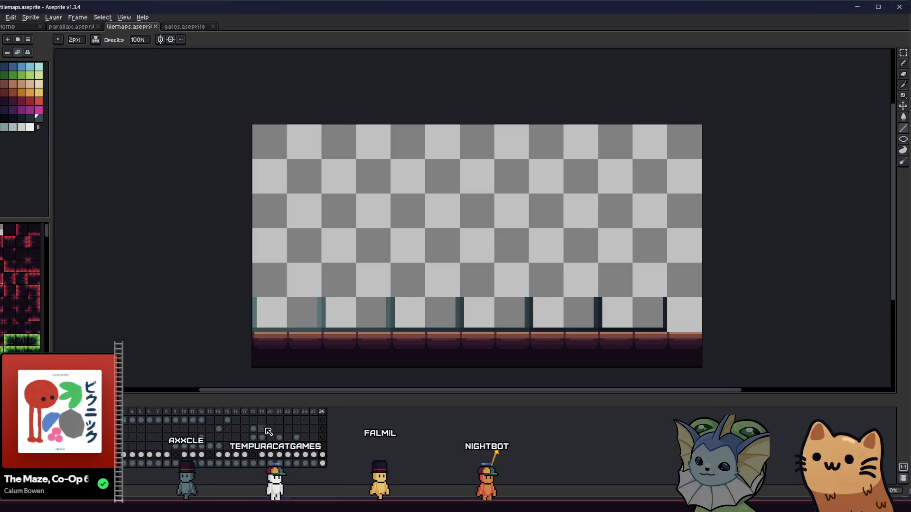
Select the first bridge slice and export it over the existing metal_bridge_1.png.
scroll(280, 342, "up", 1)
key("m")
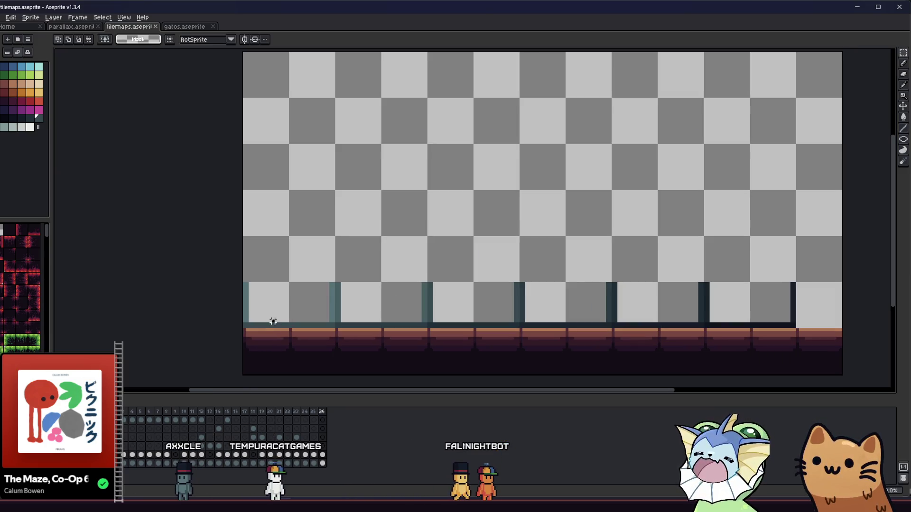
left_click_drag(270, 320, 307, 324)
left_click(5, 17)
mouse_move(29, 87)
left_click(102, 87)
left_click(332, 280)
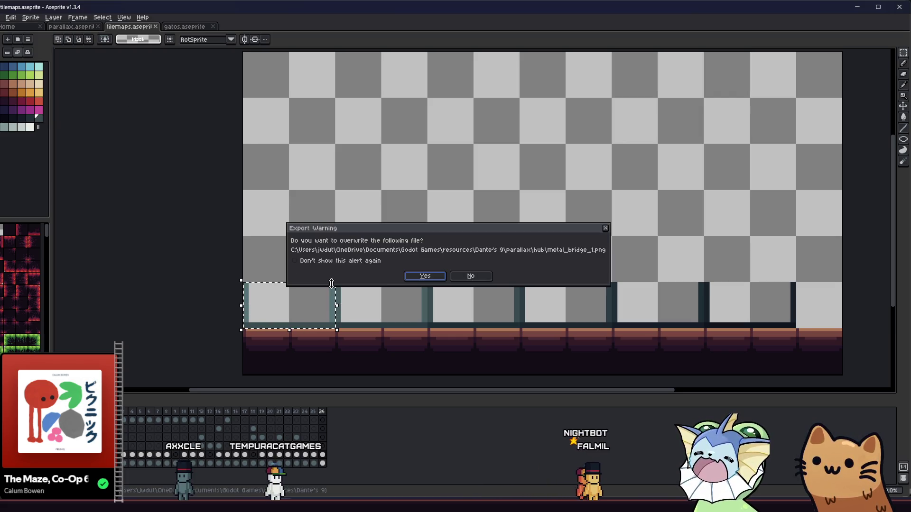
key("Return")
Export the next two-tile bridge section as metal_bridge_2.png.
left_click_drag(342, 287, 422, 322)
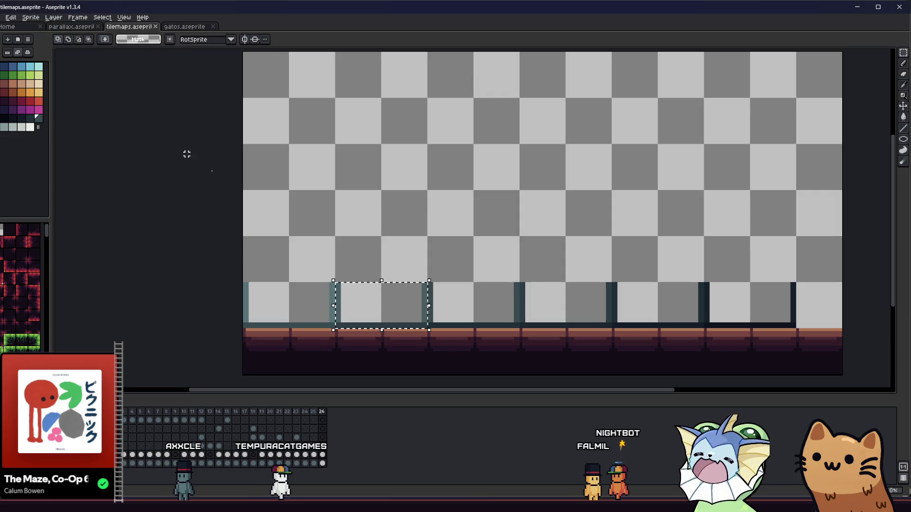
left_click(3, 17)
mouse_move(28, 87)
left_click(102, 87)
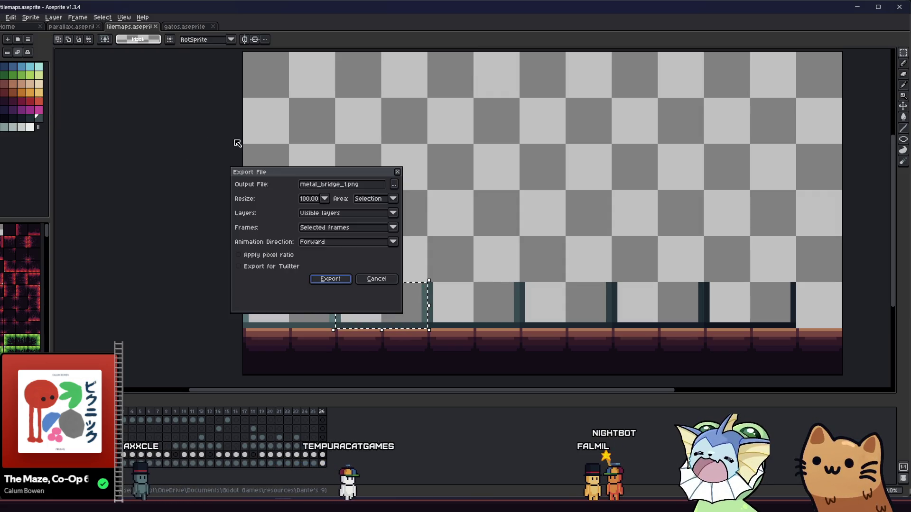
left_click(348, 185)
key("BackSpace")
type("2")
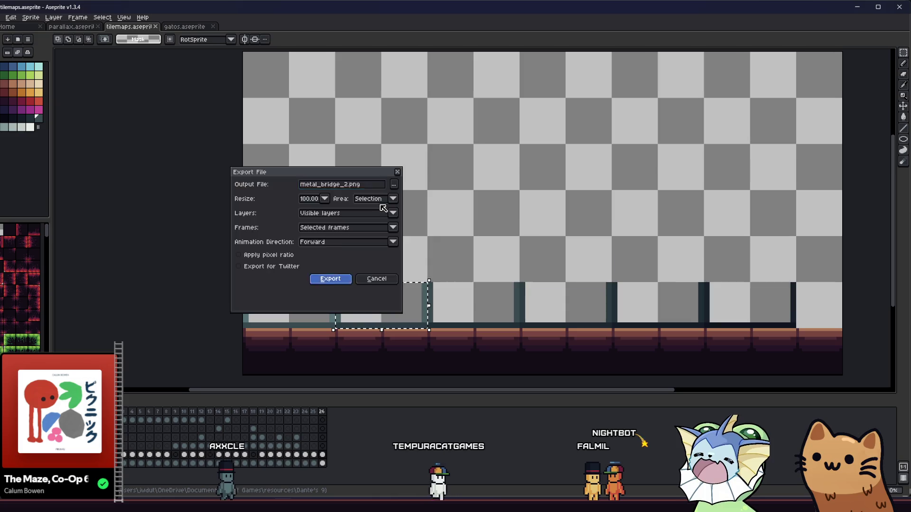
key("Return")
key("Return")
Export the third and fourth bridge sections as metal_bridge_3.png and metal_bridge_4.png.
left_click_drag(447, 288, 492, 293)
left_click(4, 17)
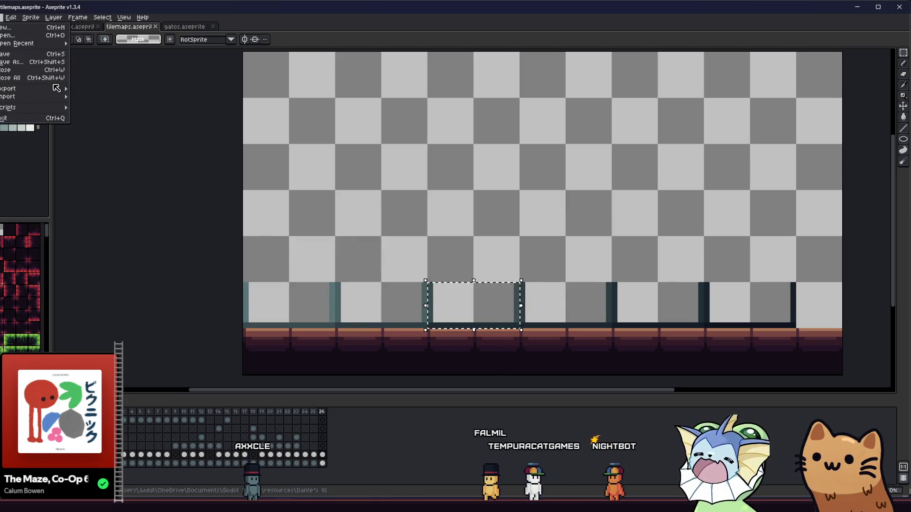
left_click(95, 89)
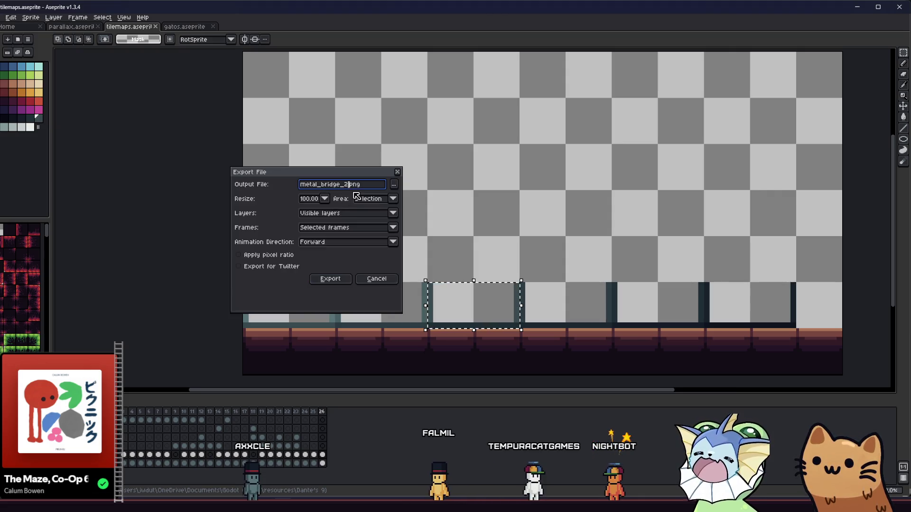
type("3")
key("Return")
key("Return")
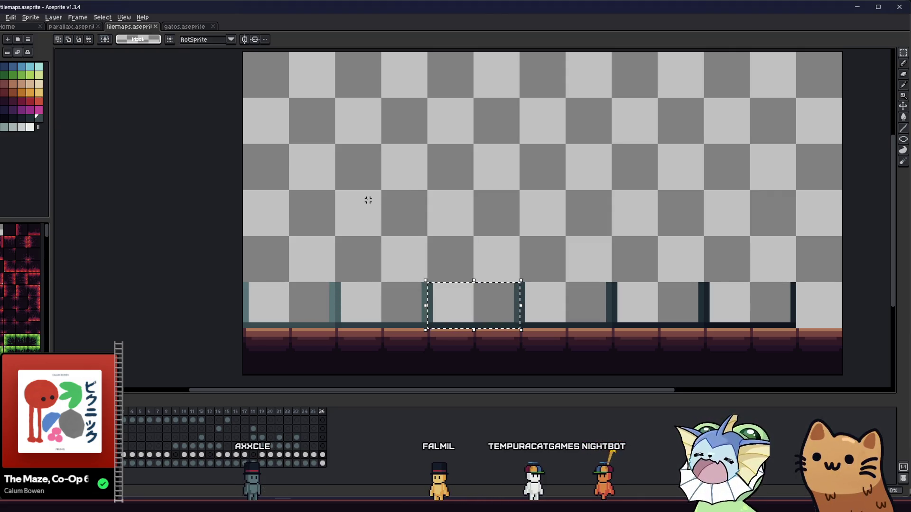
left_click_drag(545, 315, 576, 317)
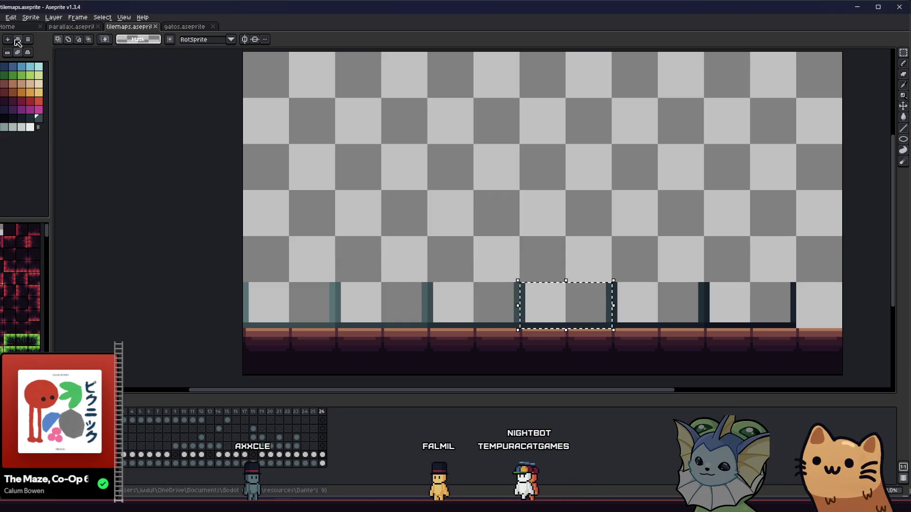
left_click(1, 18)
mouse_move(33, 89)
left_click(100, 97)
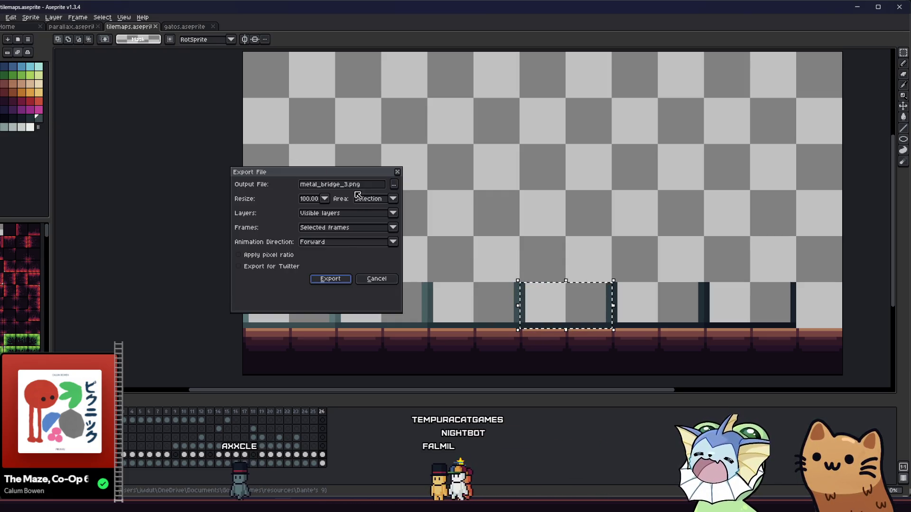
key("Return")
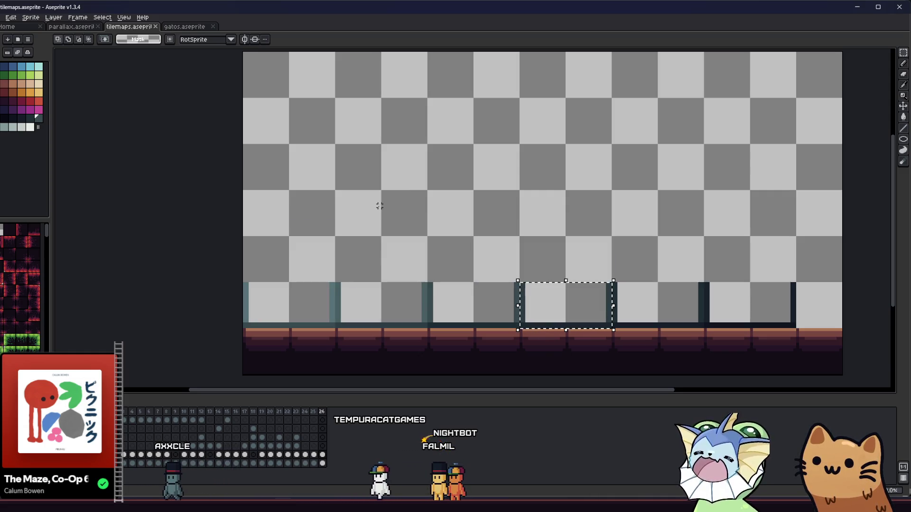
Cancel the accidental rotation, zoom in, and export the fifth slice, overwriting metal_bridge_5.png.
left_click_drag(619, 301, 619, 305)
key("Escape")
key("z")
left_click(576, 241)
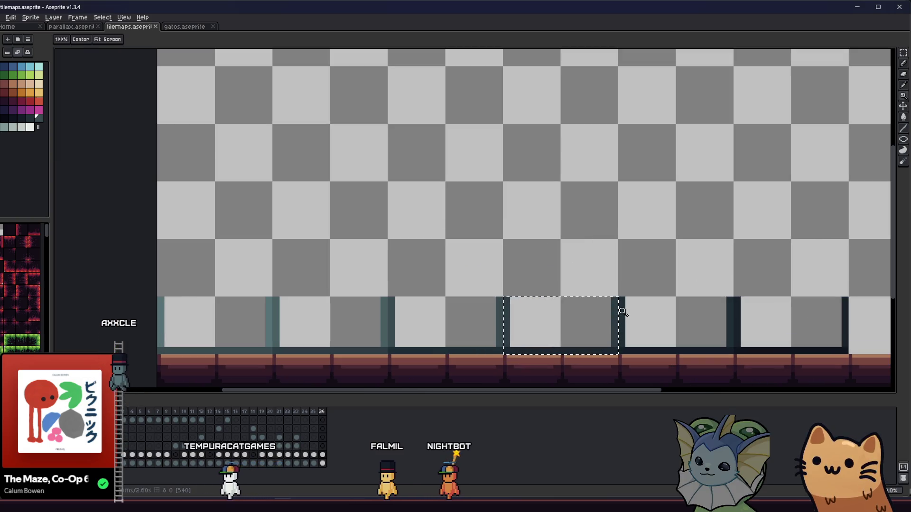
key("m")
right_click(421, 225)
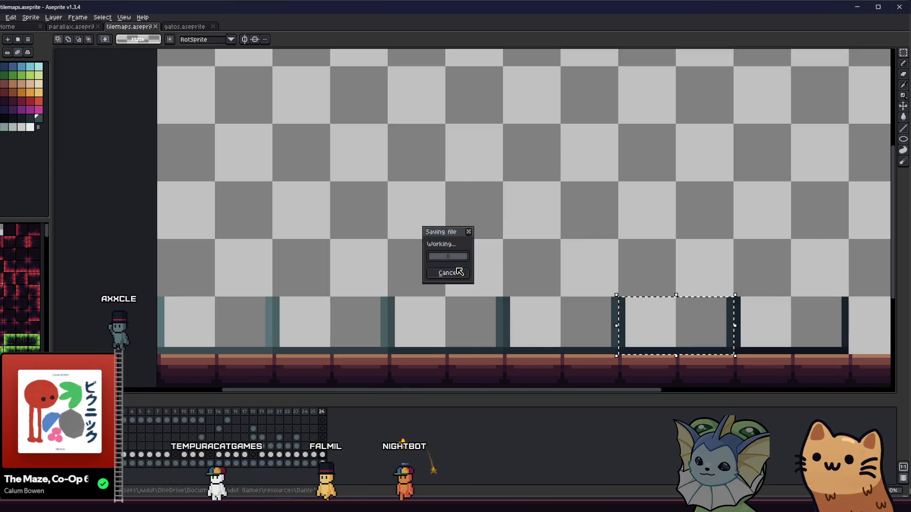
left_click(2, 17)
mouse_move(52, 88)
left_click(95, 97)
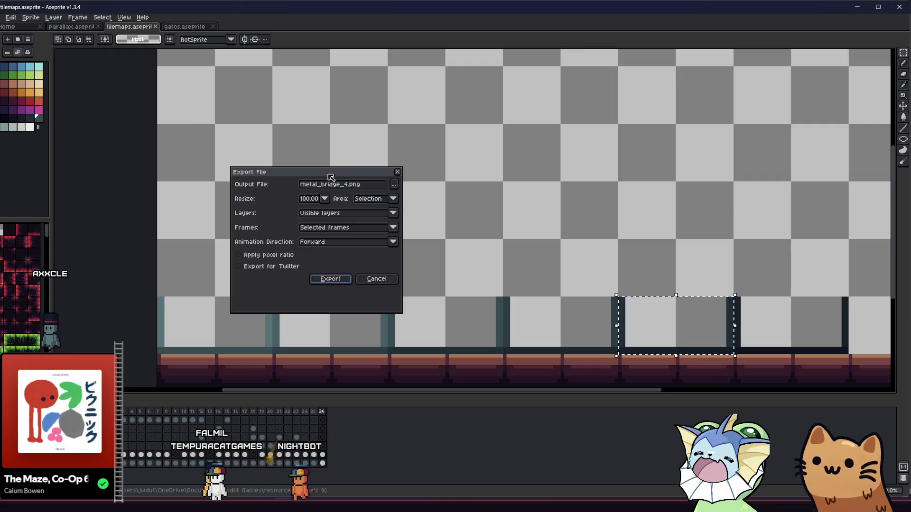
key("Return")
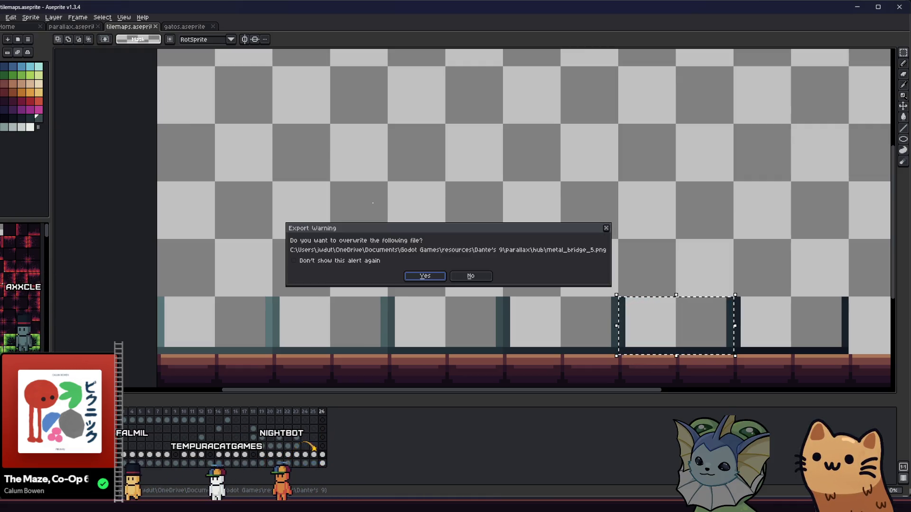
key("Return")
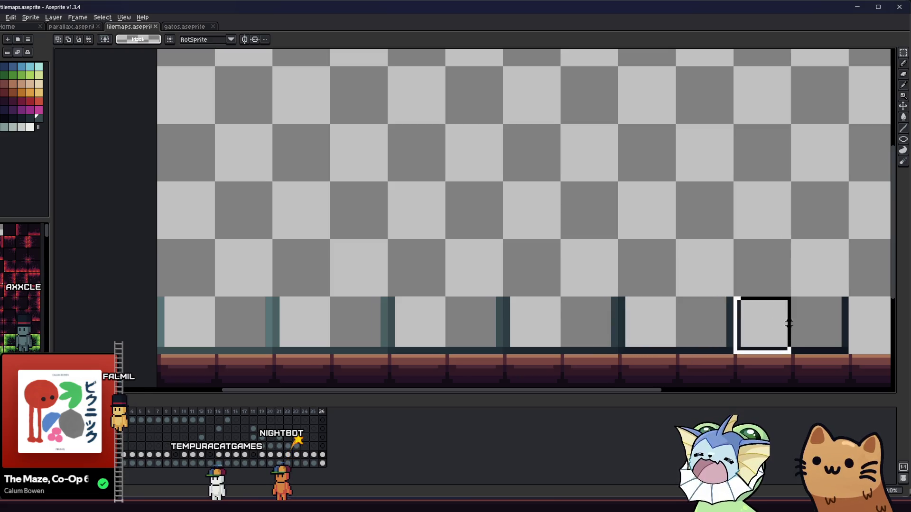
Export the last bridge slice as metal_bridge_6.png and clear the canvas selection.
left_click(2, 17)
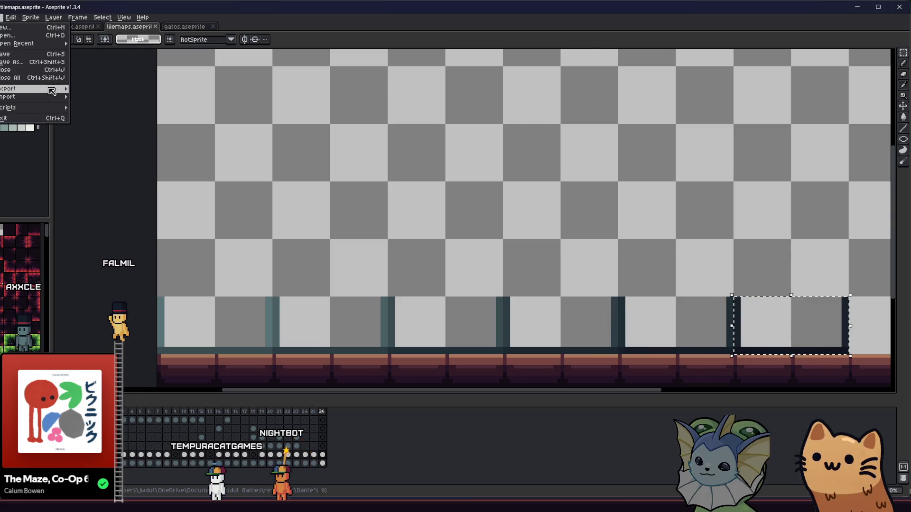
mouse_move(52, 88)
left_click(94, 96)
left_click(345, 184)
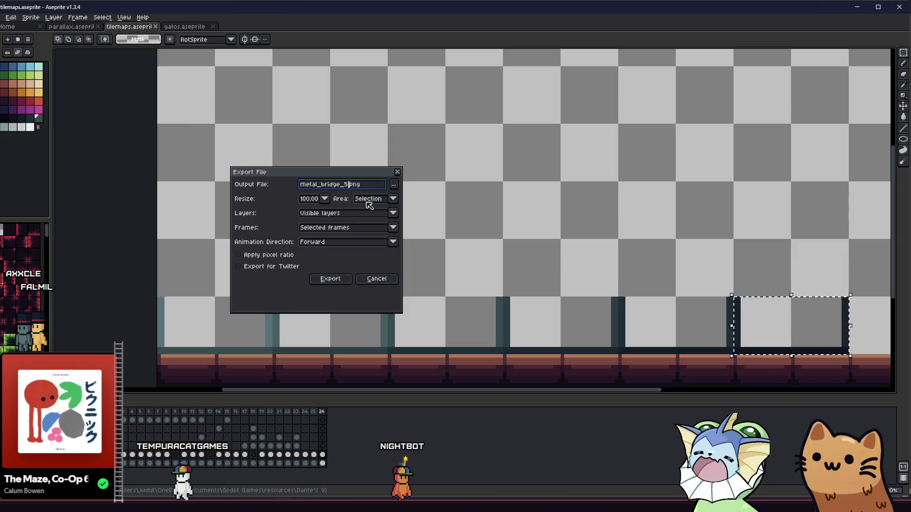
key("Return")
key("Return")
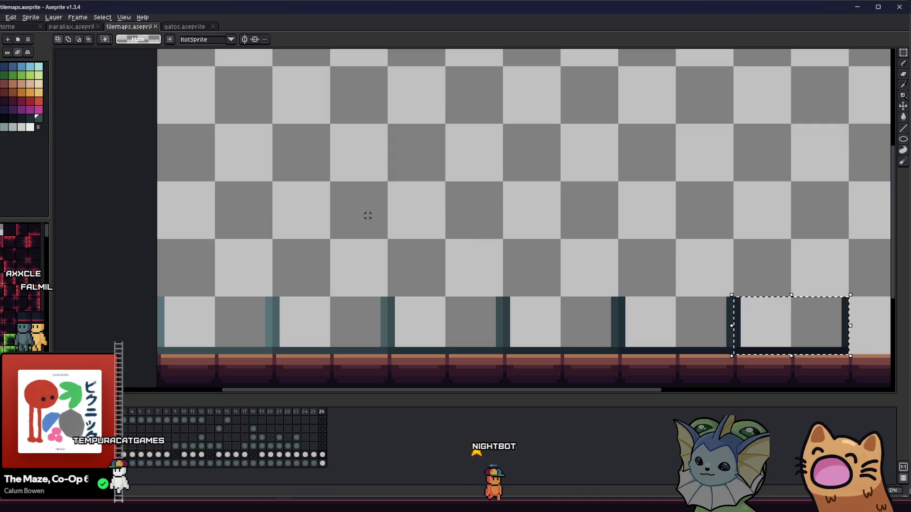
key("ctrl+d")
key("alt+Tab")
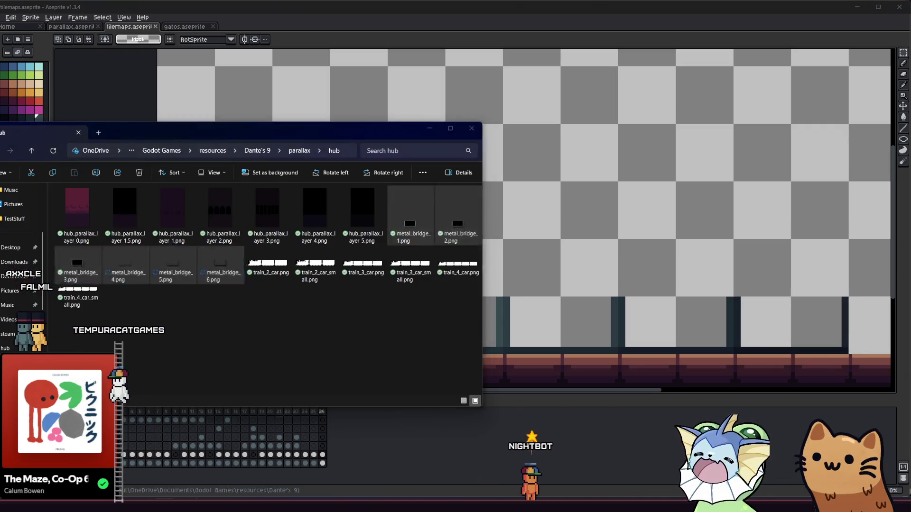
Save hub_room in Godot so the bridge images reimport, then select the Bridge node.
key("alt+Tab")
key("alt+Tab")
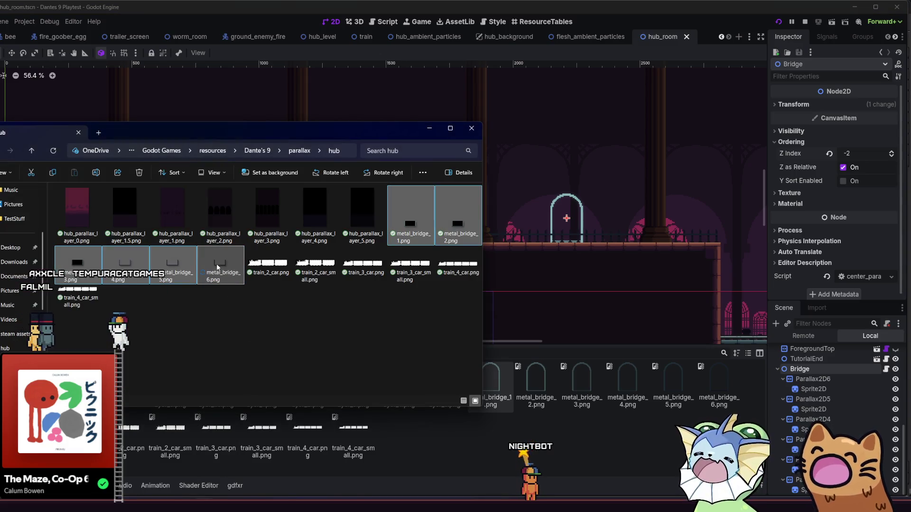
key("alt+Tab")
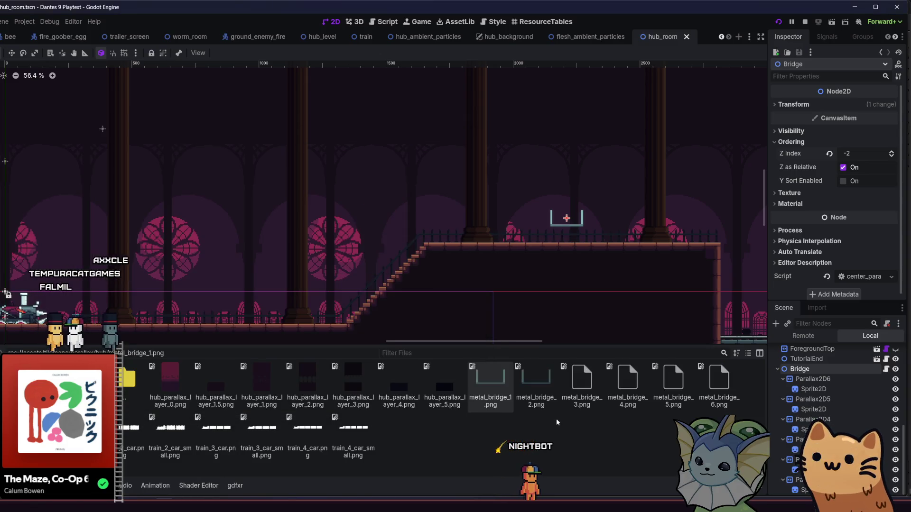
key("ctrl+s")
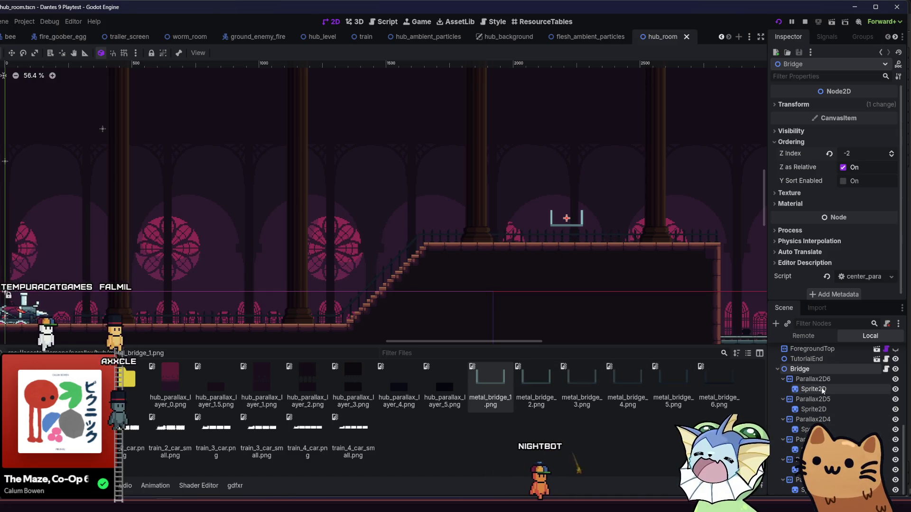
left_click(819, 389)
left_click(799, 369)
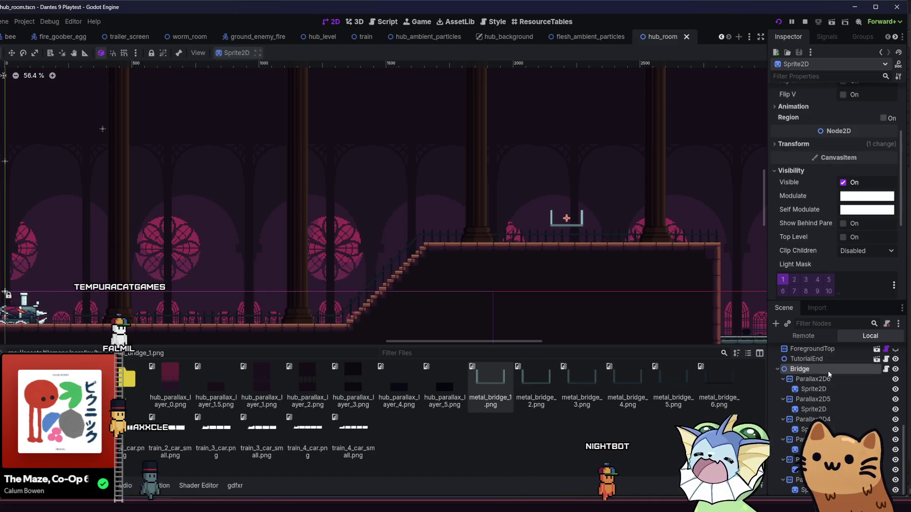
Lower the bridge 61 px onto the platform and save the scene.
scroll(582, 240, "up", 6)
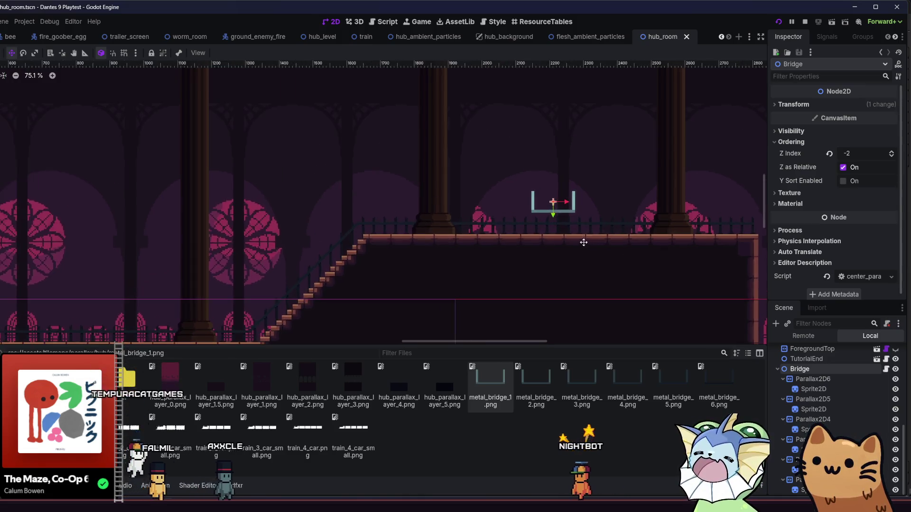
left_click_drag(529, 206, 536, 244)
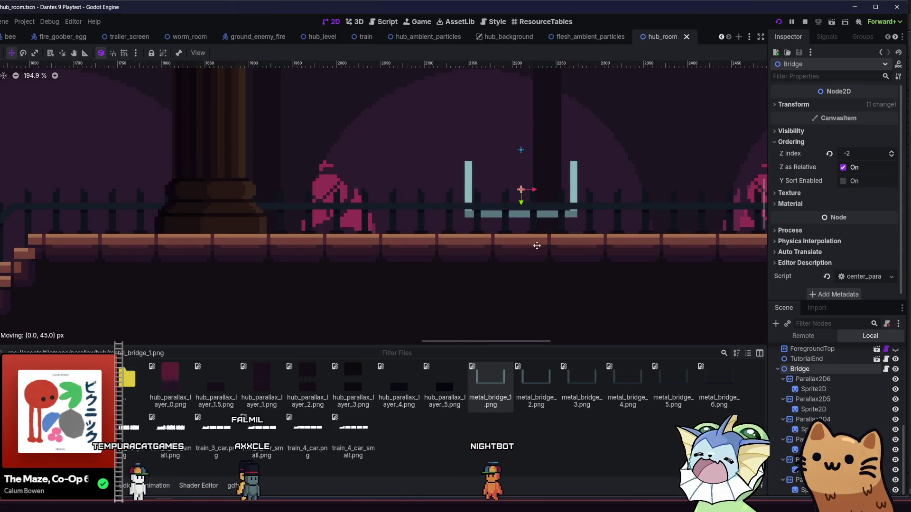
key("ctrl+z")
left_click_drag(592, 244, 597, 295)
key("ctrl+z")
left_click_drag(529, 242, 524, 300)
scroll(521, 289, "up", 3)
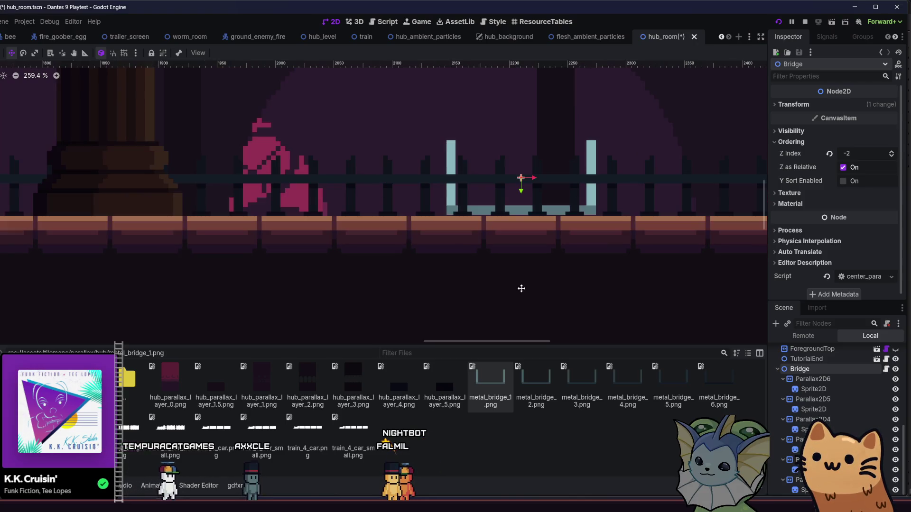
scroll(520, 290, "down", 4)
key("ctrl+s")
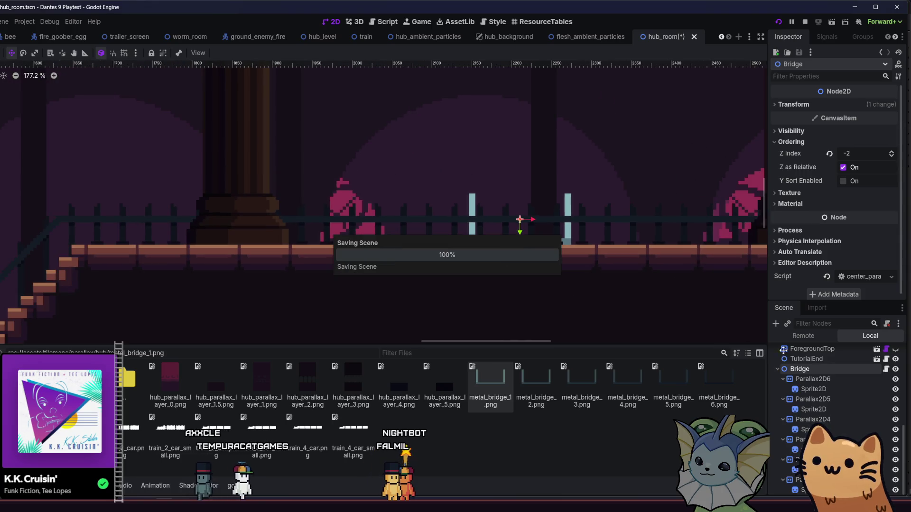
Paint a StaticDecorBack tile beside the teal gate frame and save hub_room.
scroll(837, 407, "up", 3)
scroll(828, 365, "up", 3)
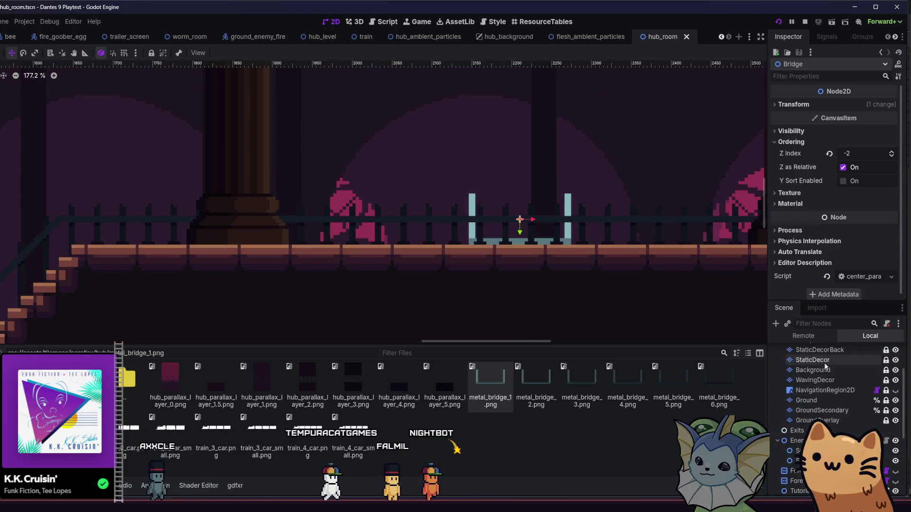
left_click(827, 351)
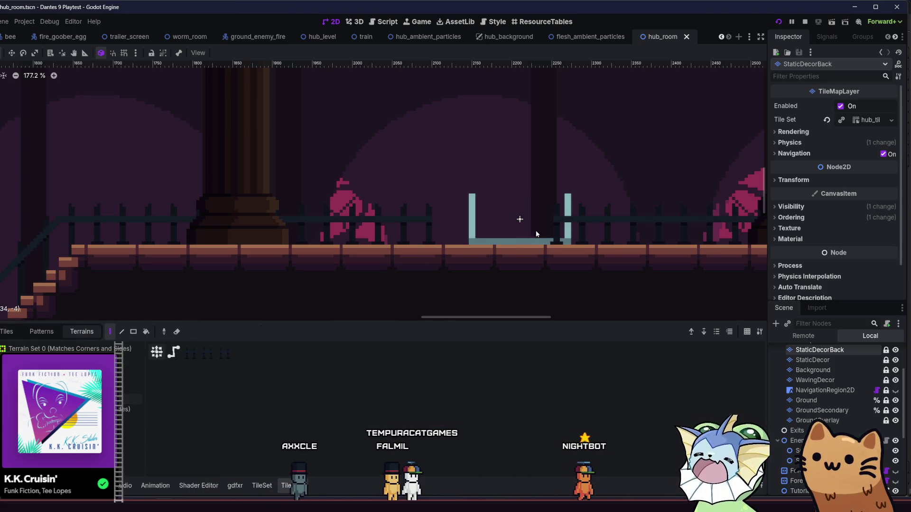
left_click(568, 236)
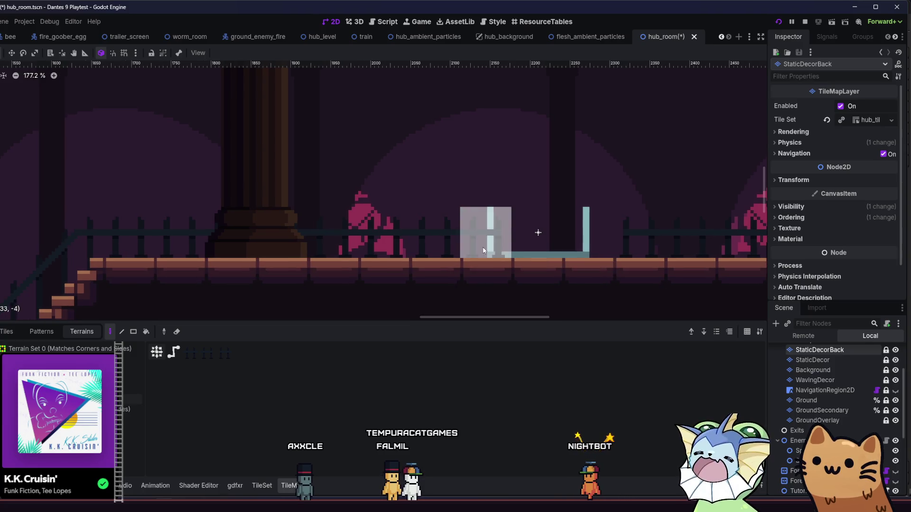
key("ctrl+s")
scroll(584, 224, "up", 1)
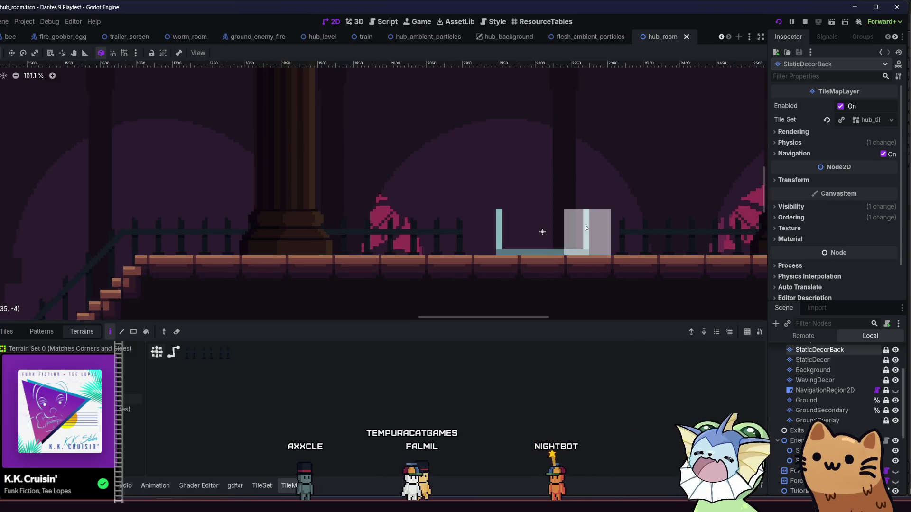
scroll(544, 219, "down", 9)
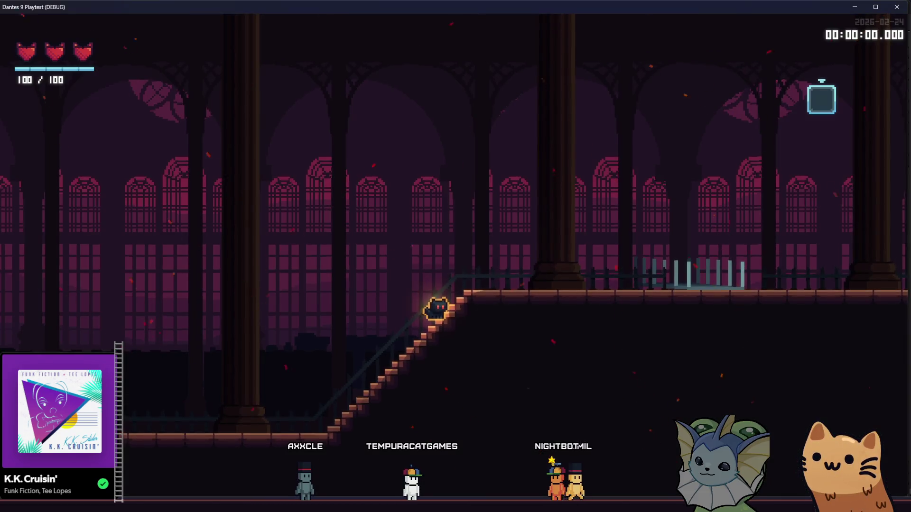
Walk up the stairs and back down, then along the platform, switching to the glowing cat form.
key("d")
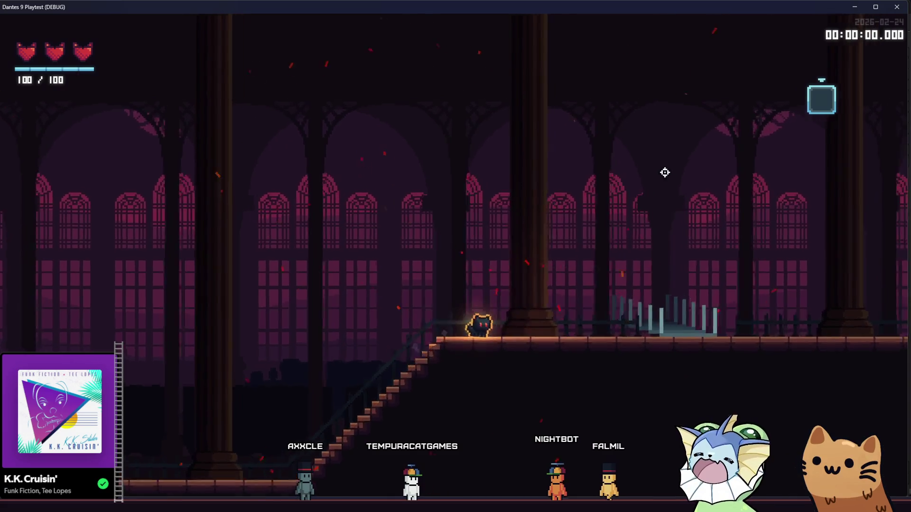
key("a")
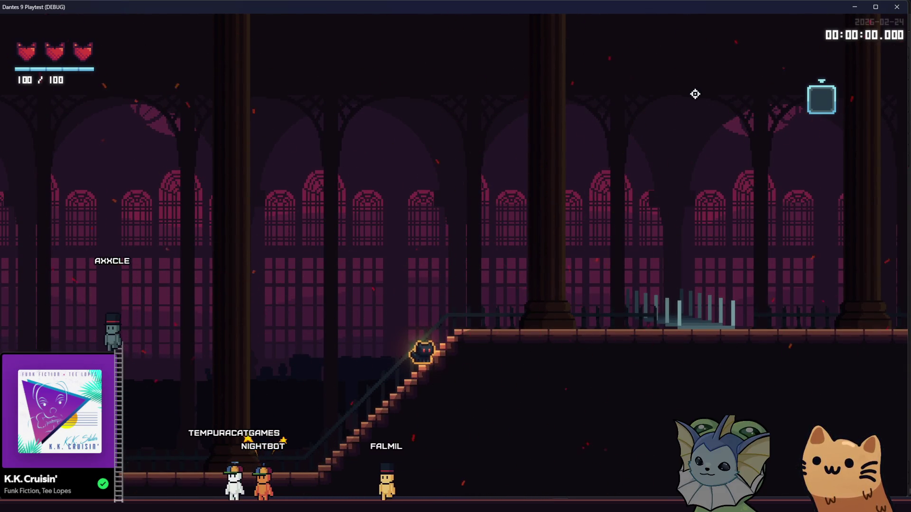
key("d")
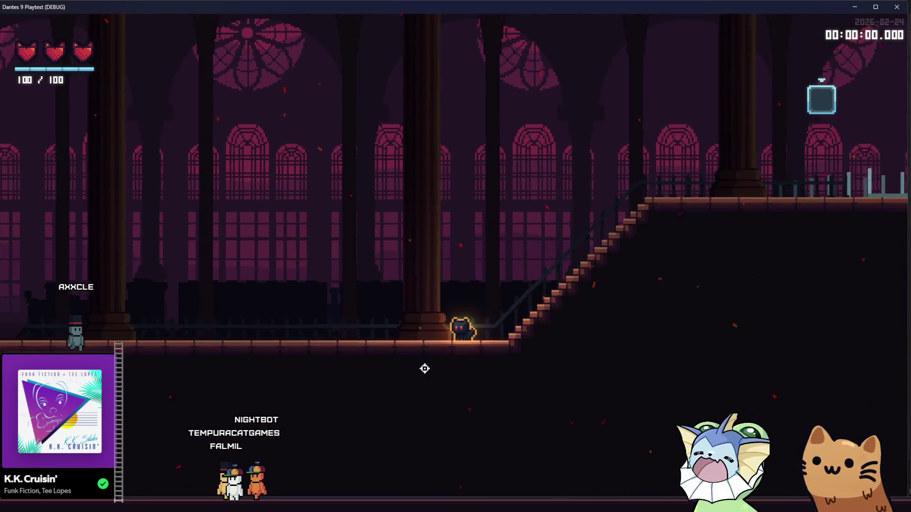
key("s")
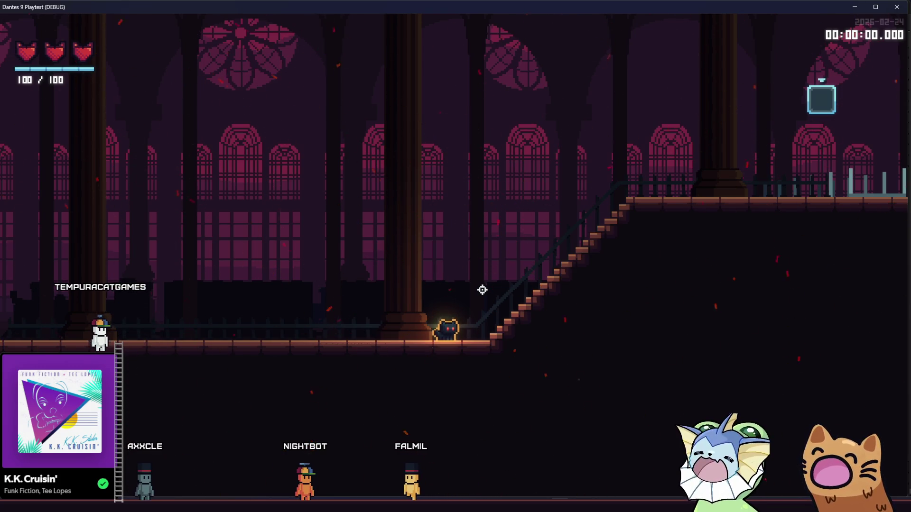
Climb onto the upper floor, walk past the gate, descend, then return rightward along the floor.
key("d")
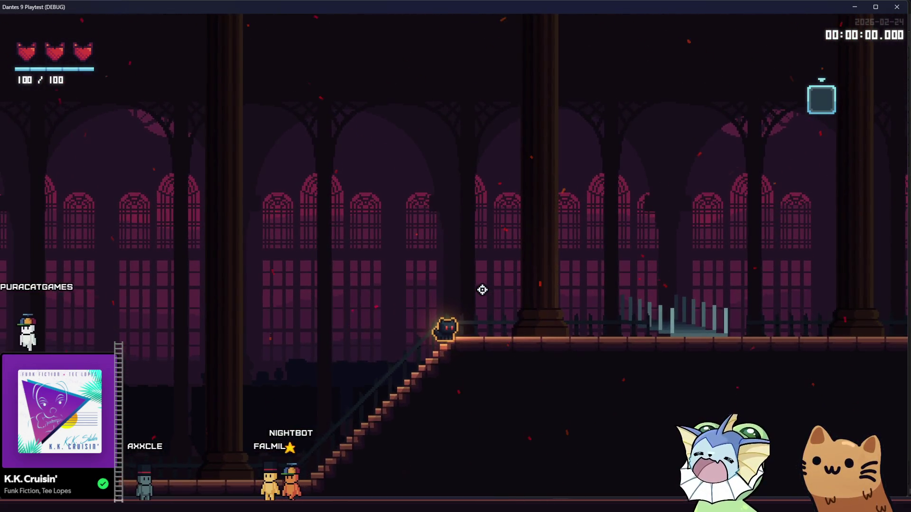
key("d")
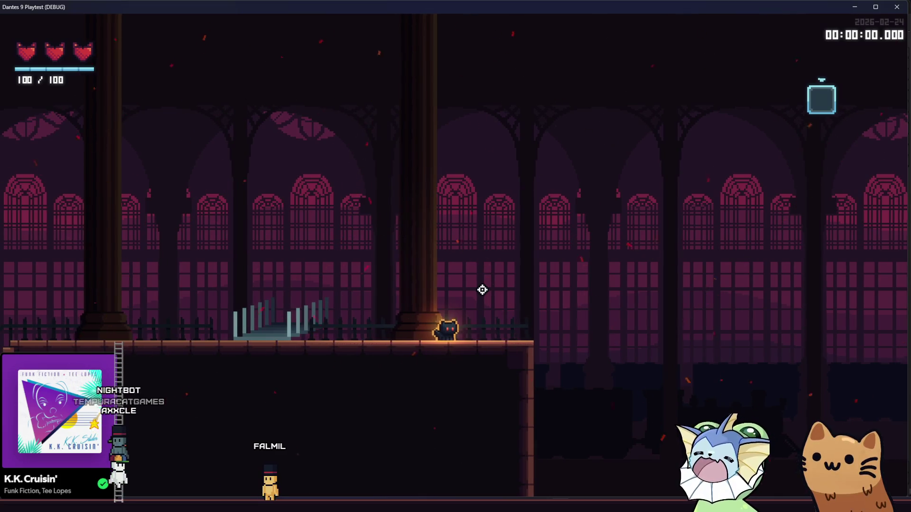
key("a")
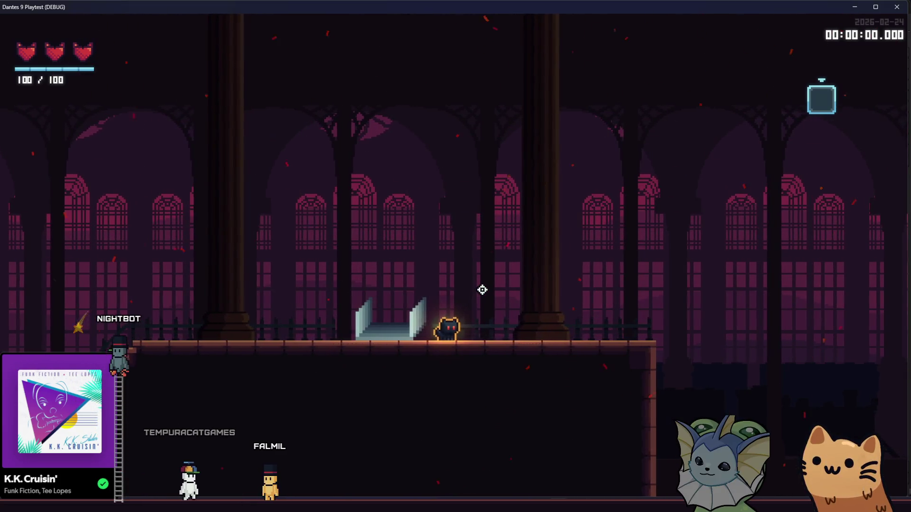
key("a")
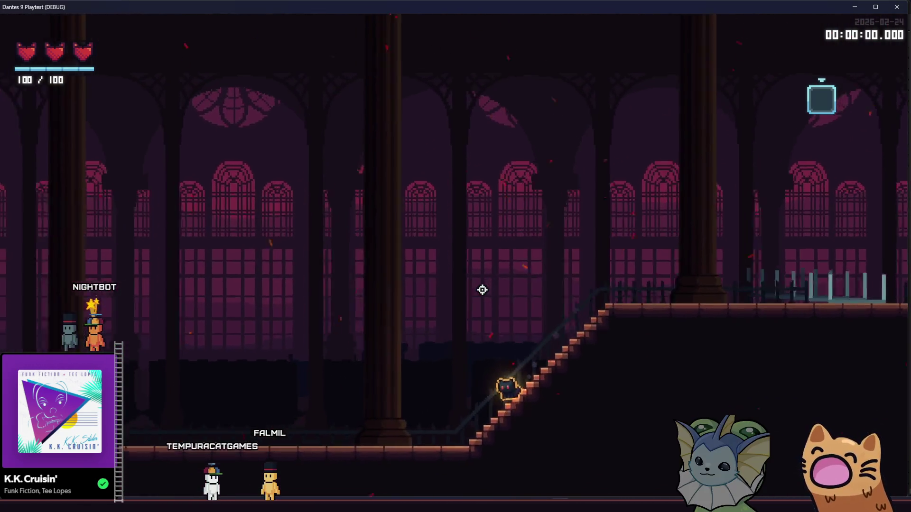
key("d")
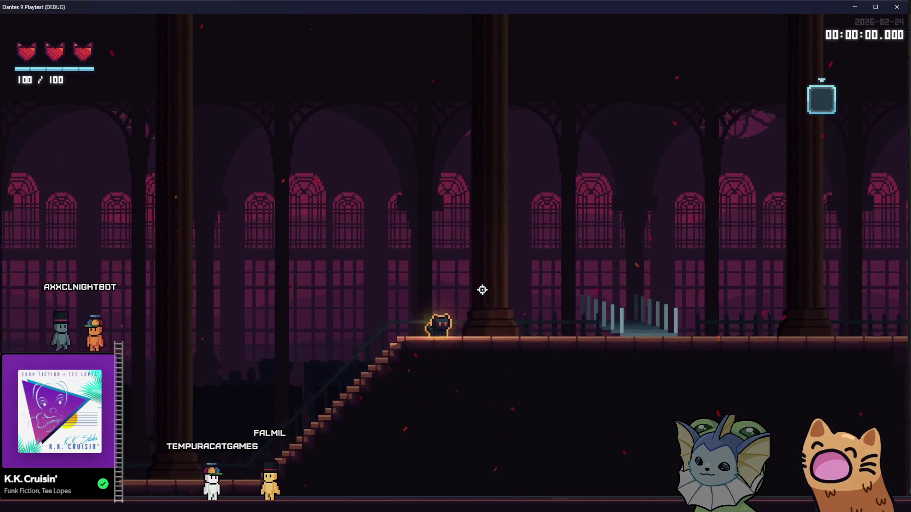
key("d")
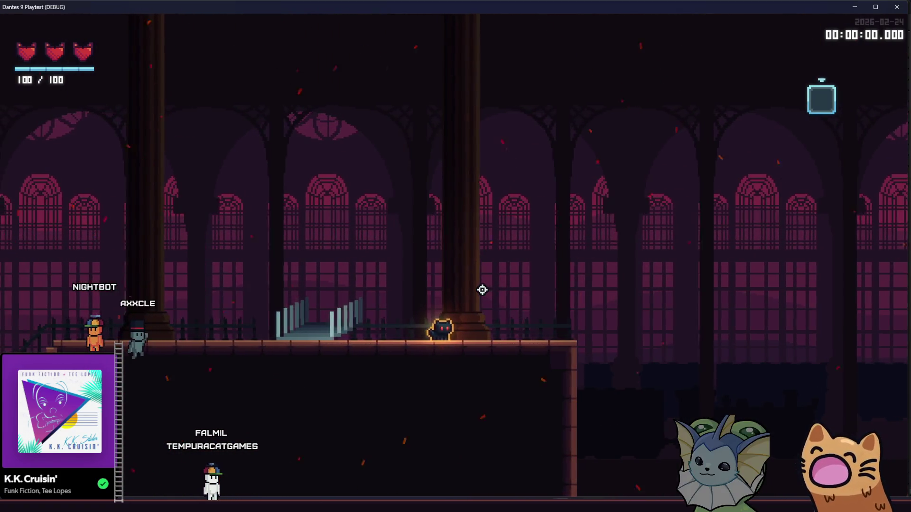
key("a")
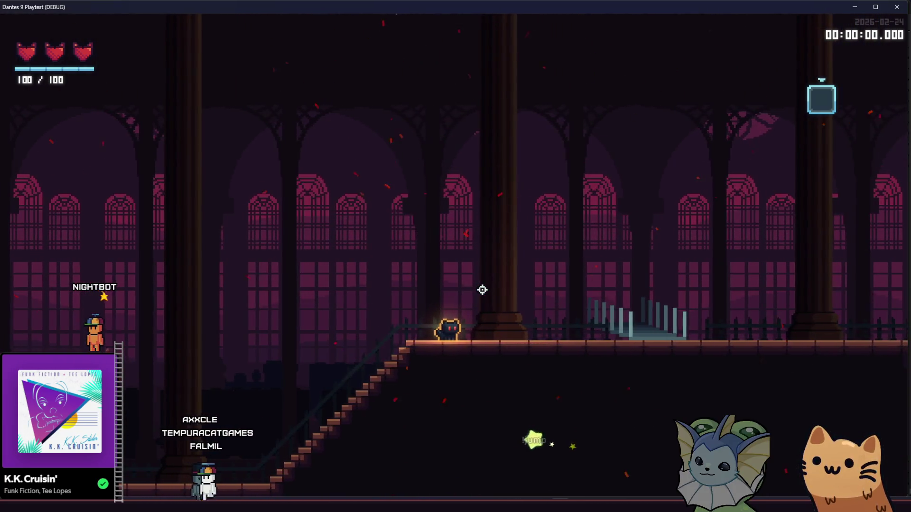
key("d")
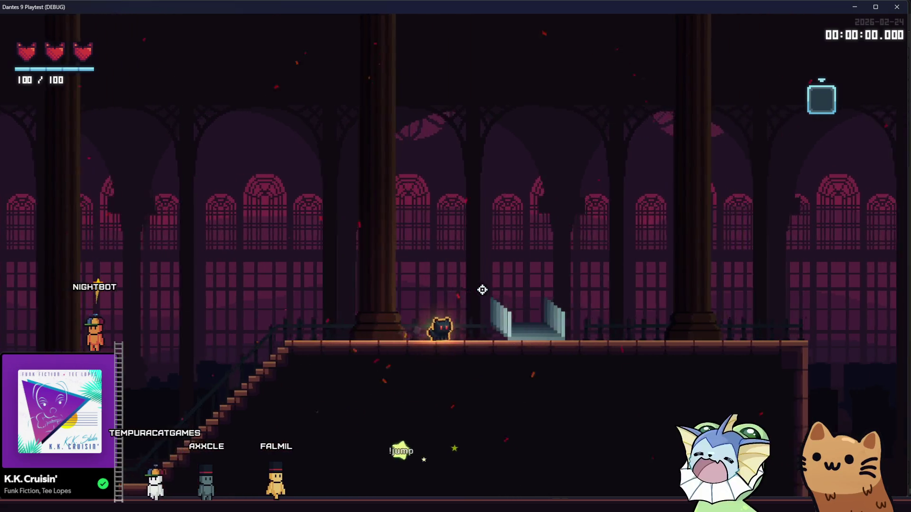
key("d")
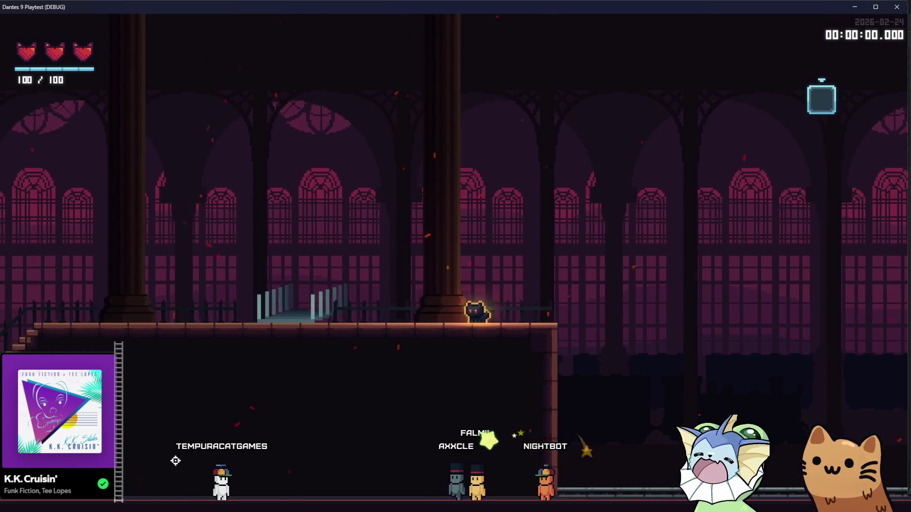
mouse_move(168, 510)
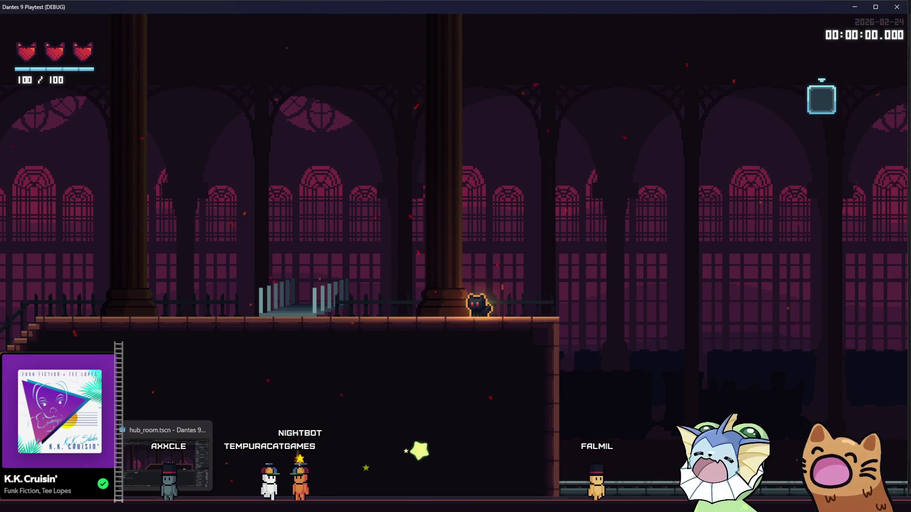
Back in the hub_room editor, inspect Parallax2D6's parallax settings and stop the running playtest.
left_click(166, 458)
left_click_drag(404, 270, 353, 270)
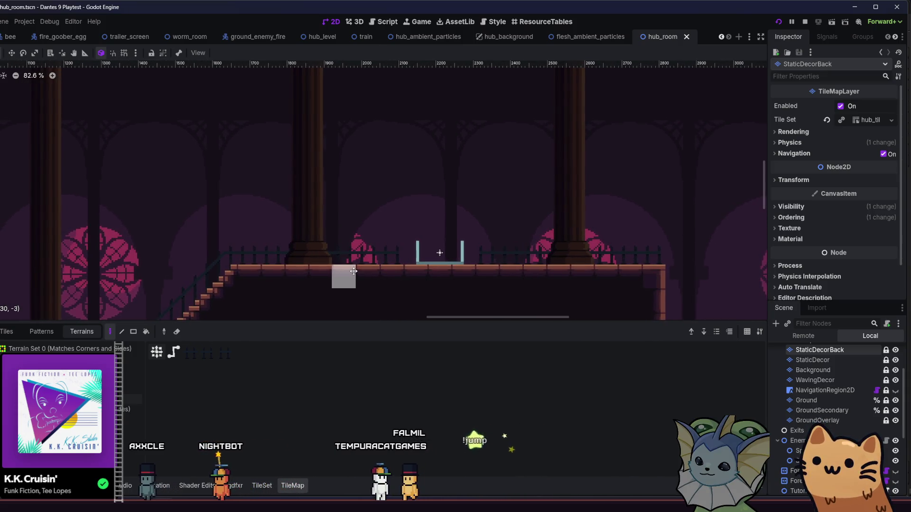
scroll(827, 407, "down", 5)
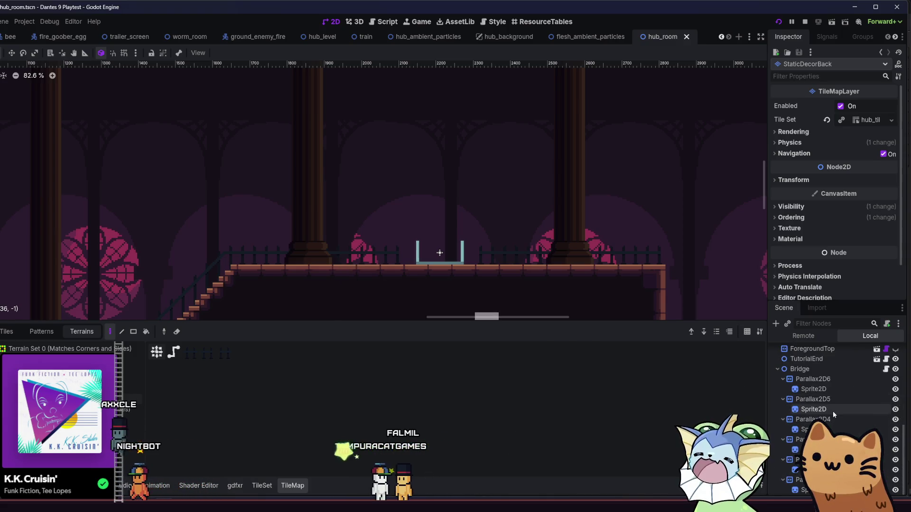
left_click(832, 382)
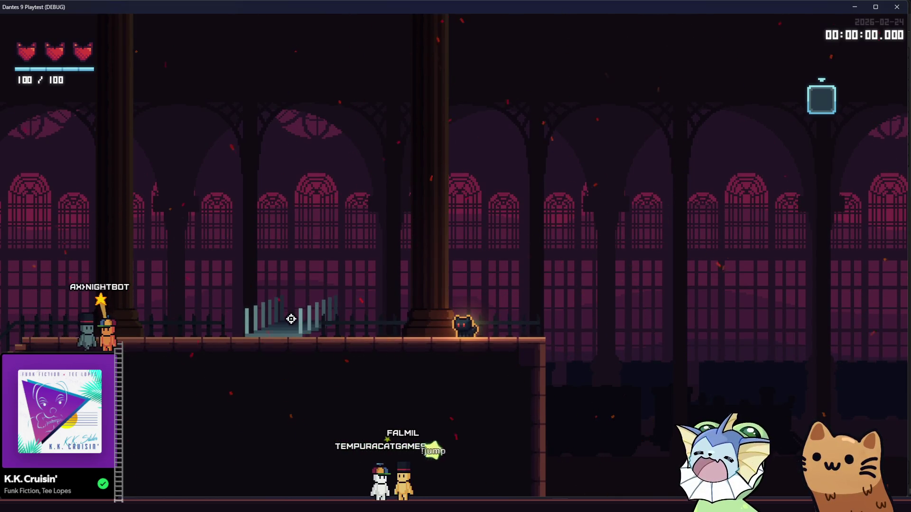
key("Escape")
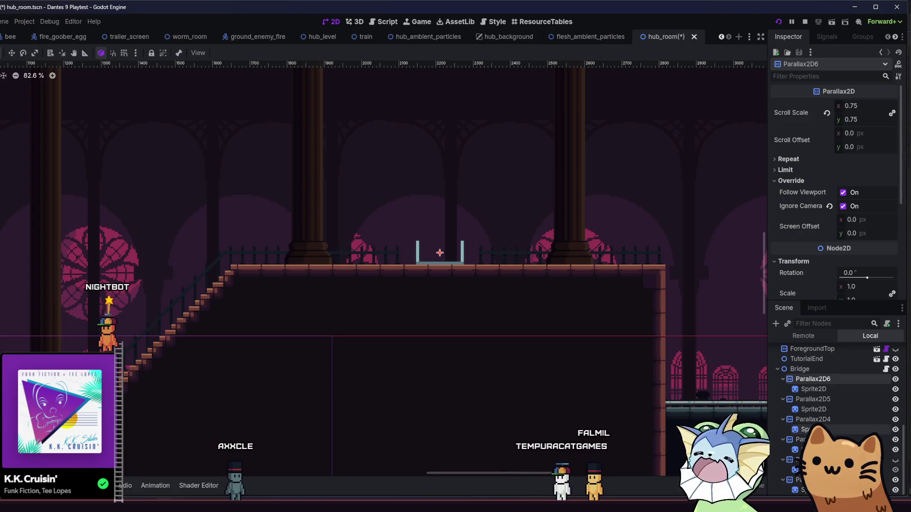
Save hub_room, relaunch the playtest, and compare it with the editor while hiding Parallax2D4's sprite.
key("ctrl+s")
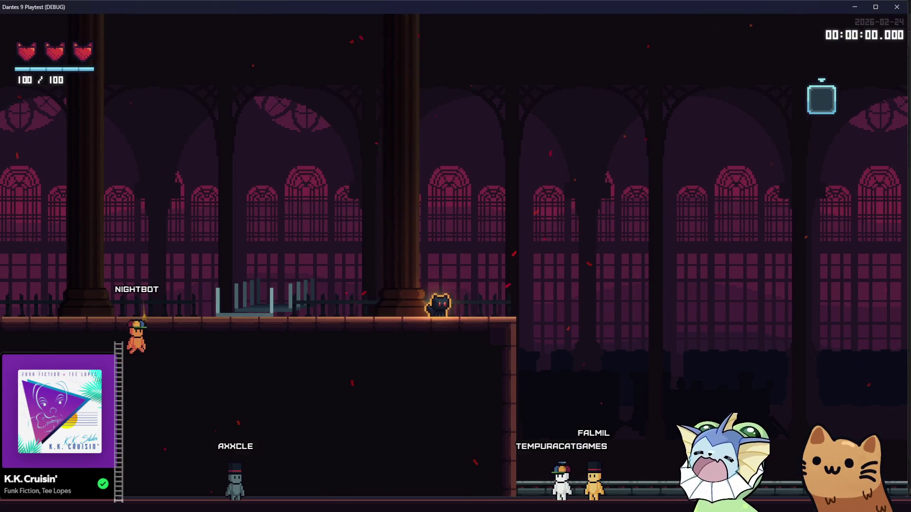
key("alt+F4")
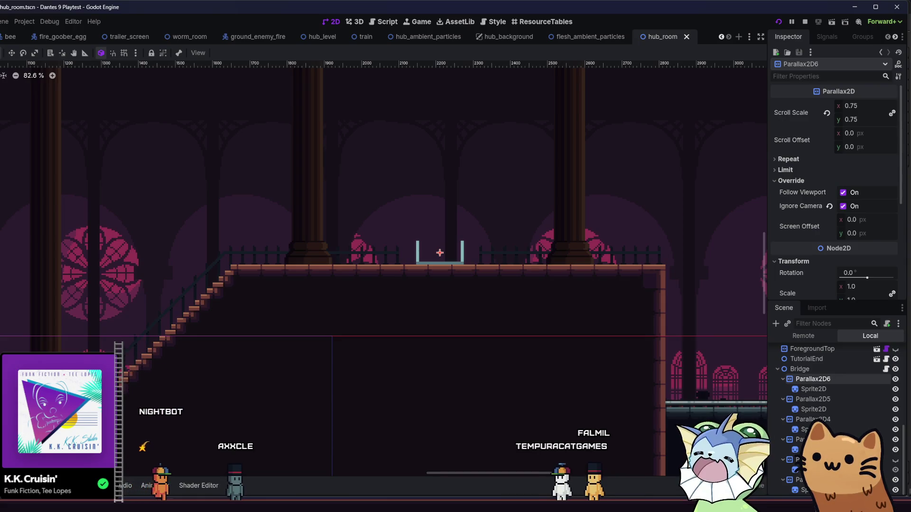
key("F5")
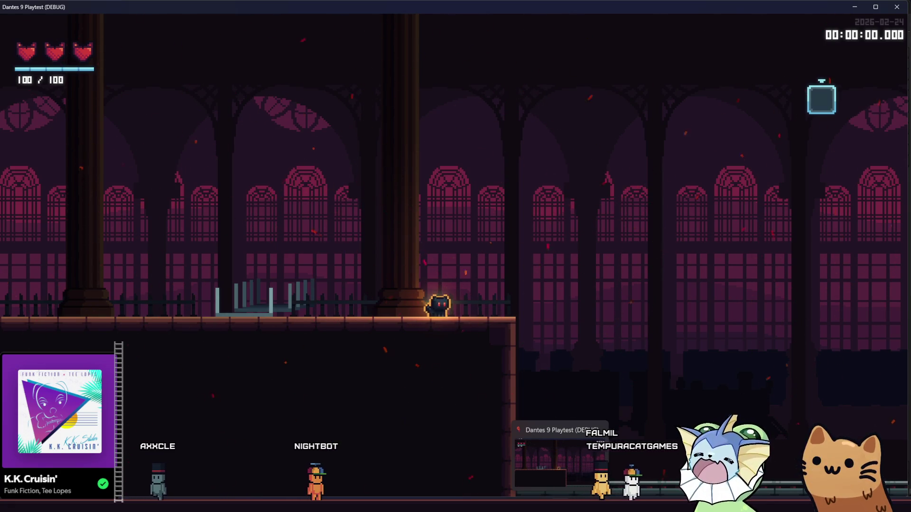
key("alt+Tab")
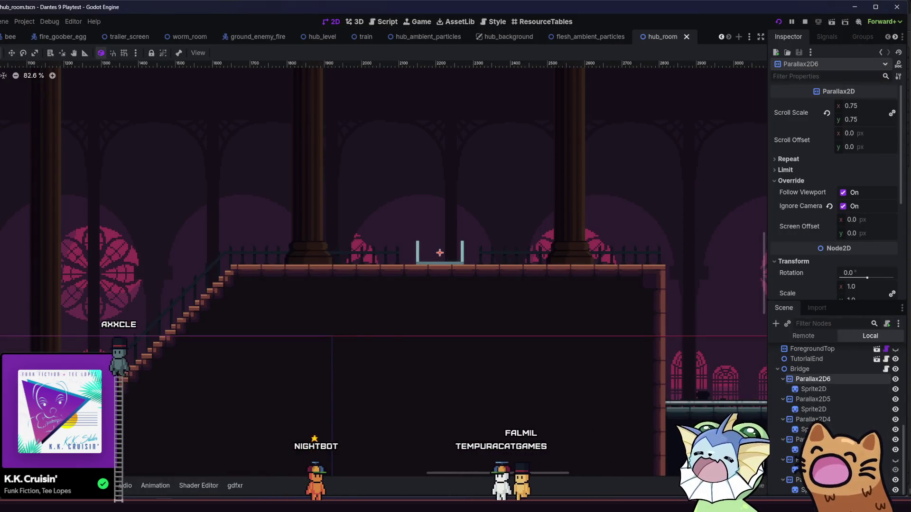
key("alt+Tab")
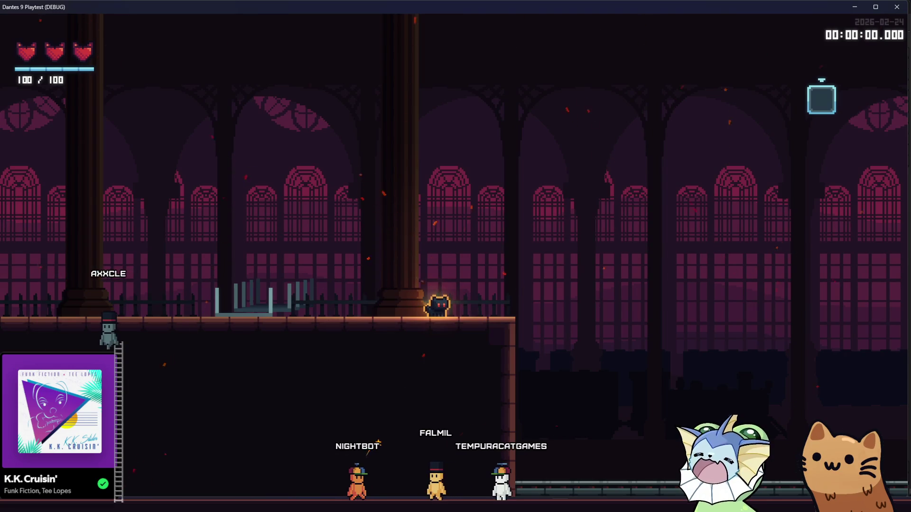
key("alt+Tab")
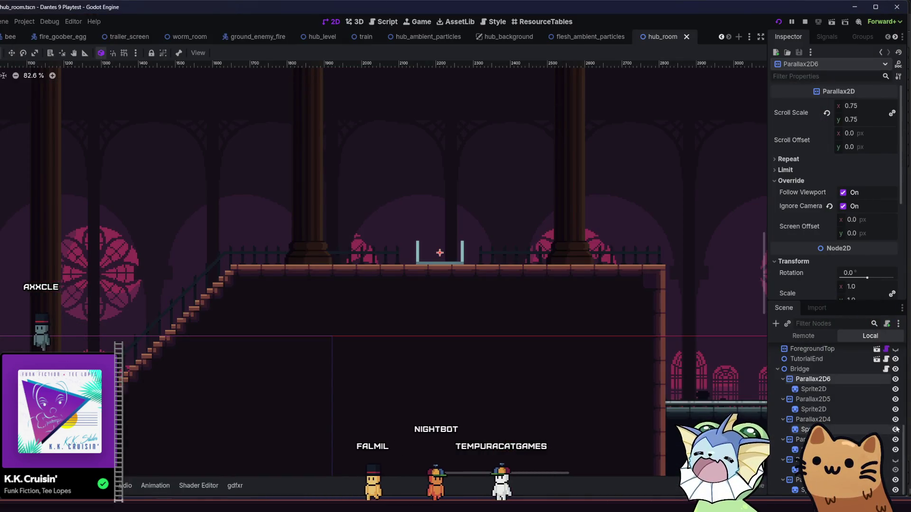
left_click(895, 430)
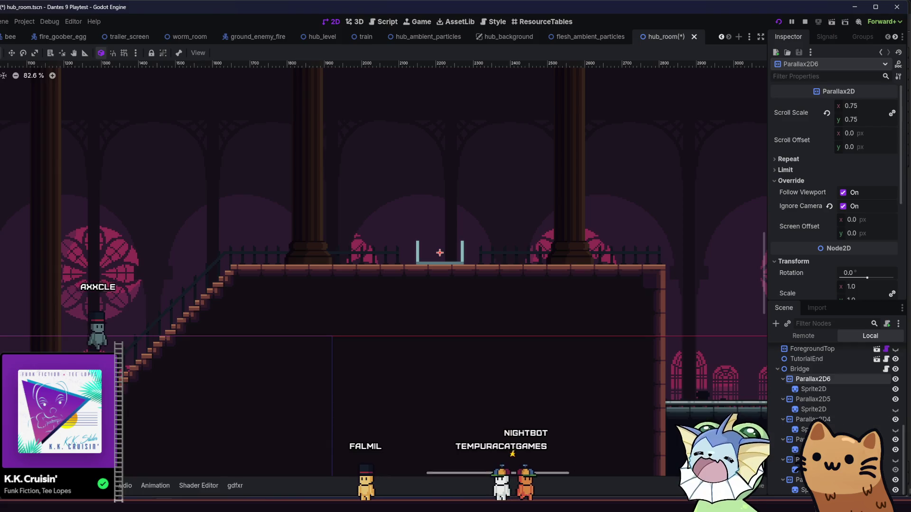
key("alt+Tab")
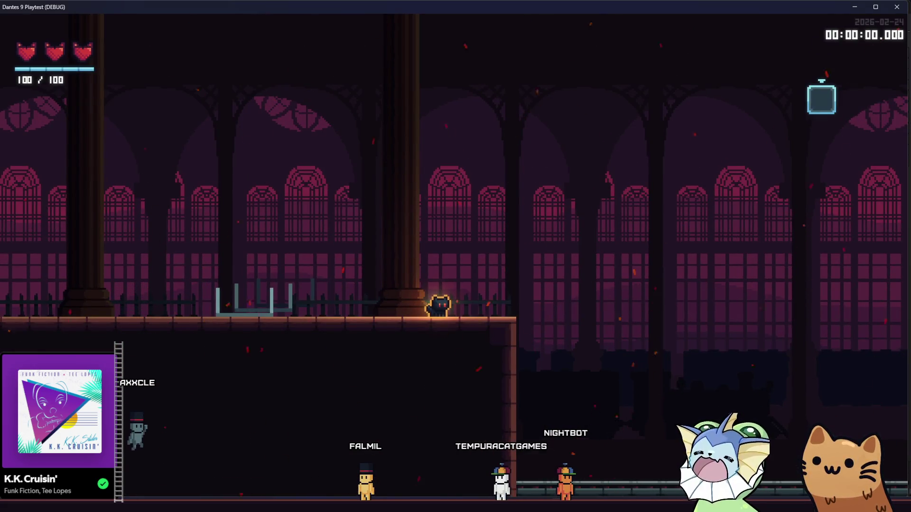
key("alt+Tab")
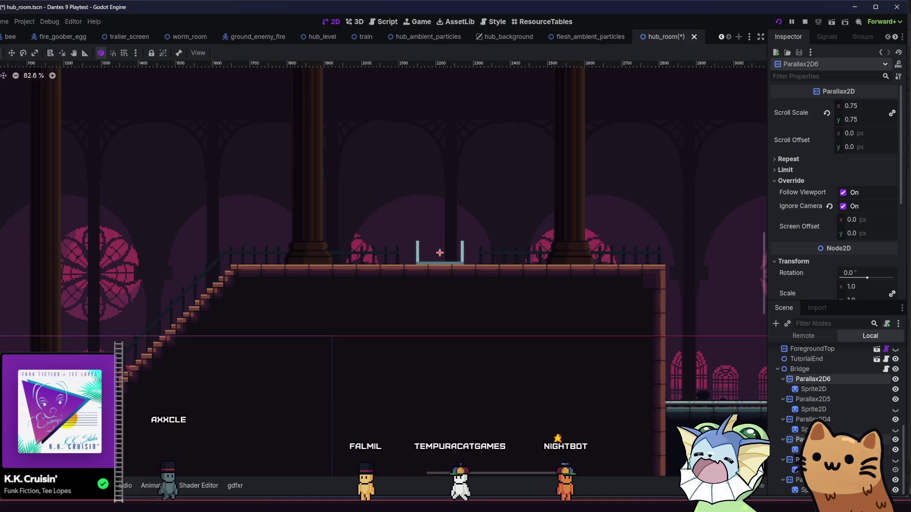
key("alt+Tab")
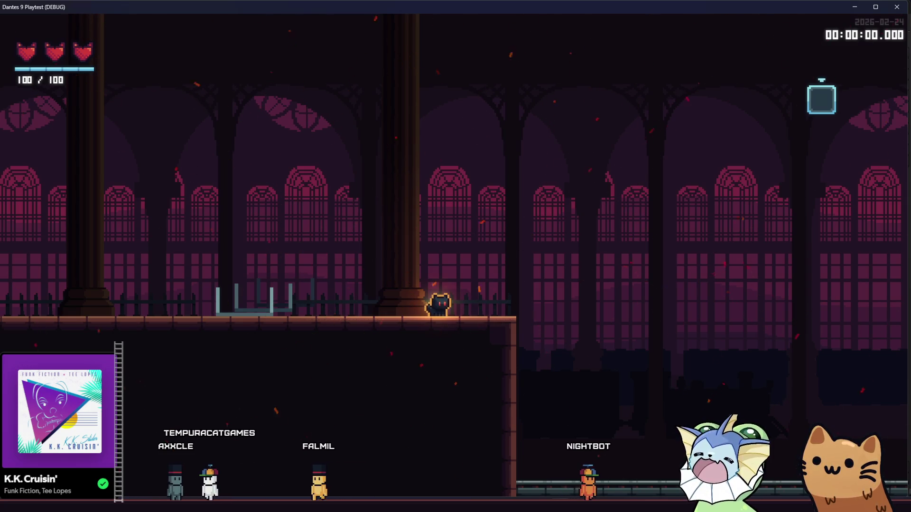
key("alt+Tab")
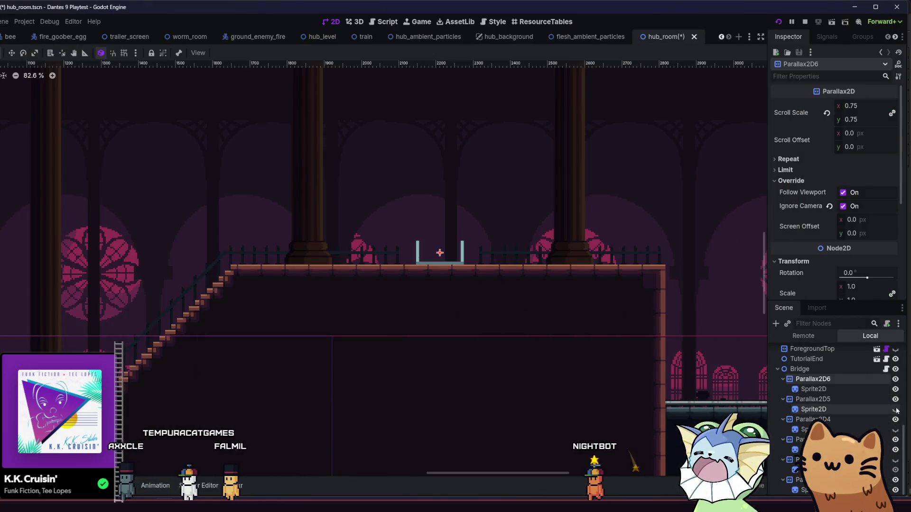
Unhide the three bridge sprites, playtest by moving around the walkway, then stop with F8.
left_click(895, 409)
left_click(895, 429)
left_click(895, 460)
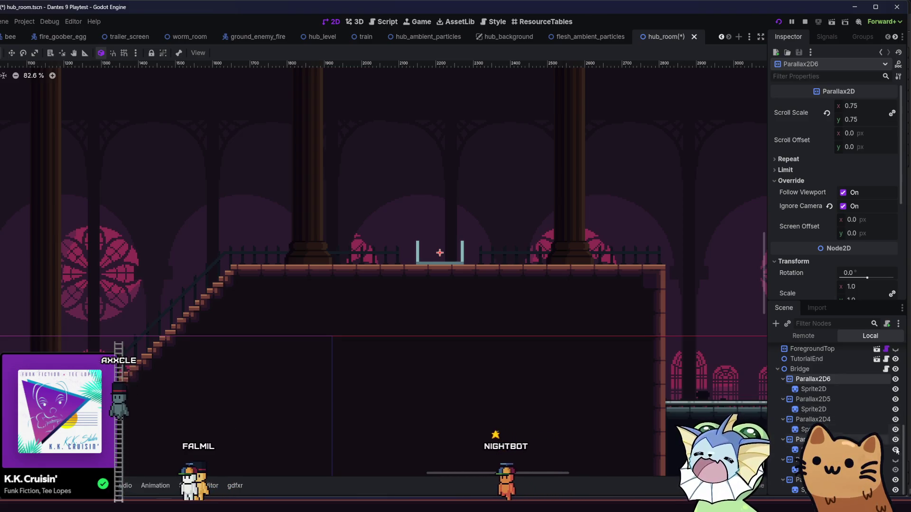
key("F5")
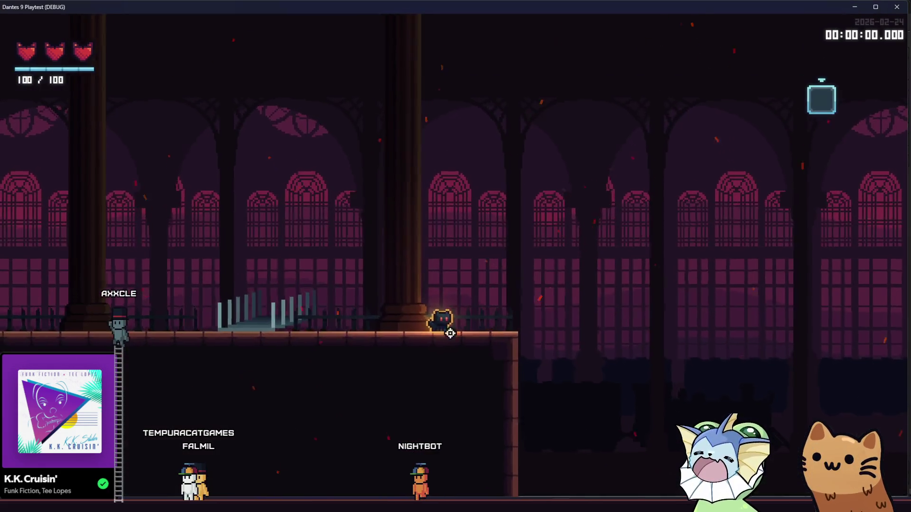
key("a")
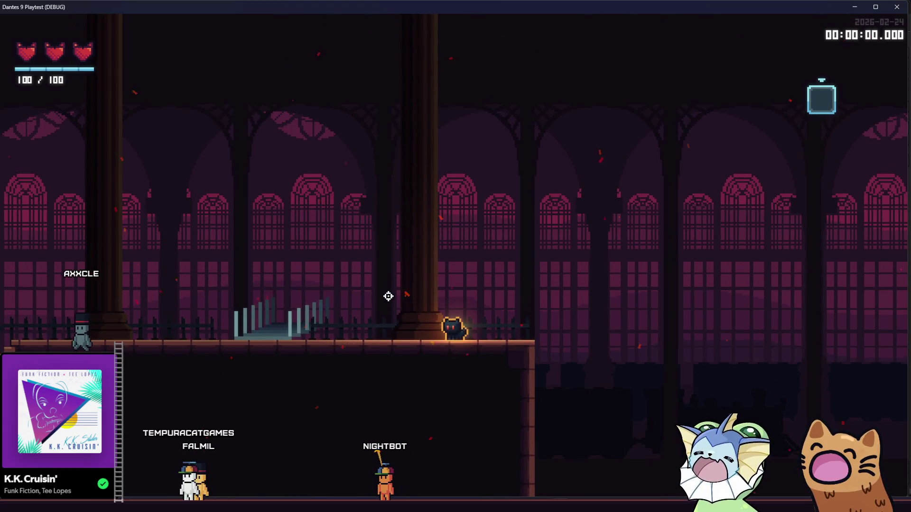
key("a")
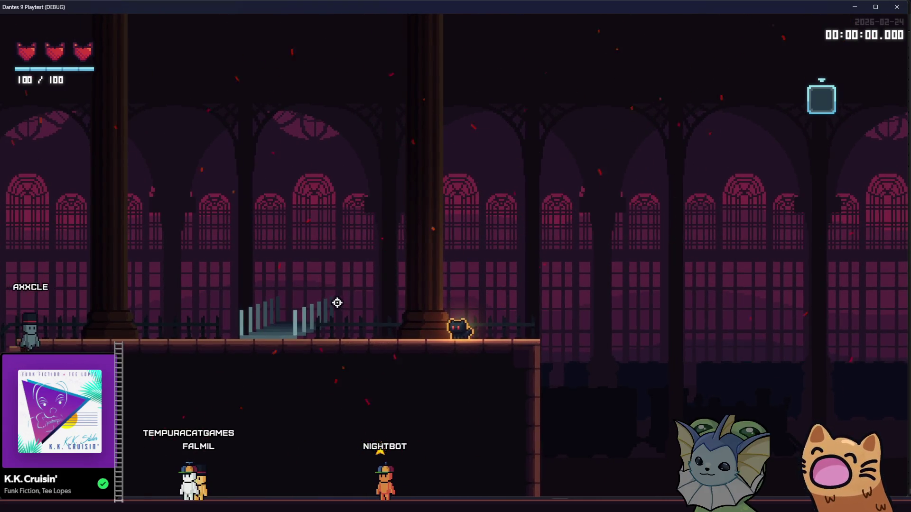
key("d")
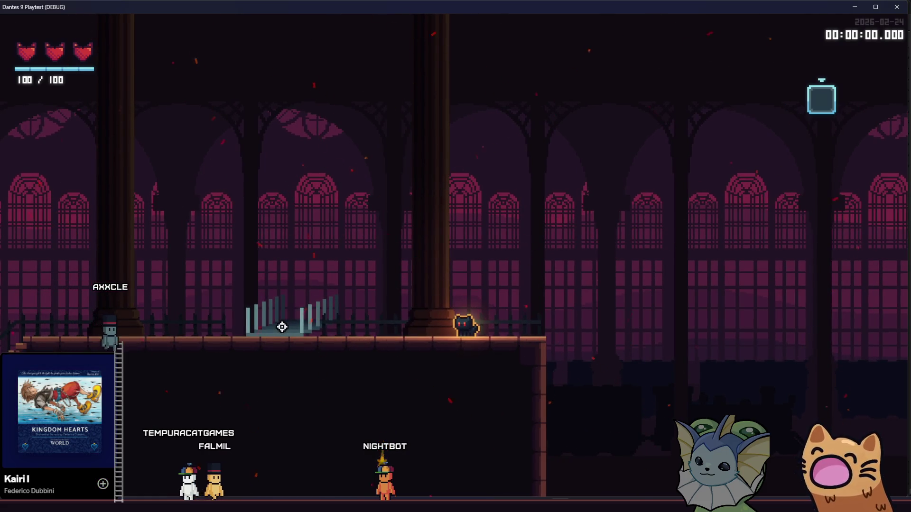
key("s")
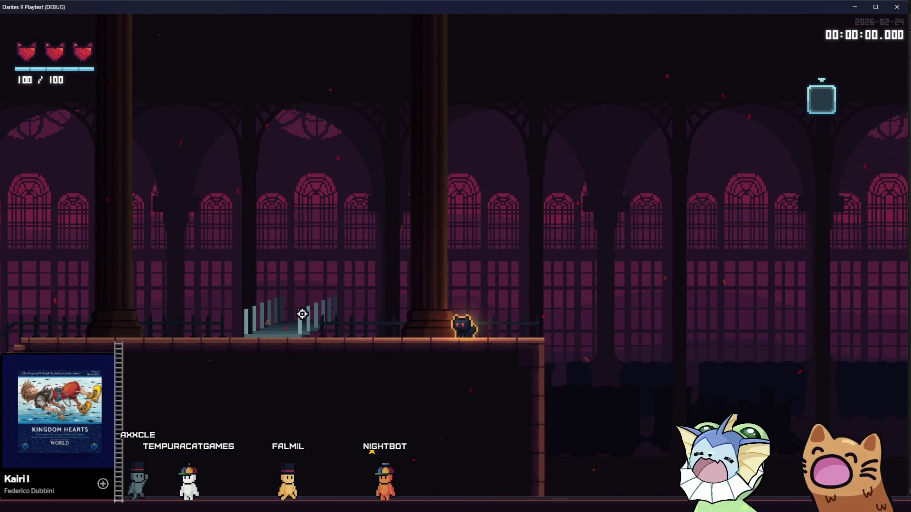
key("F8")
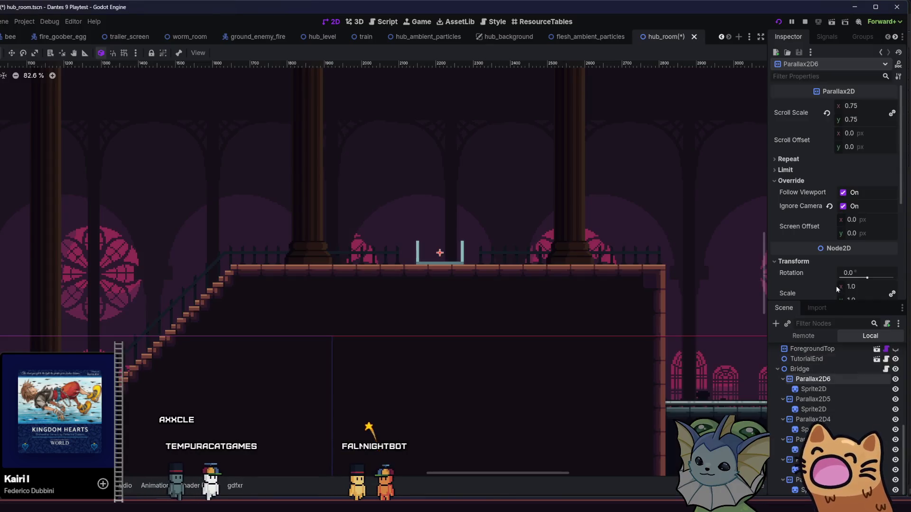
Compare Scroll Scale on Parallax2D, Parallax2D2, Parallax2D5 and Parallax2D6, then run the game.
mouse_move(799, 113)
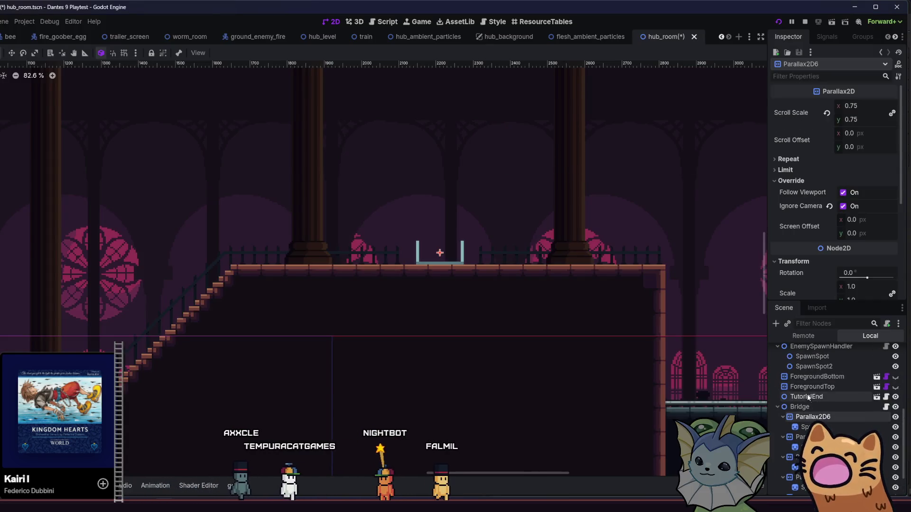
left_click(807, 359)
left_click(802, 479)
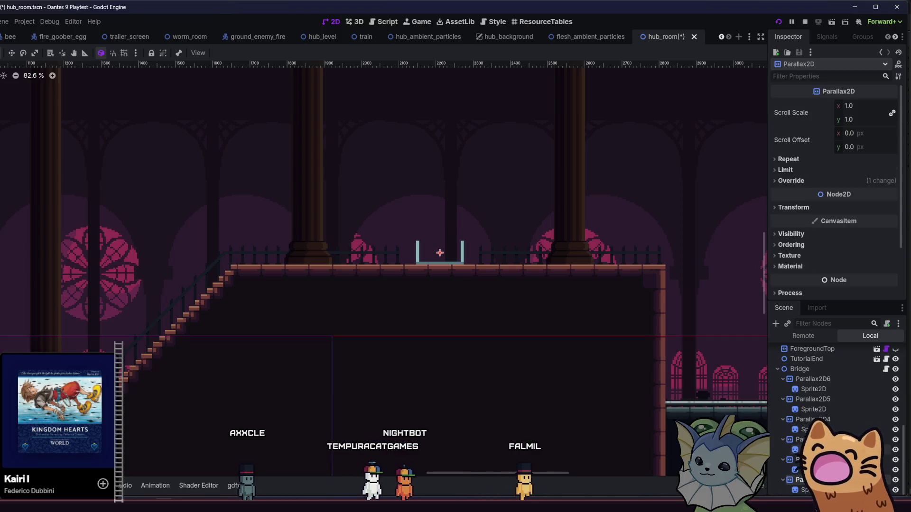
left_click(802, 460)
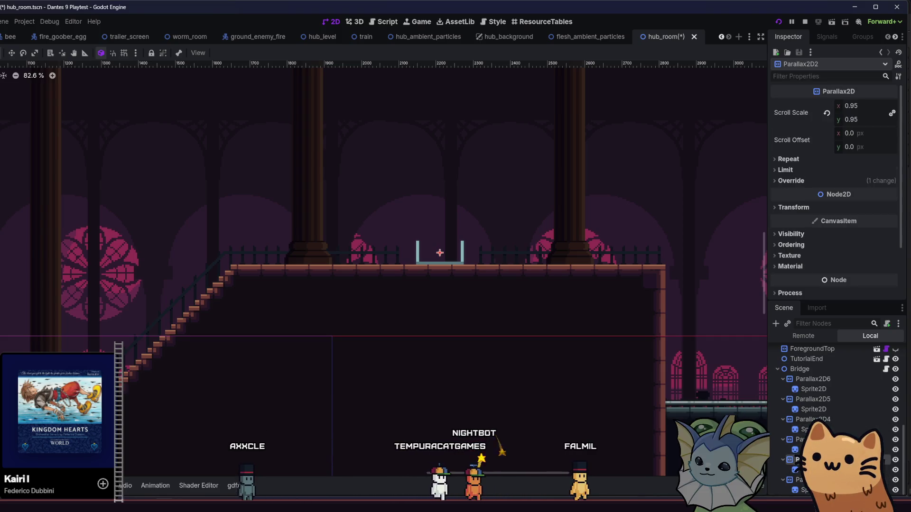
left_click(841, 400)
left_click(841, 378)
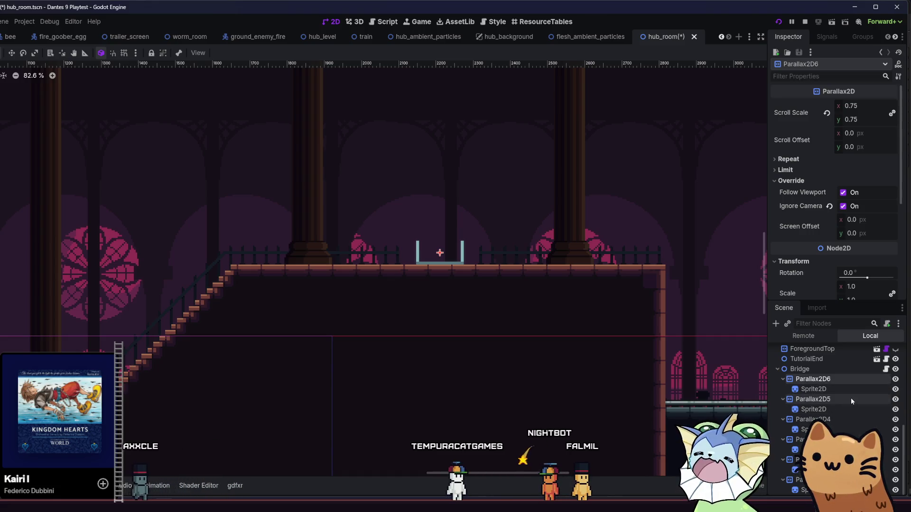
left_click(850, 399)
left_click(848, 382)
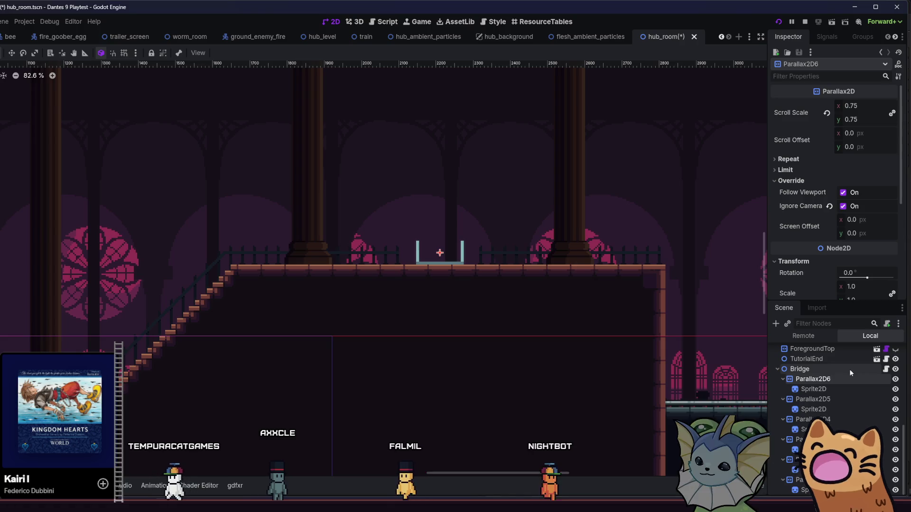
key("F5")
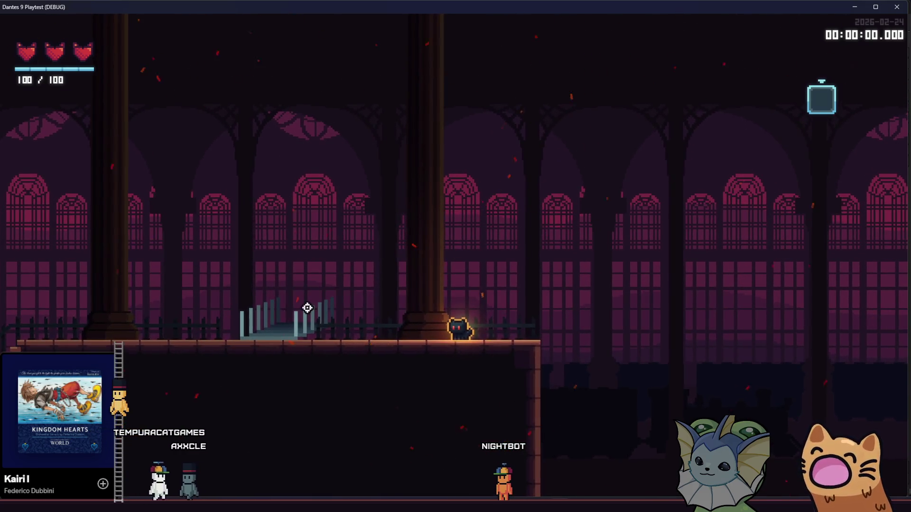
Climb the staircase onto the upper walkway, stop the game with F8, and select a bridge sprite.
key("a")
key("a")
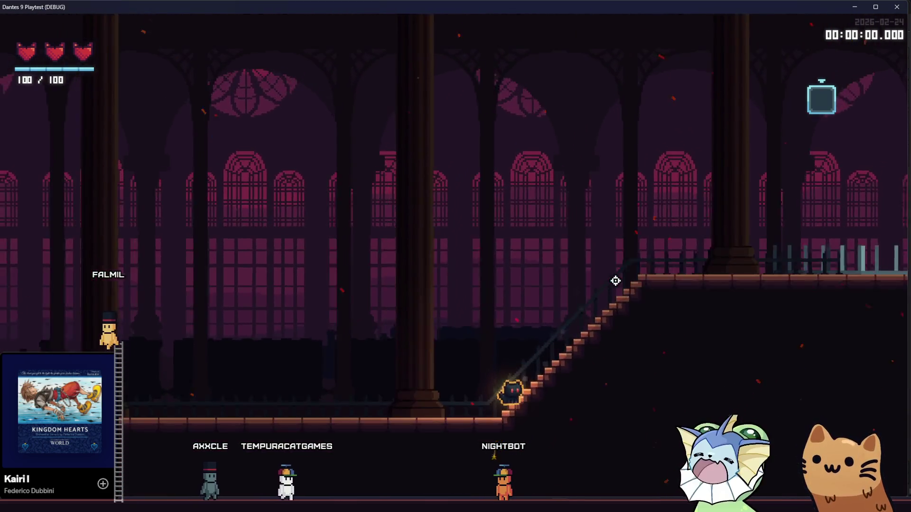
key("d")
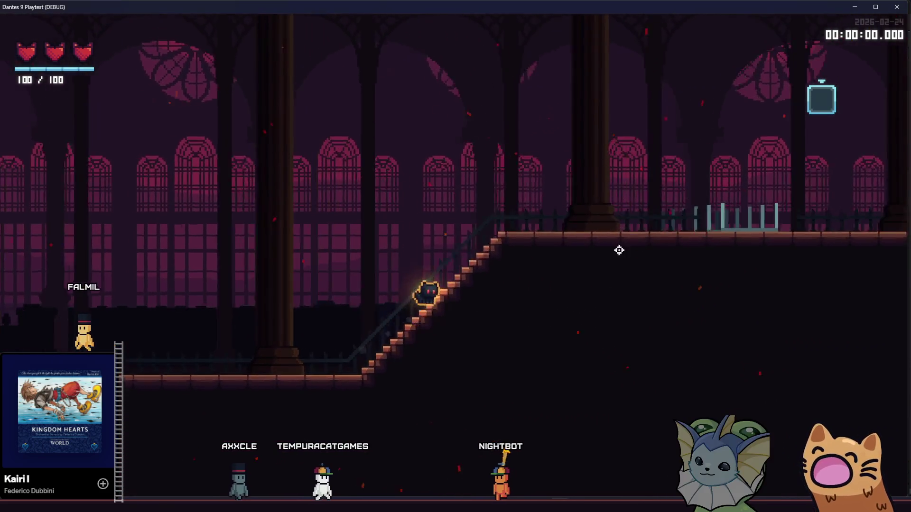
key("d")
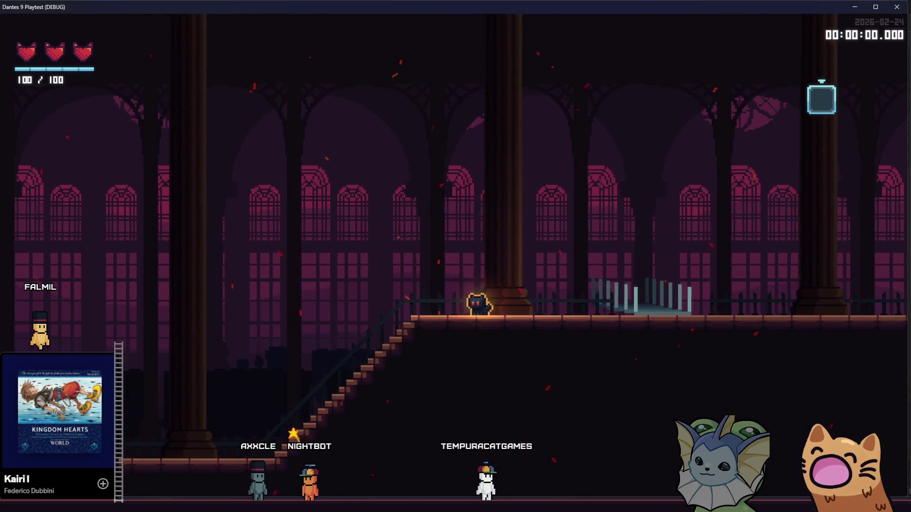
key("F8")
left_click(837, 388)
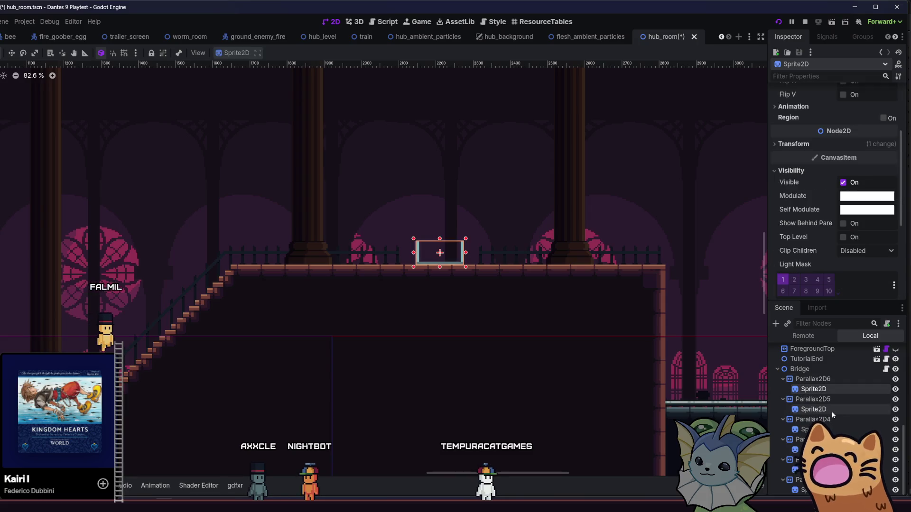
Give all four bridge Sprite2D nodes the metal_bridge_4.png texture, then walk left in the playtest.
left_click(828, 408, "ctrl")
left_click(828, 429, "ctrl")
left_click(827, 449, "ctrl")
left_click(827, 470, "ctrl")
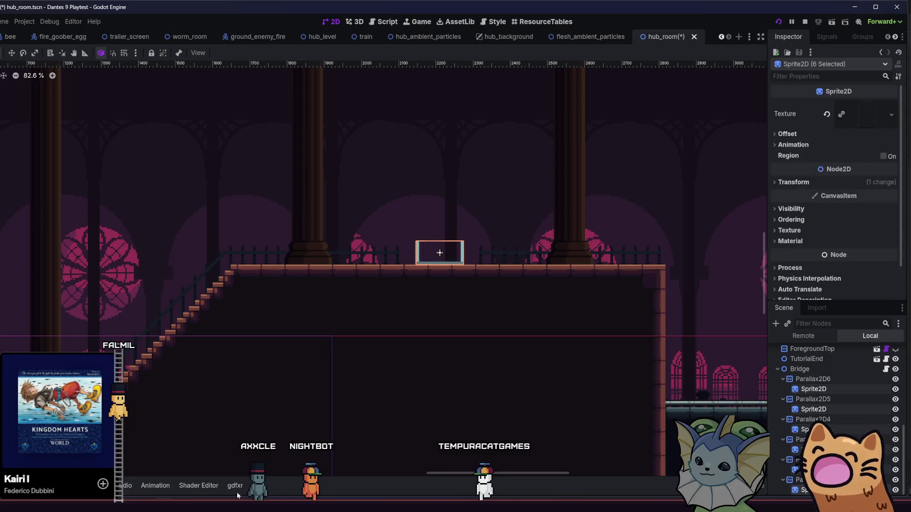
key("alt+f")
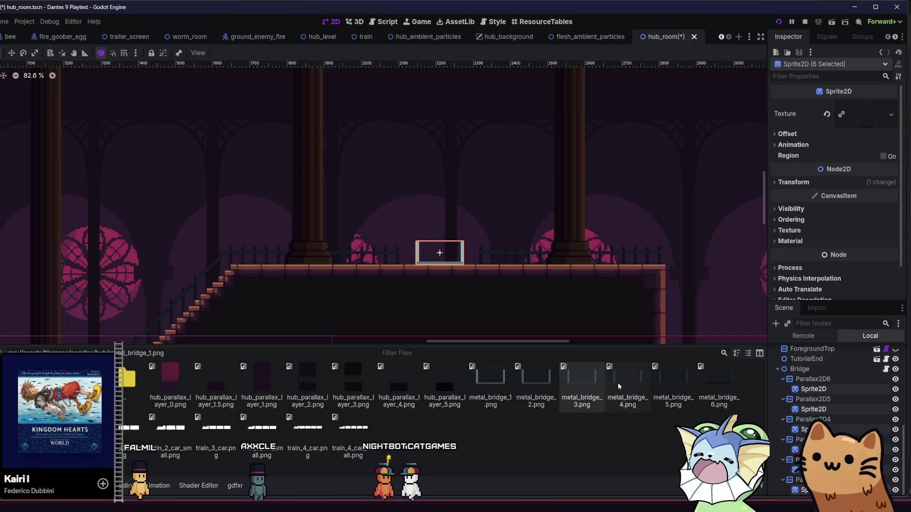
left_click_drag(622, 395, 867, 114)
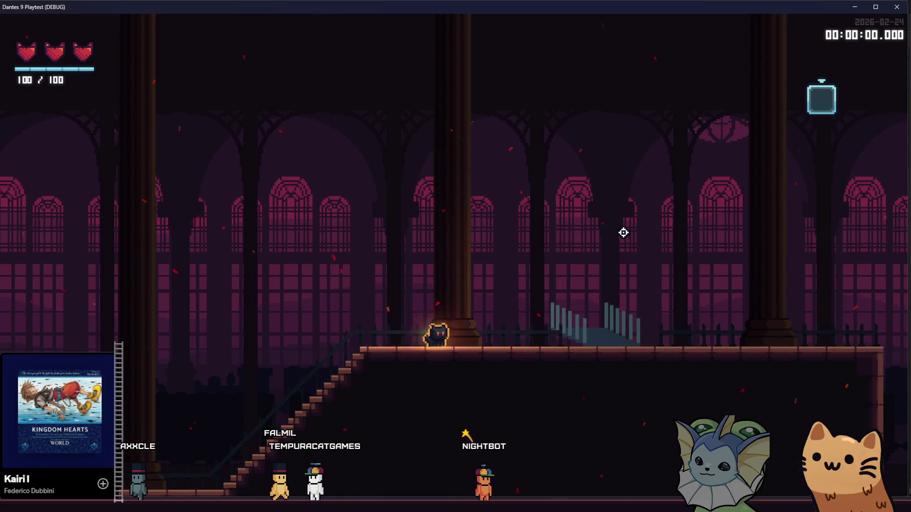
key("a")
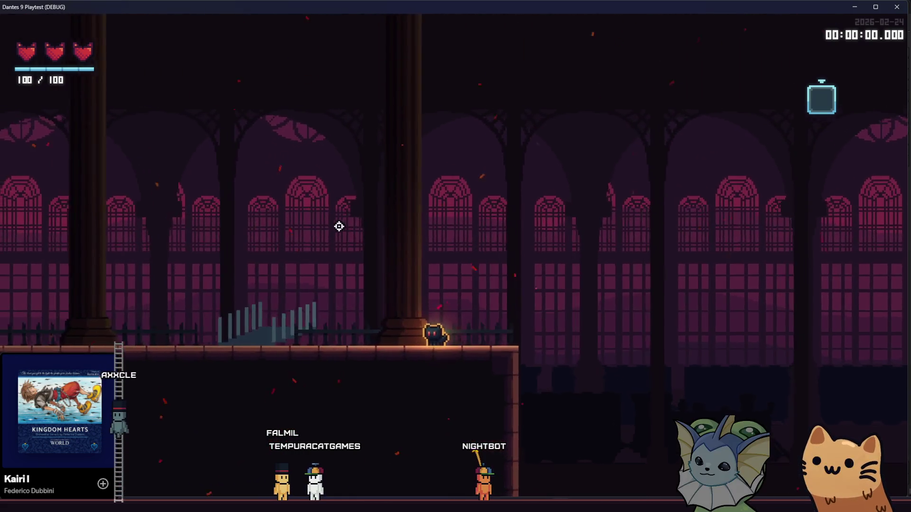
Walk past the retextured bridge both ways, down and back up the stairs, then leave the game.
key("a")
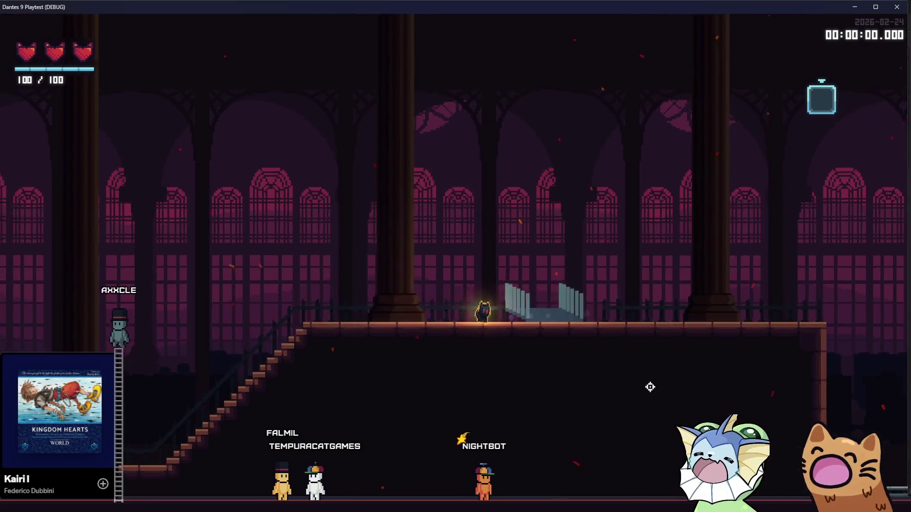
key("a")
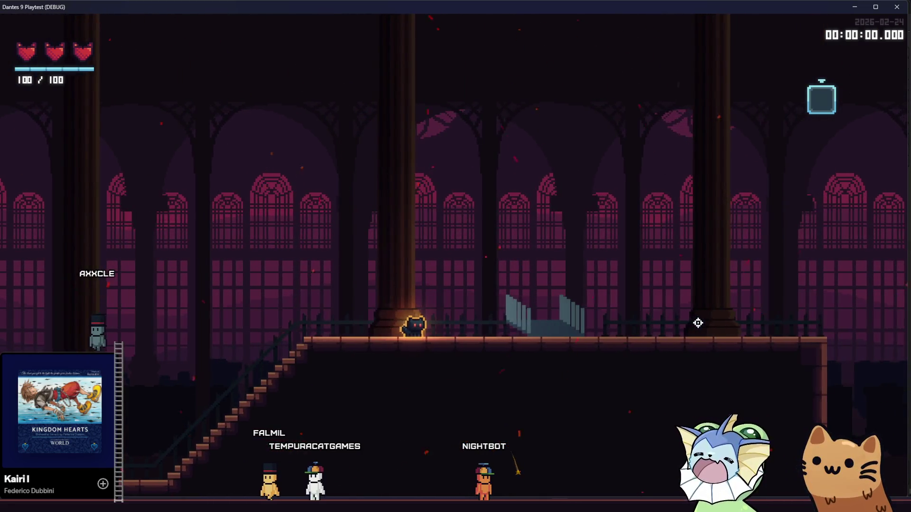
key("d")
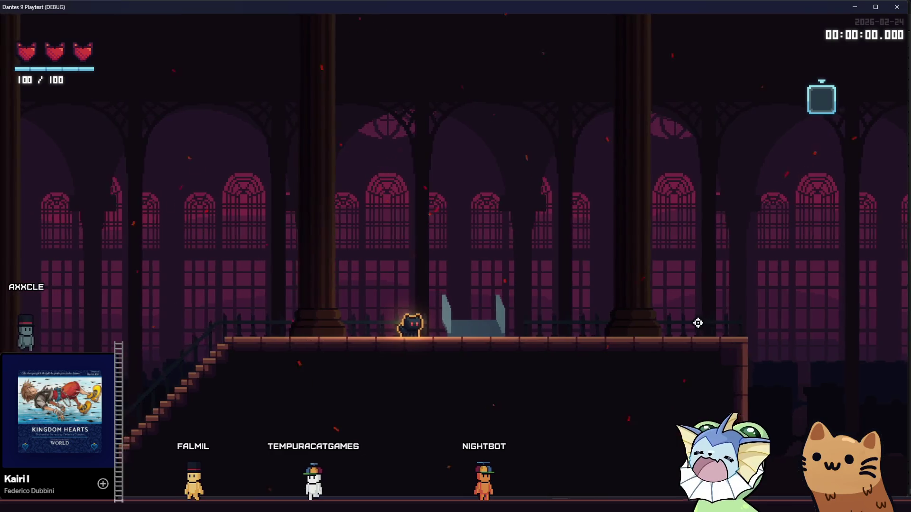
key("d")
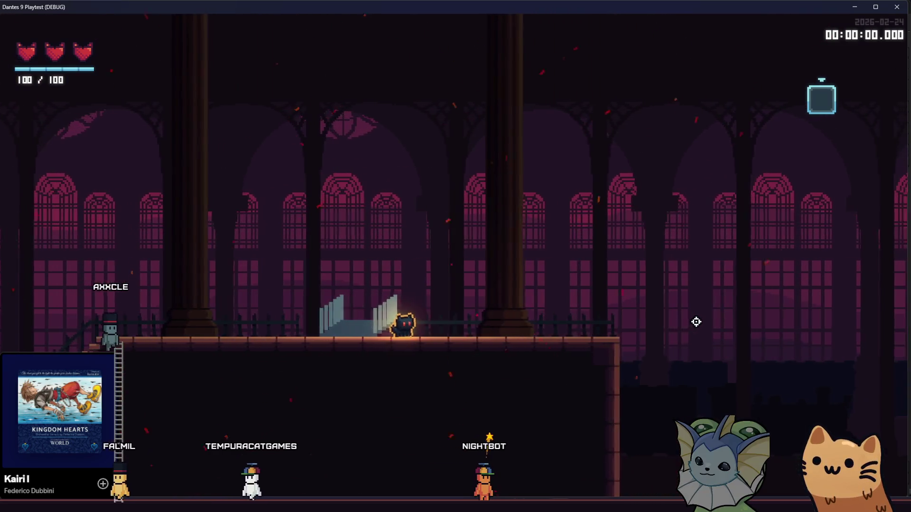
key("a")
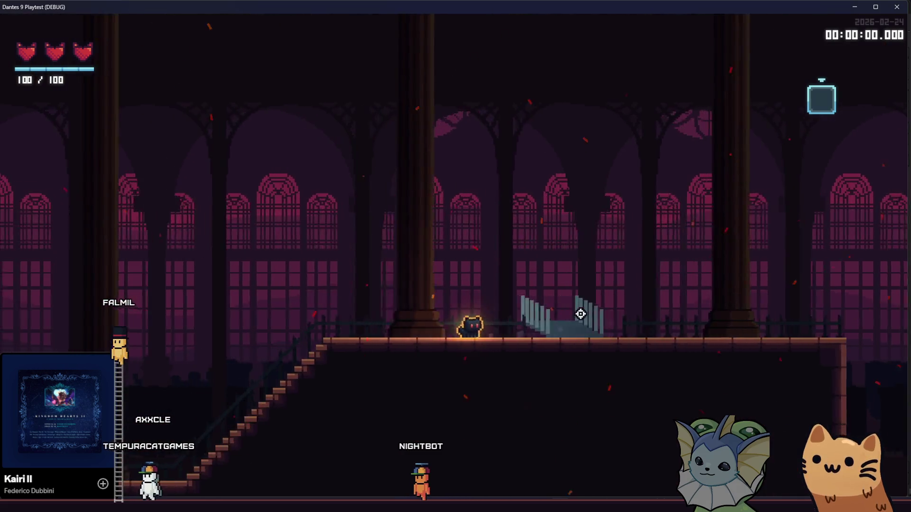
key("a")
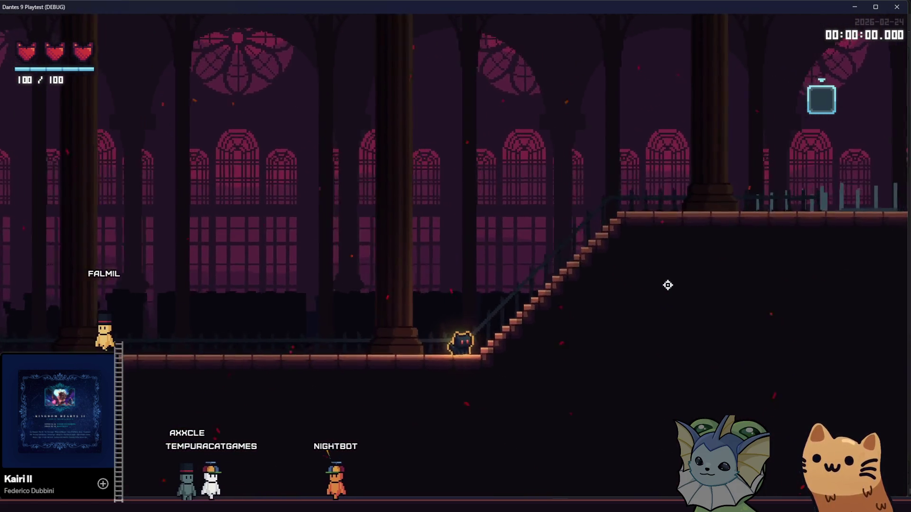
key("d")
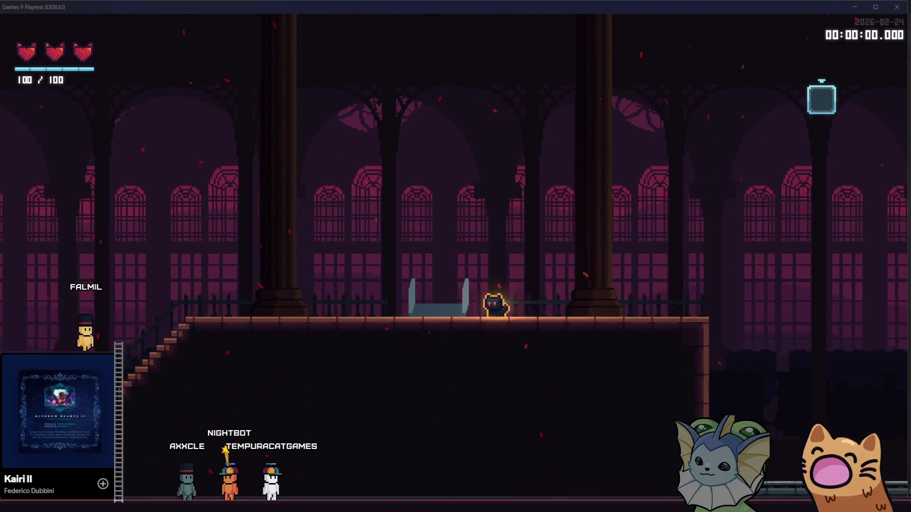
key("alt+Tab")
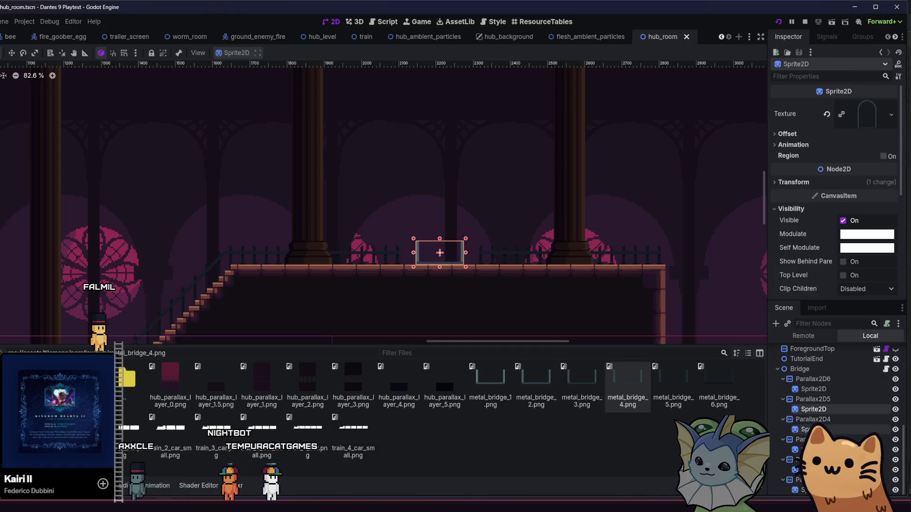
Select the bridge sprites and assign them a new CanvasItemMaterial.
left_click(824, 389)
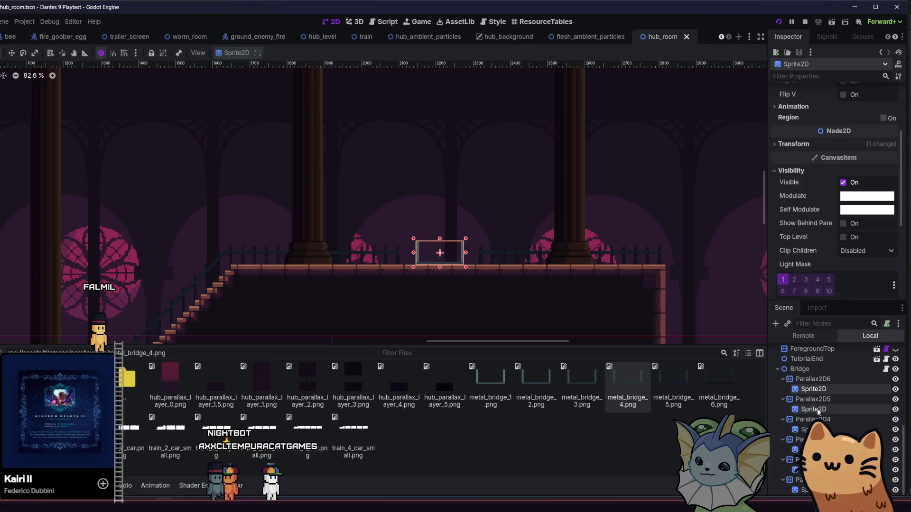
left_click(801, 489)
left_click(802, 450, "ctrl")
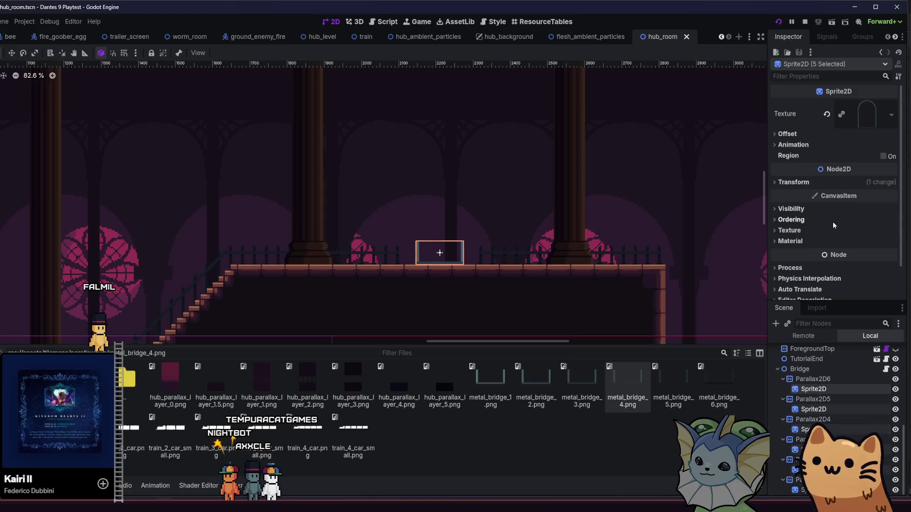
left_click(842, 241)
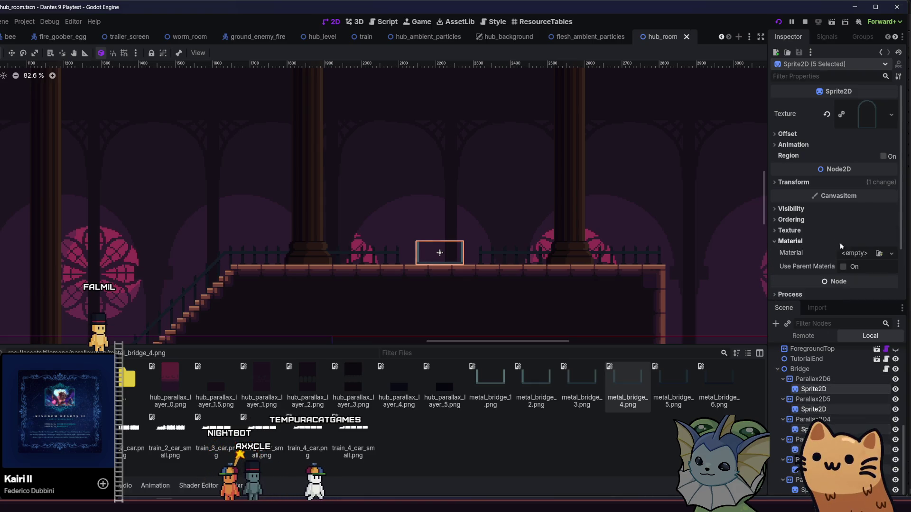
left_click(872, 253)
left_click(866, 274)
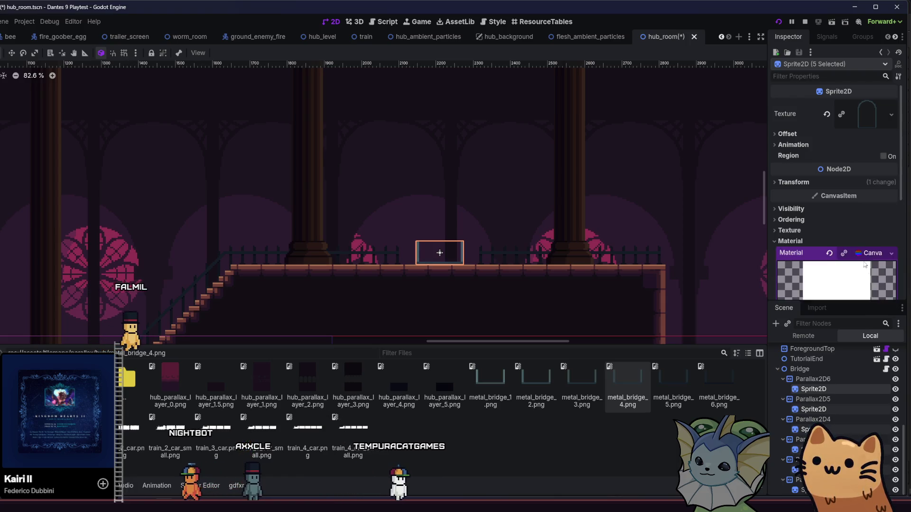
Set the material's Light Mode to Unshaded with Mix blending, then save and run the game.
left_click(868, 219)
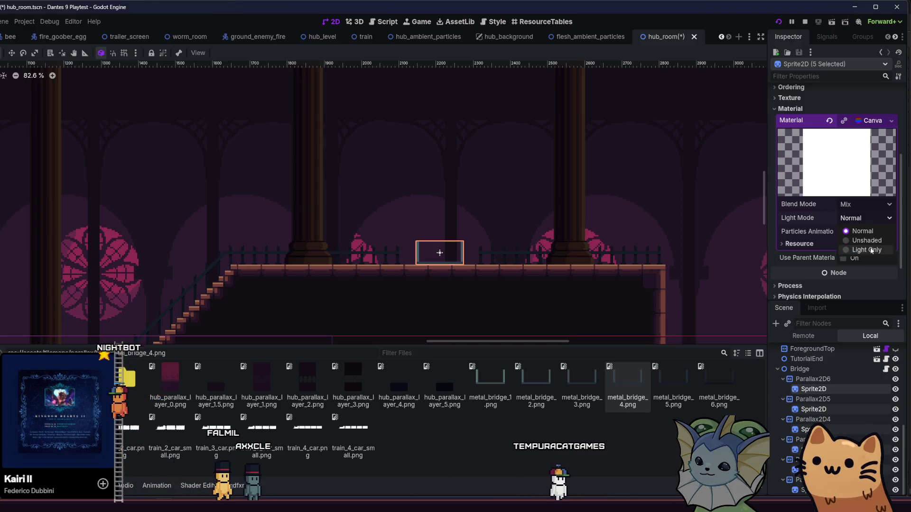
left_click(868, 240)
left_click(872, 207)
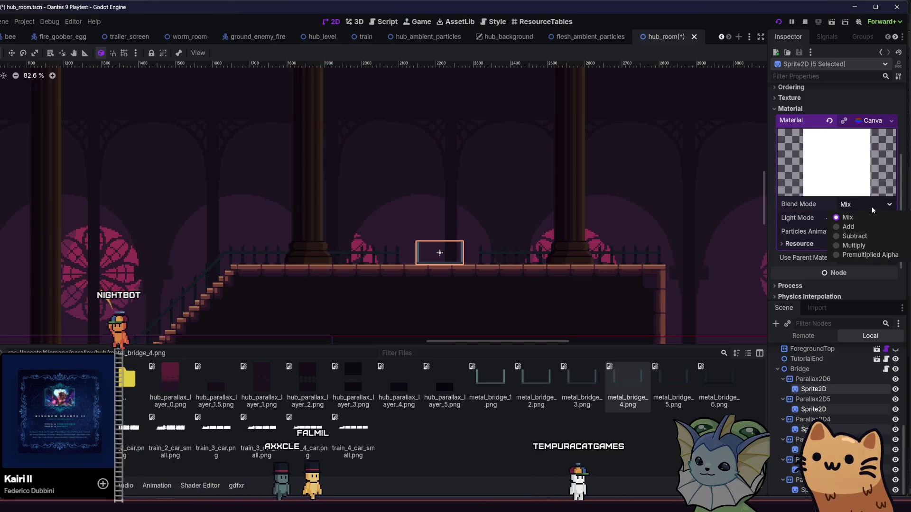
left_click(830, 239)
key("ctrl+s")
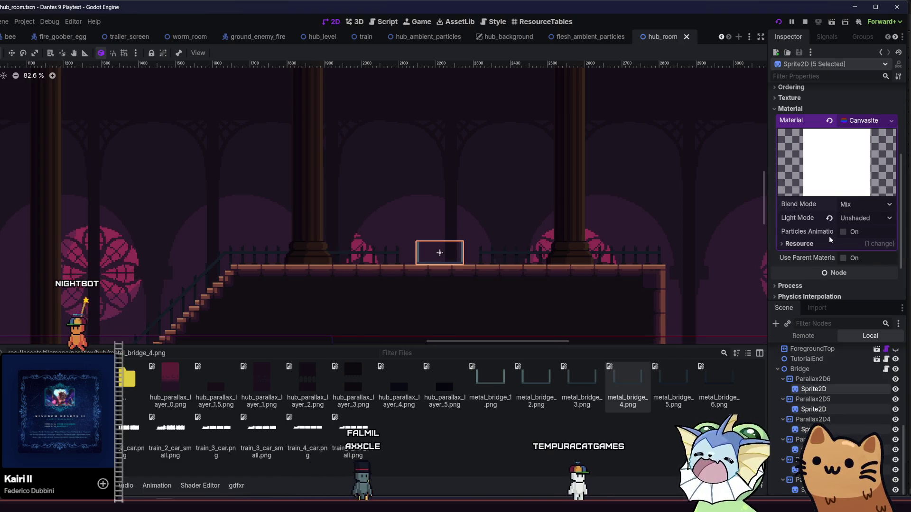
key("F6")
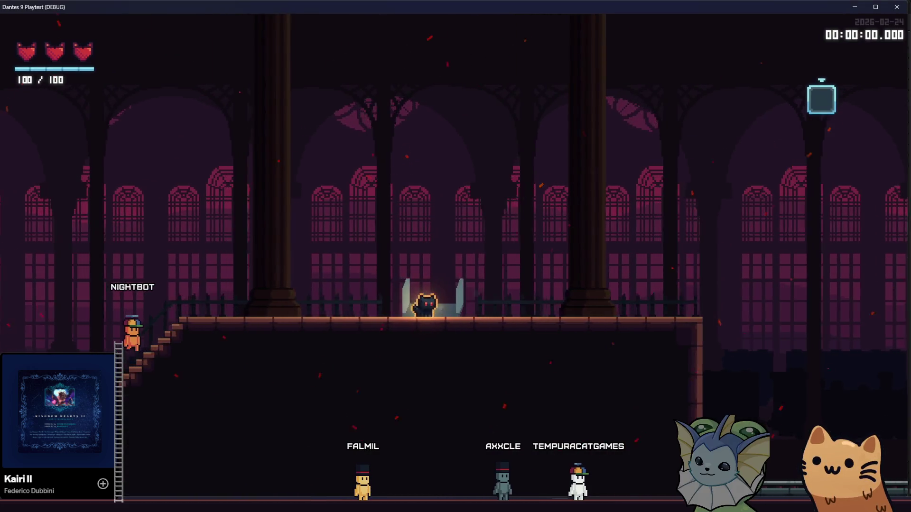
Stop the game, relaunch it, and maximize the game window to full screen.
key("F8")
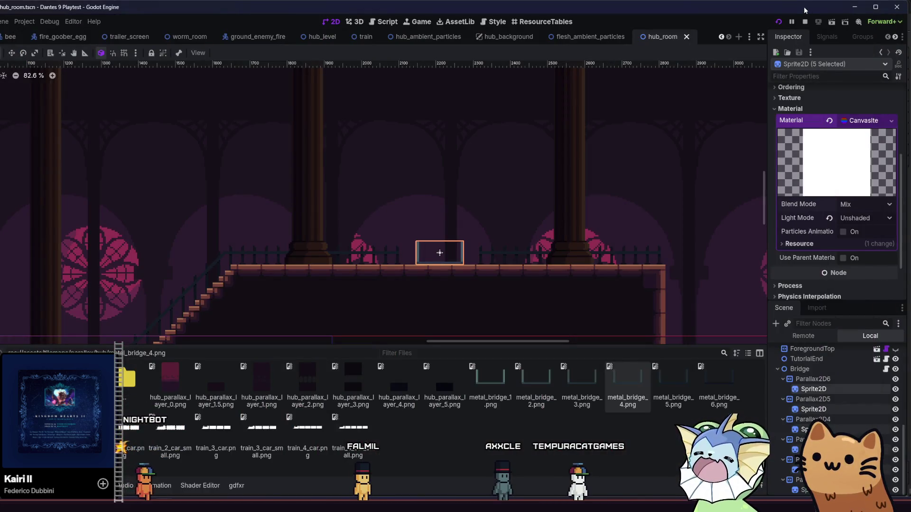
left_click(779, 23)
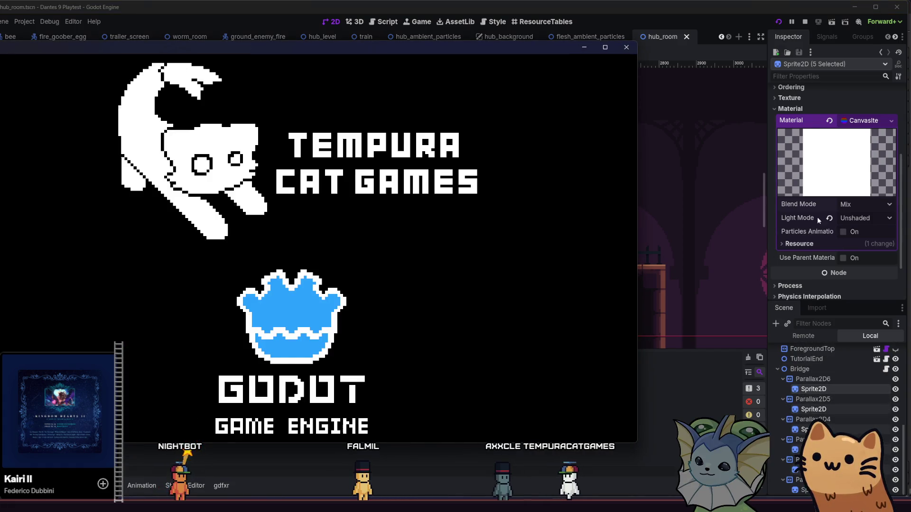
scroll(816, 217, "up", 5)
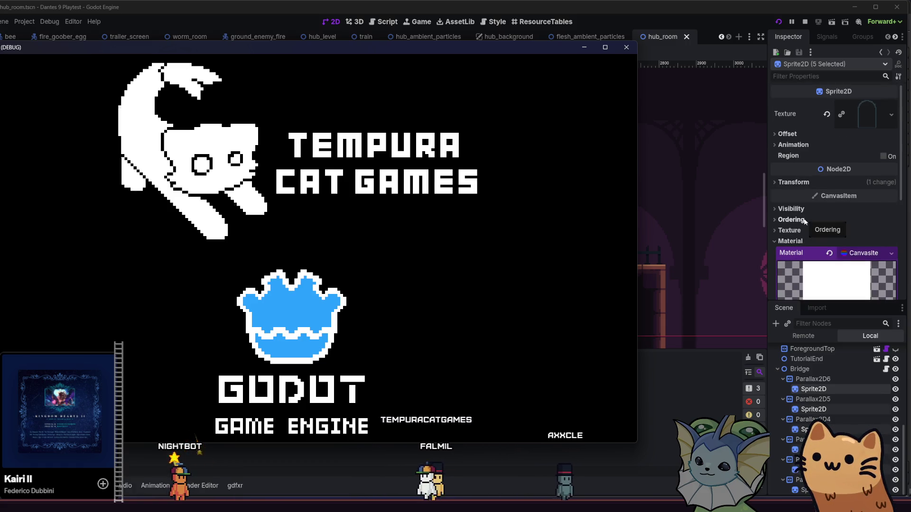
key("super+Up")
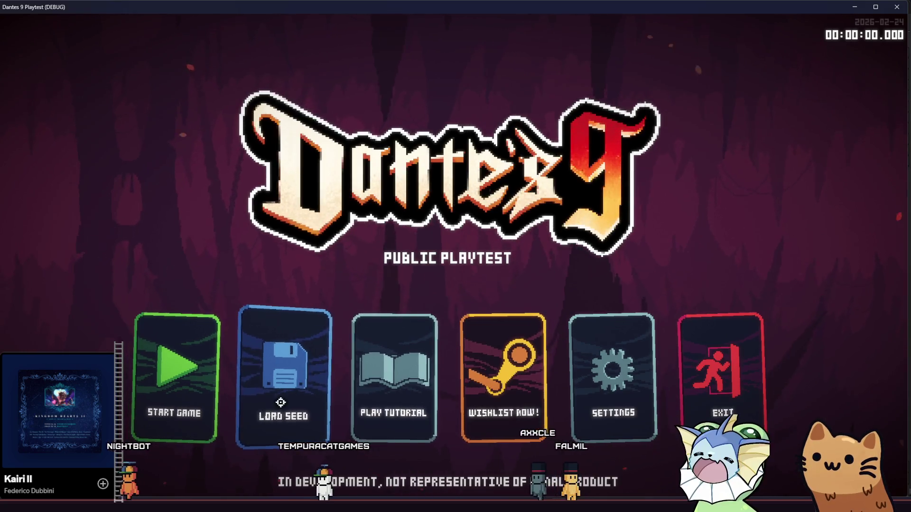
Start a new game and walk the cat from the train, up the stairs and past the gate.
left_click(193, 376)
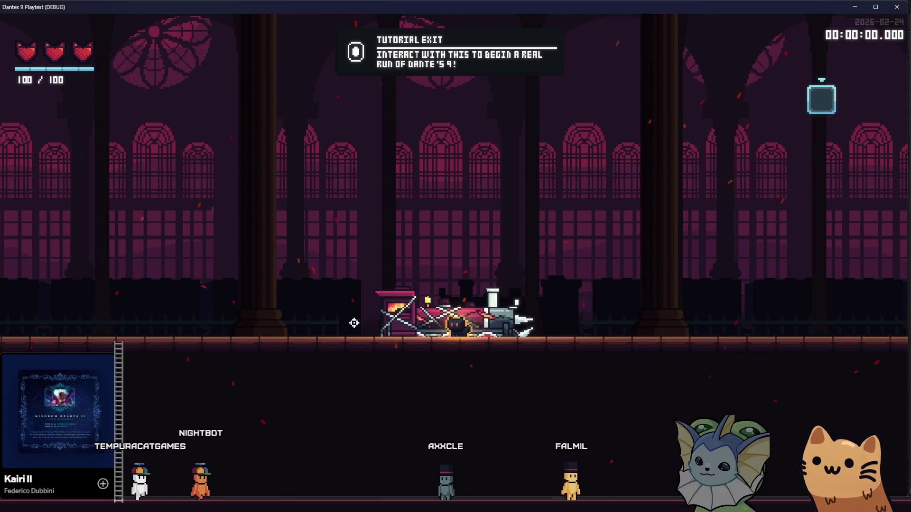
key("d")
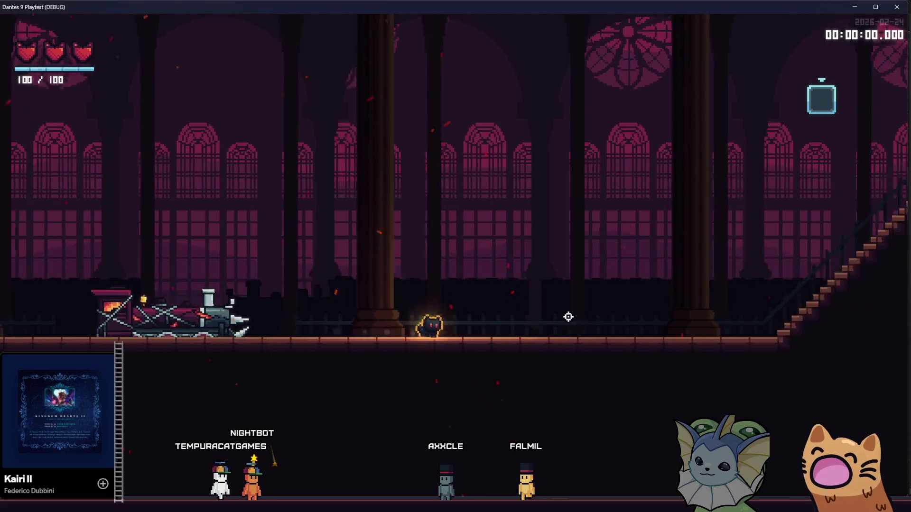
key("d")
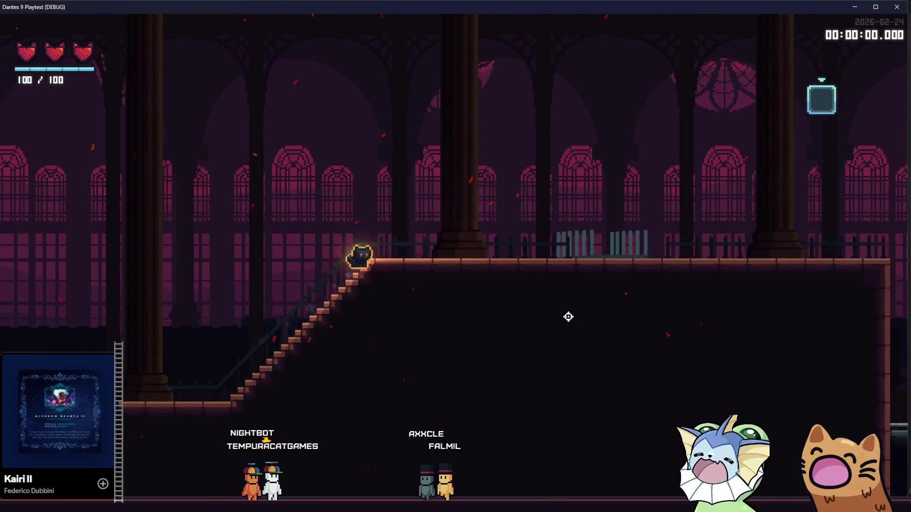
key("d")
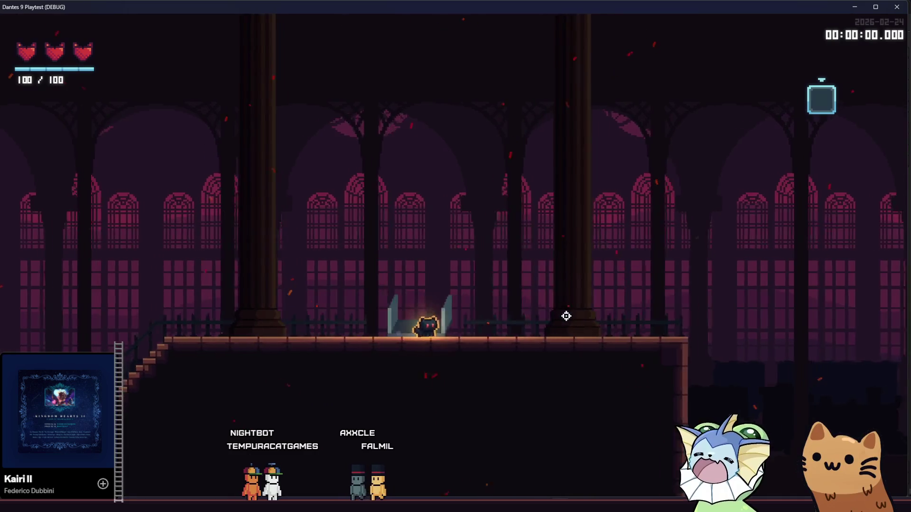
key("a")
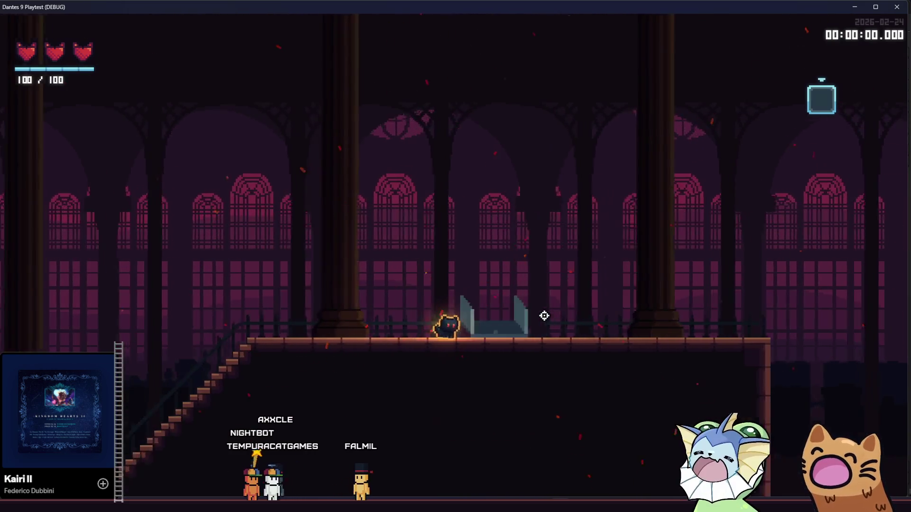
key("d")
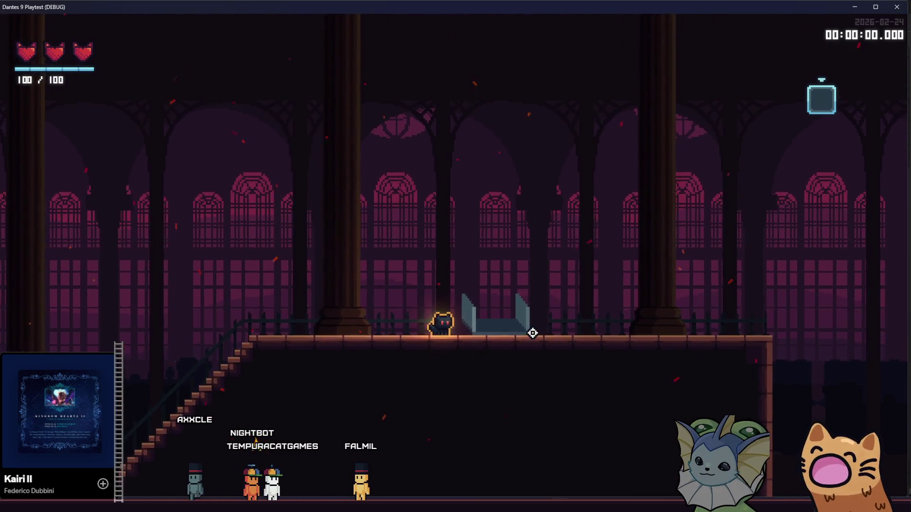
key("d")
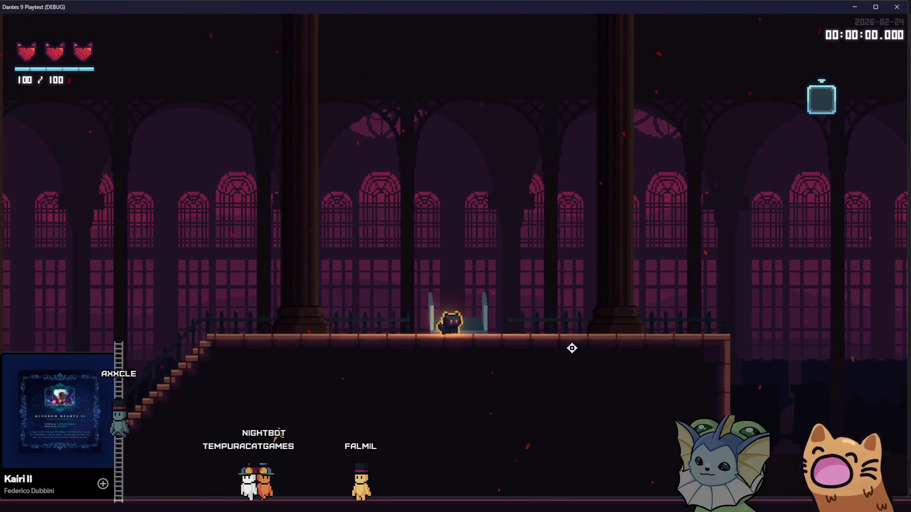
key("d")
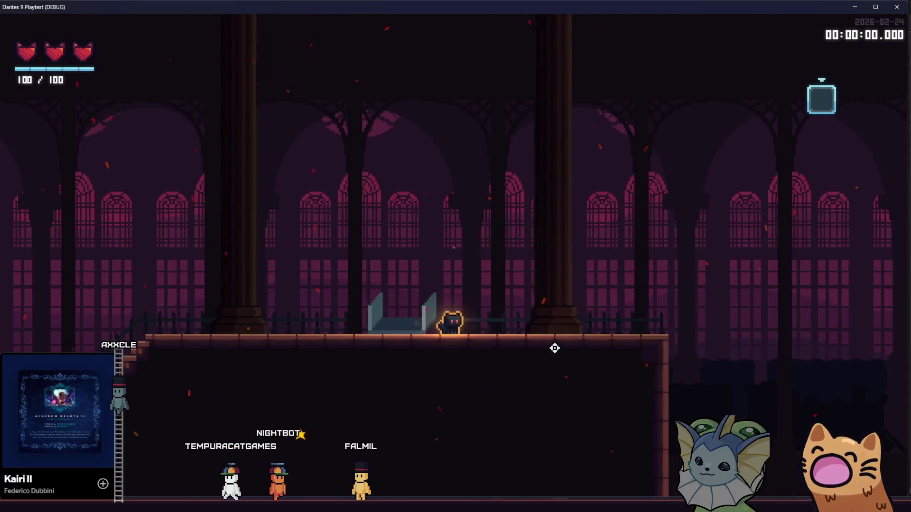
key("a")
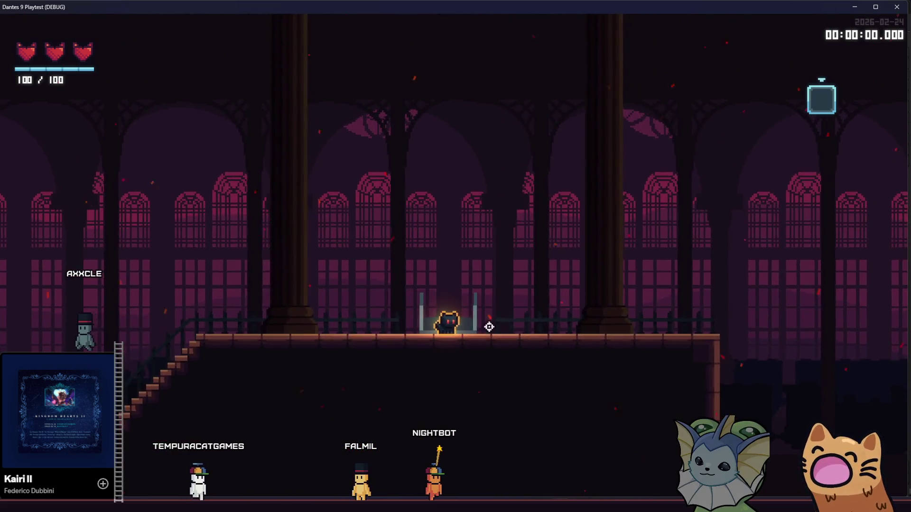
mouse_move(168, 510)
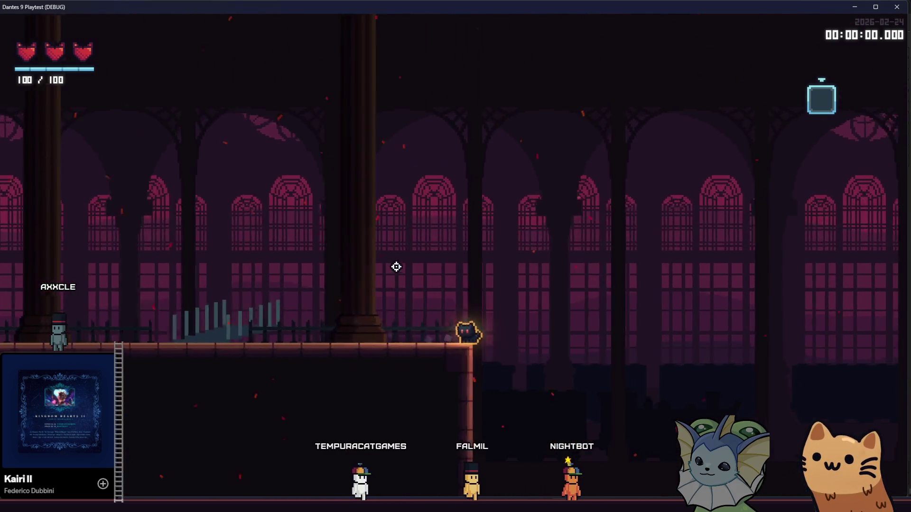
key("a")
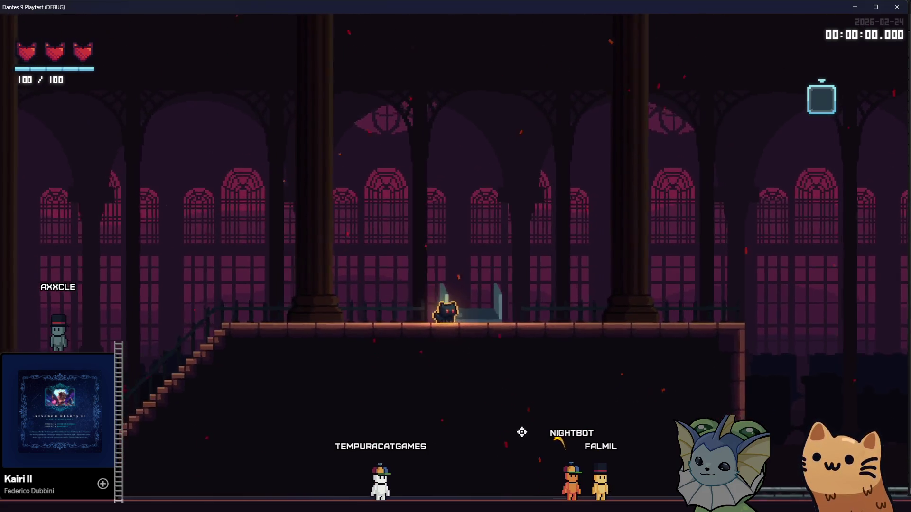
key("d")
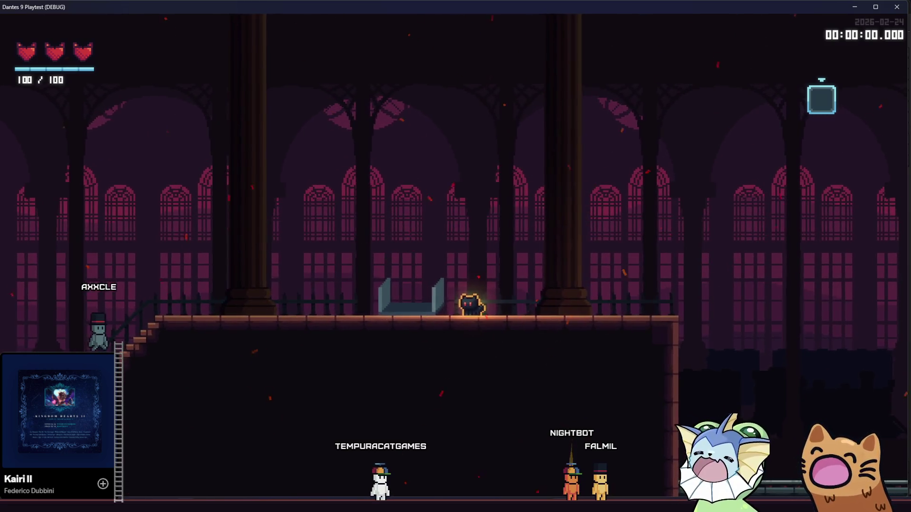
Switch over to the tilemaps artwork in Aseprite.
key("alt+Tab")
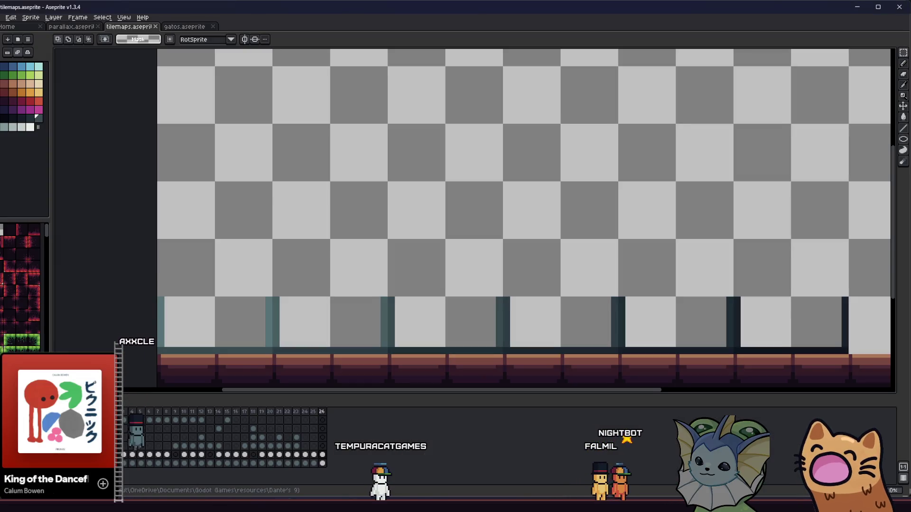
key("alt+Tab")
key("alt+Tab")
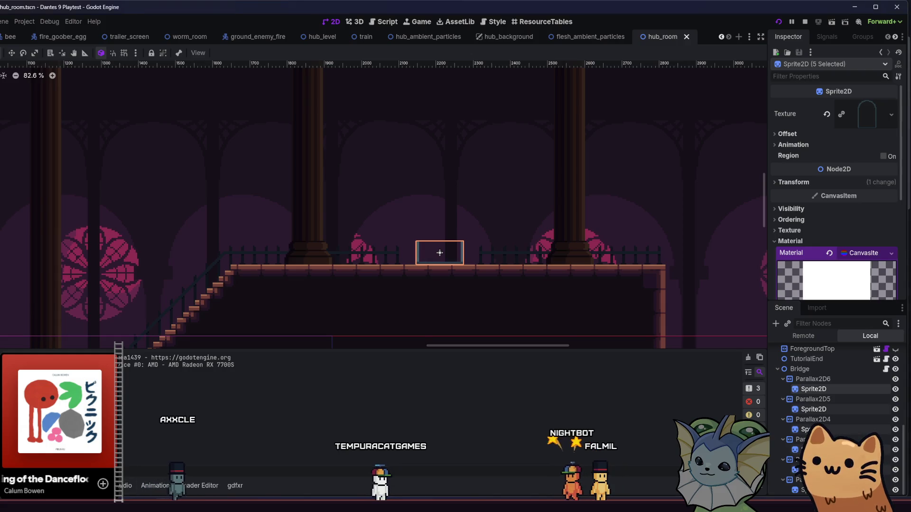
key("alt+f")
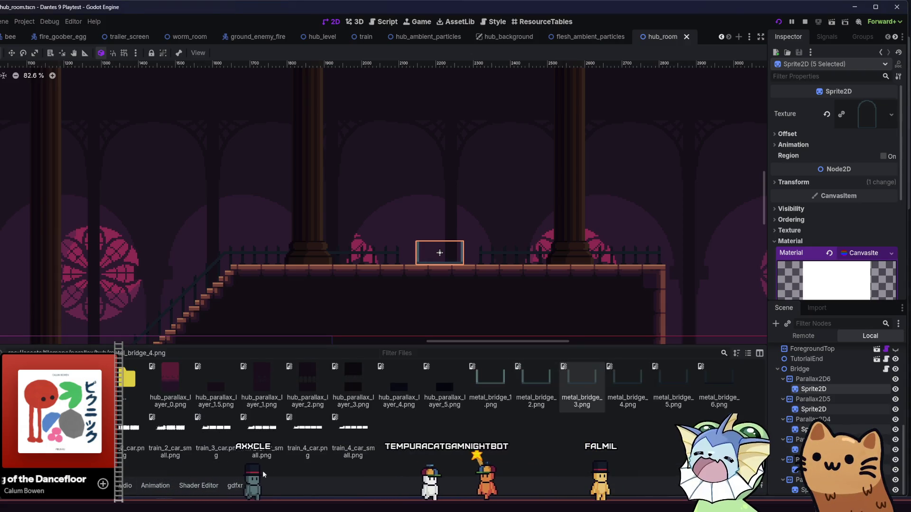
key("alt+Tab")
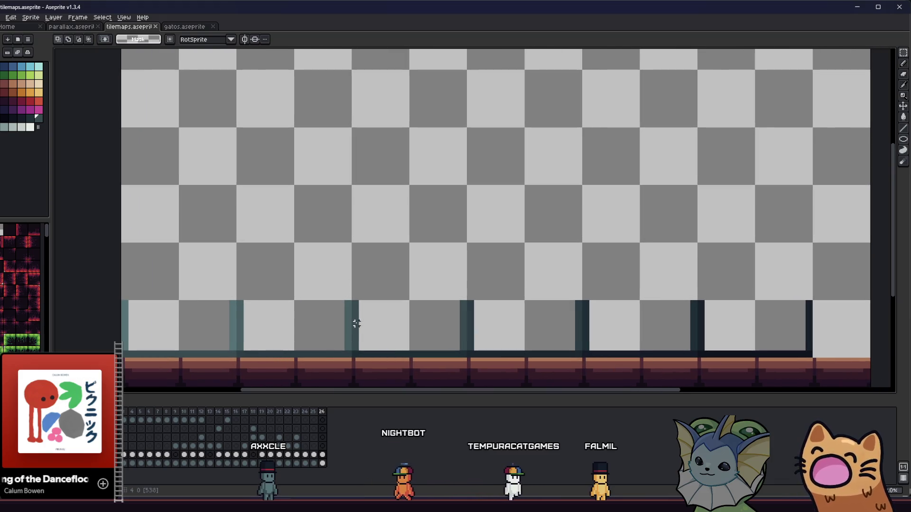
Pick the artwork's dark colour and draw a vertical line with a 2px brush.
key("i")
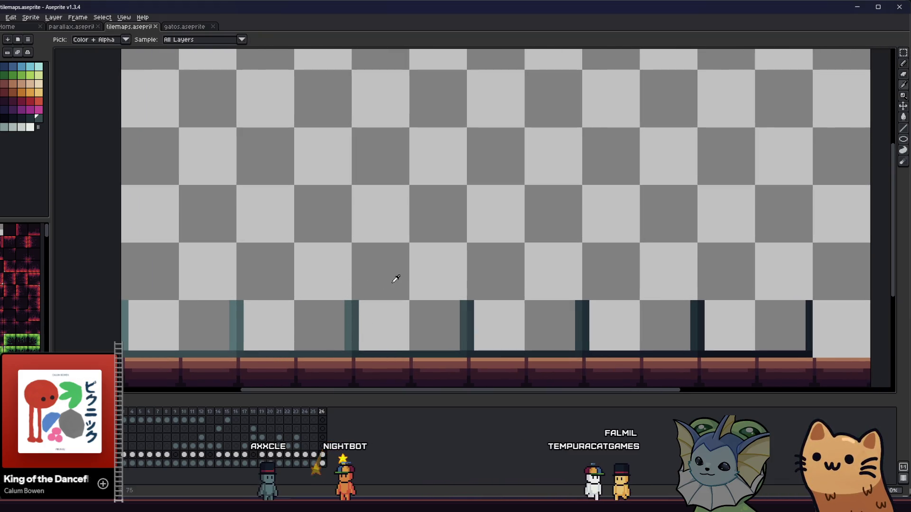
key("b")
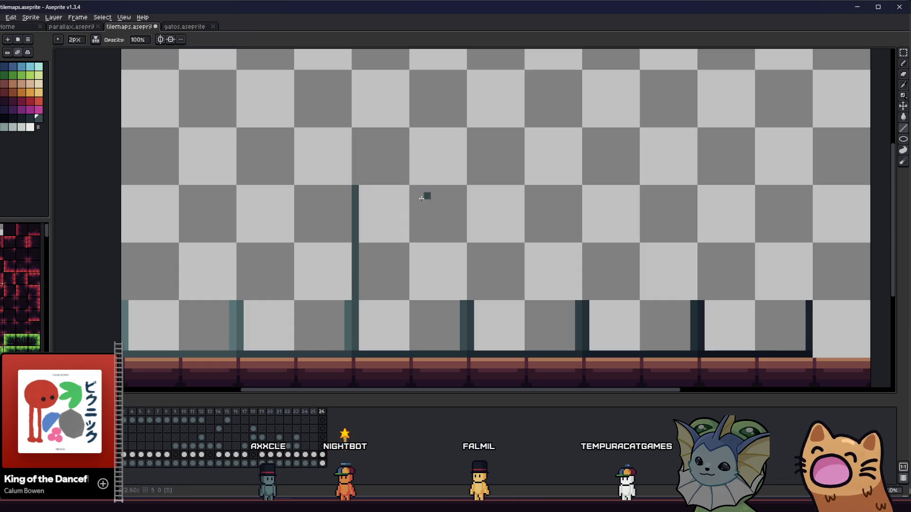
left_click_drag(463, 186, 463, 300)
key("ctrl+s")
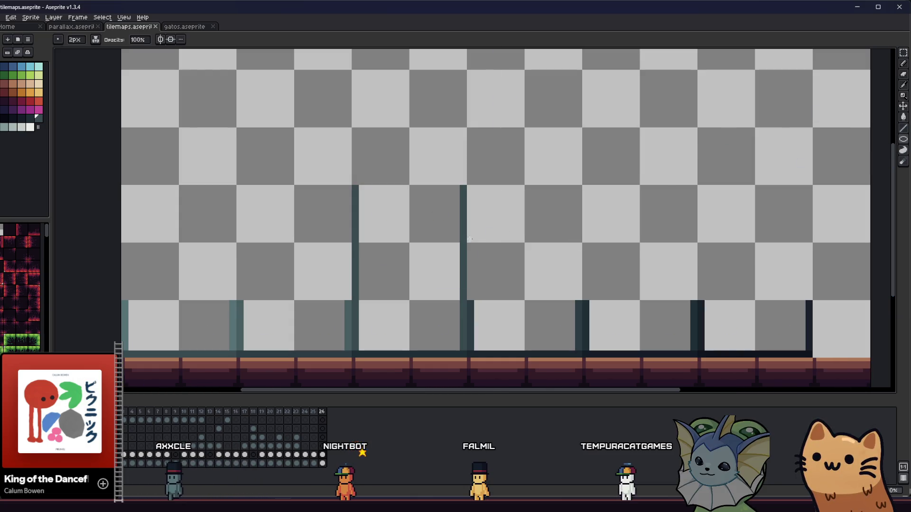
Draw a circle between the posts, erase its lower half, add a spire, and save.
left_click_drag(397, 150, 466, 127)
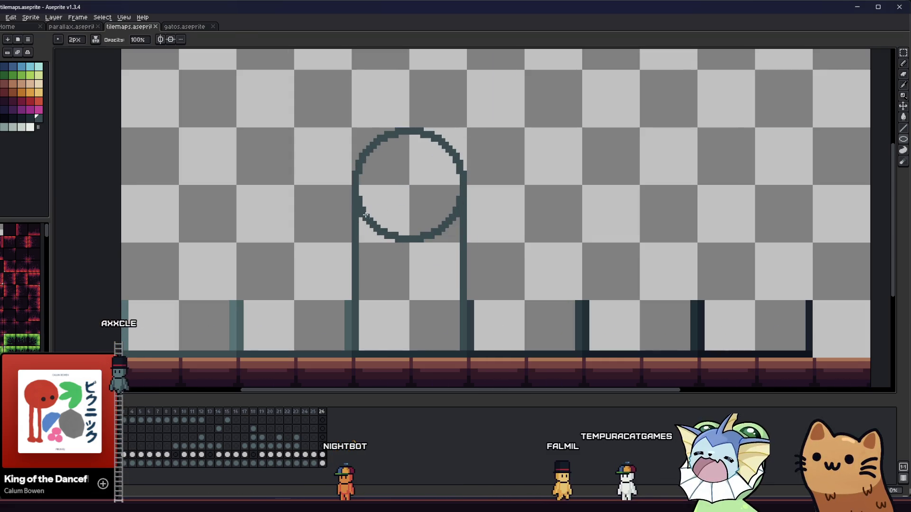
key("m")
left_click_drag(359, 186, 458, 280)
key("Delete")
key("ctrl+d")
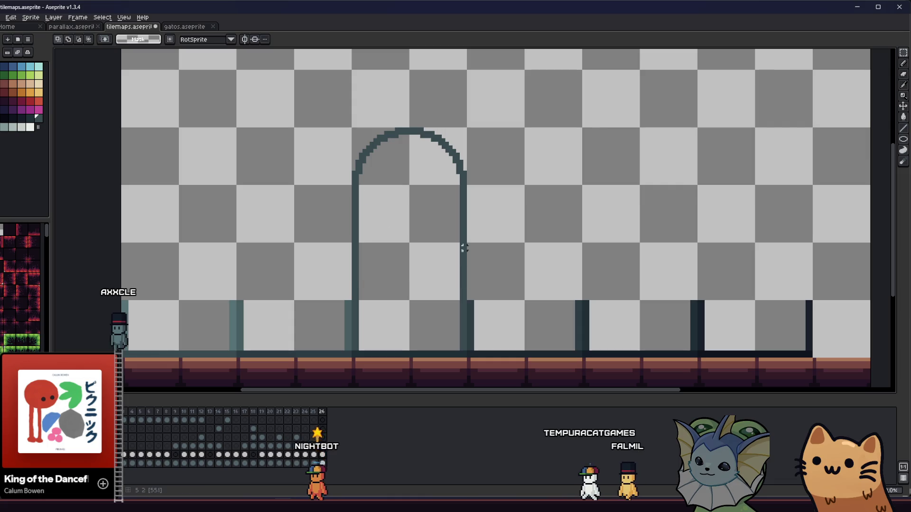
key("b")
scroll(424, 171, "up", 2)
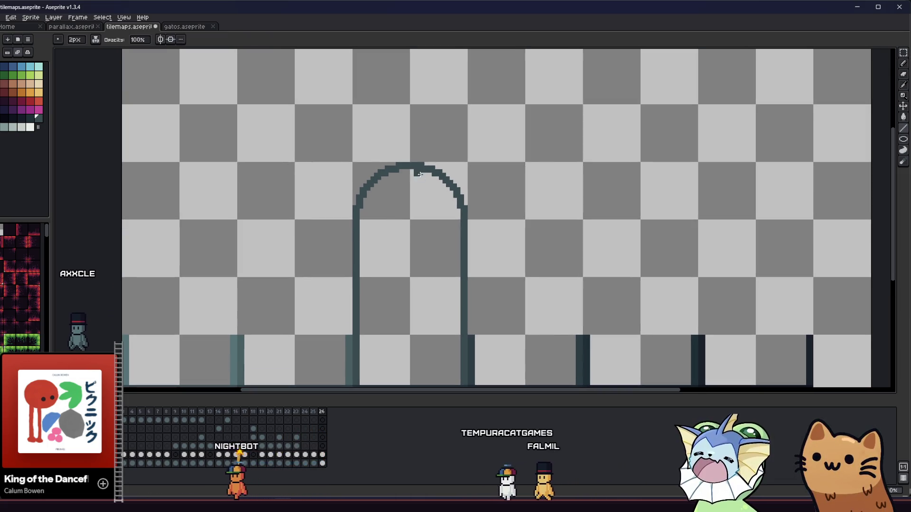
scroll(419, 174, "up", 1)
left_click_drag(405, 161, 405, 129)
scroll(397, 223, "down", 6)
key("ctrl+s")
Add ledge blocks atop the left and right arch posts and save.
scroll(400, 191, "up", 2)
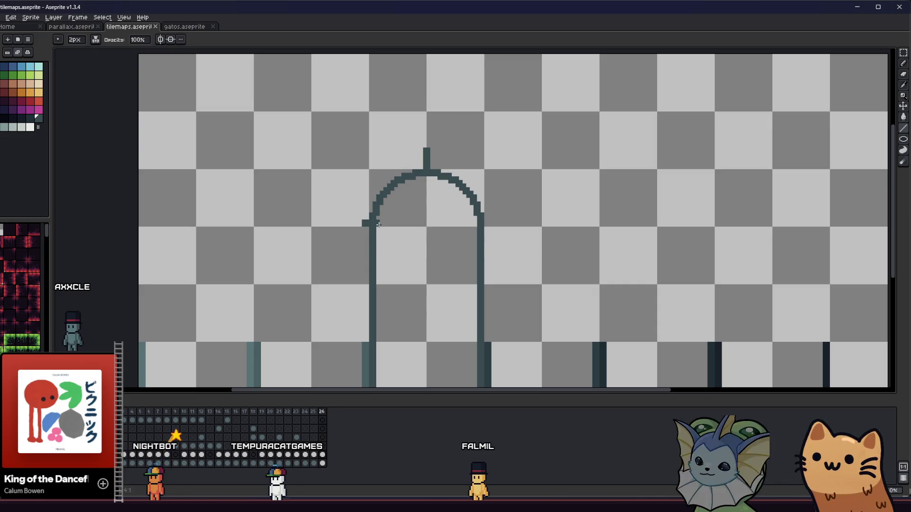
left_click(378, 225)
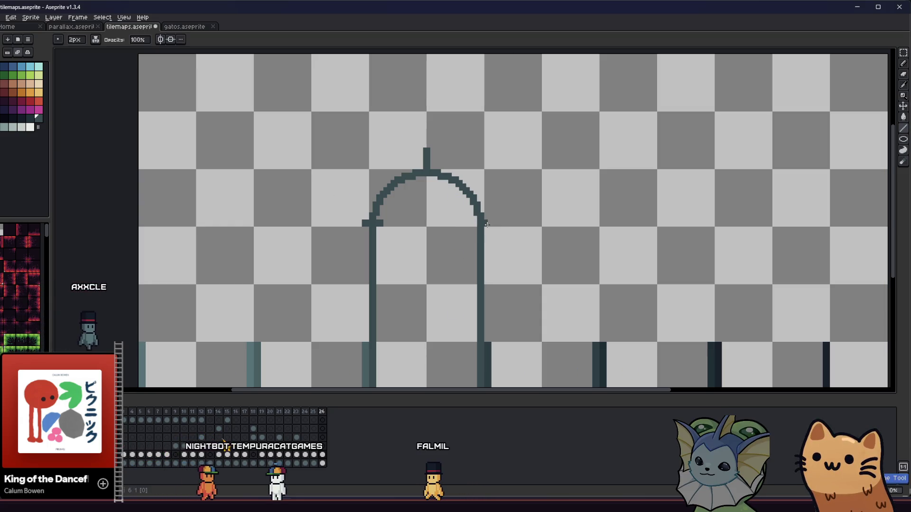
left_click(486, 223)
mouse_move(413, 257)
left_mouse_down()
mouse_move(420, 283)
mouse_move(376, 261)
left_mouse_up()
key("ctrl+s")
Draw a 1px diagonal tracery line across the arch.
scroll(423, 270, "down", 2)
scroll(398, 239, "up", 1)
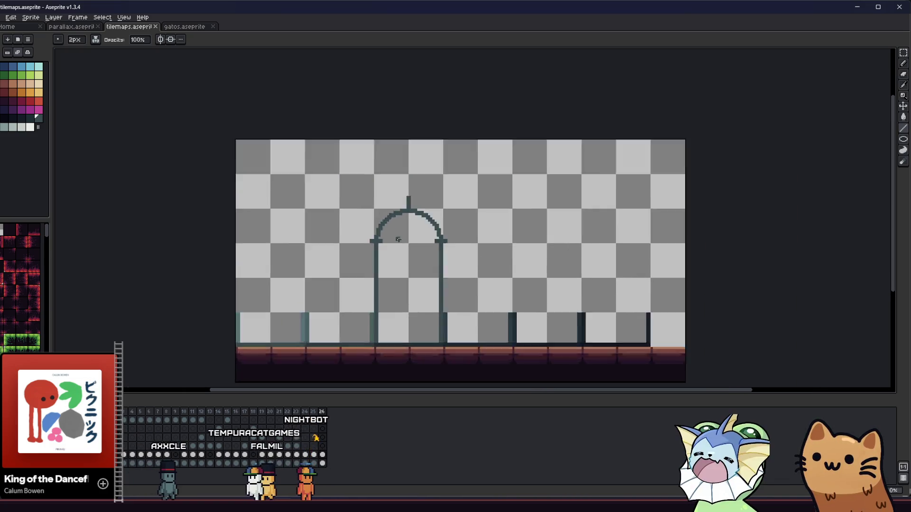
scroll(398, 239, "up", 1)
key("minus")
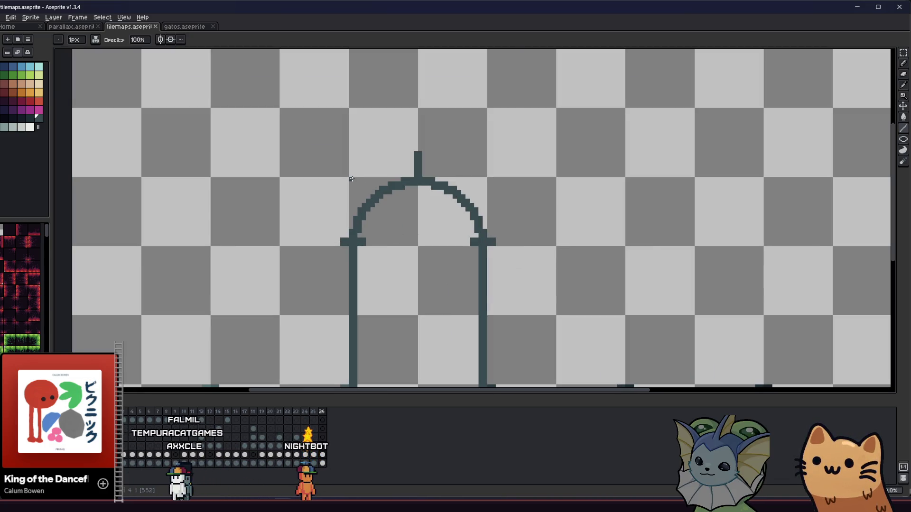
mouse_move(407, 225)
left_mouse_down()
mouse_move(448, 225)
mouse_move(442, 232)
left_mouse_up()
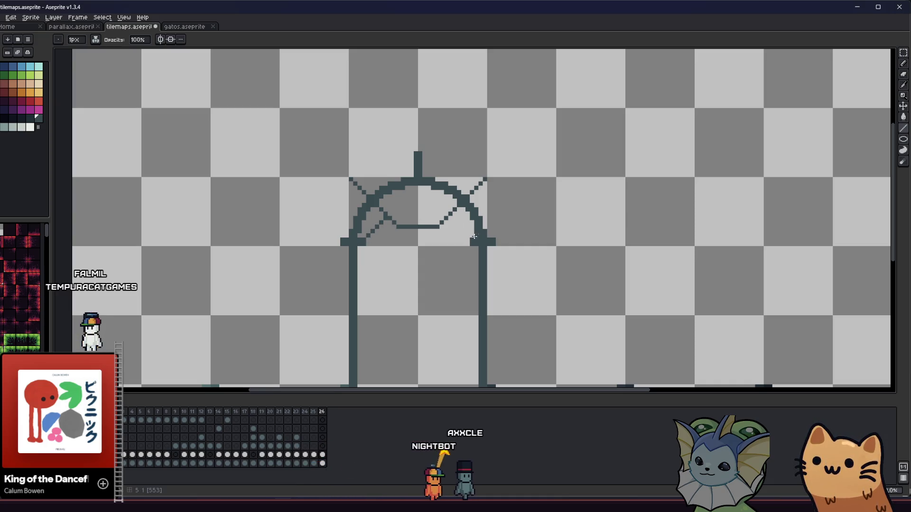
scroll(447, 214, "down", 3)
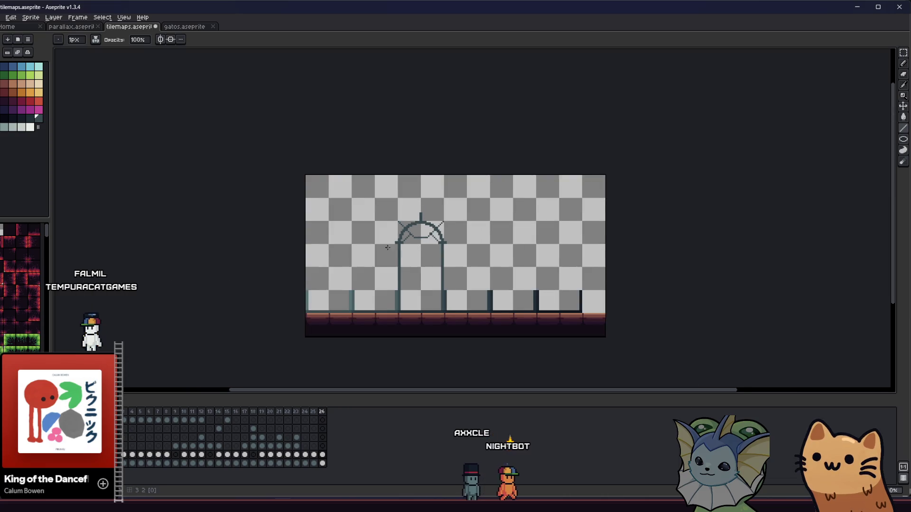
scroll(450, 249, "up", 3)
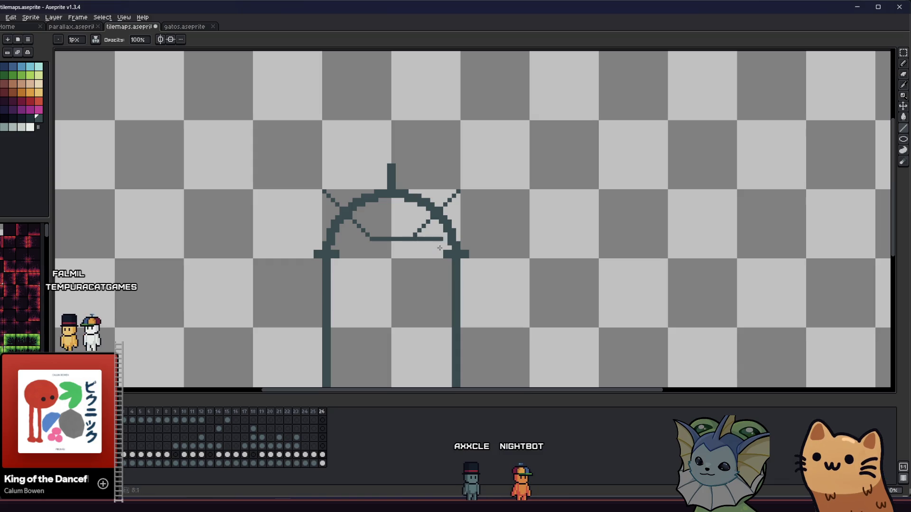
scroll(419, 262, "down", 3)
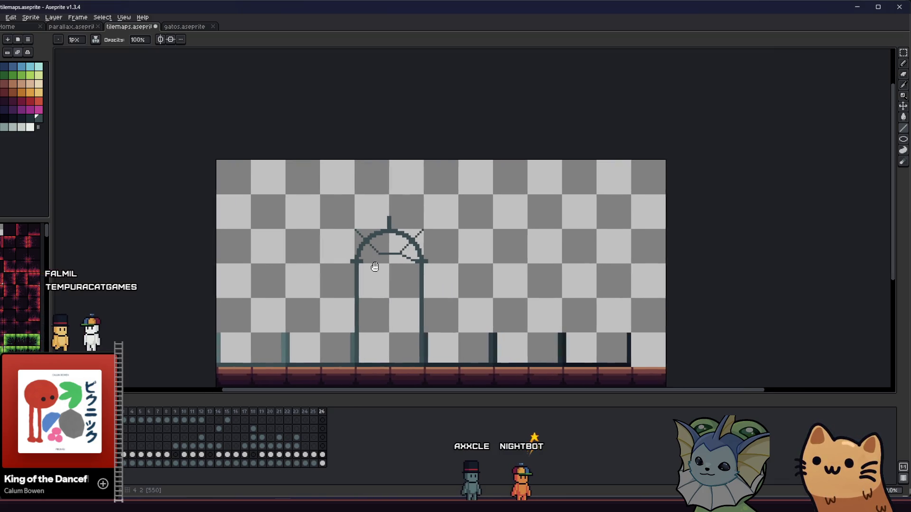
scroll(381, 260, "up", 4)
Paint a 2px dot inside the arch and erase the middle of its bottom line.
key("plus")
left_click(382, 260)
key("minus")
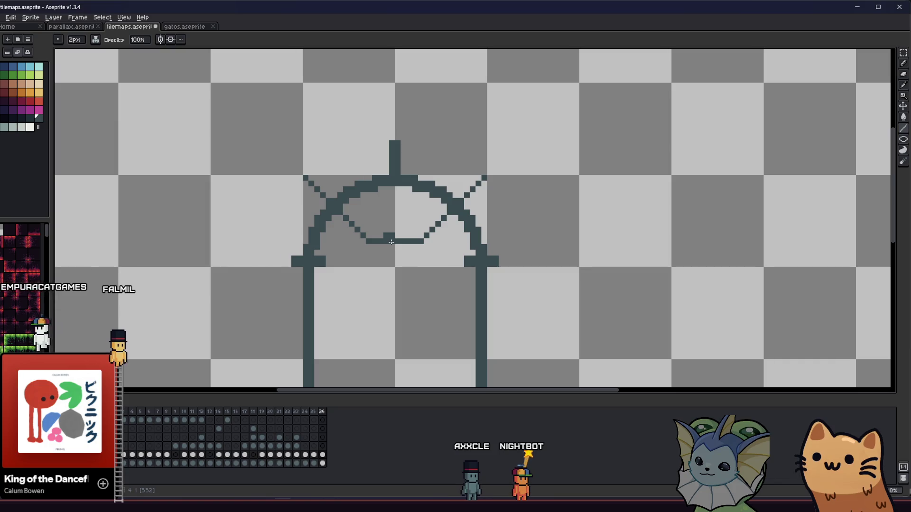
key("e")
left_click_drag(386, 241, 401, 241)
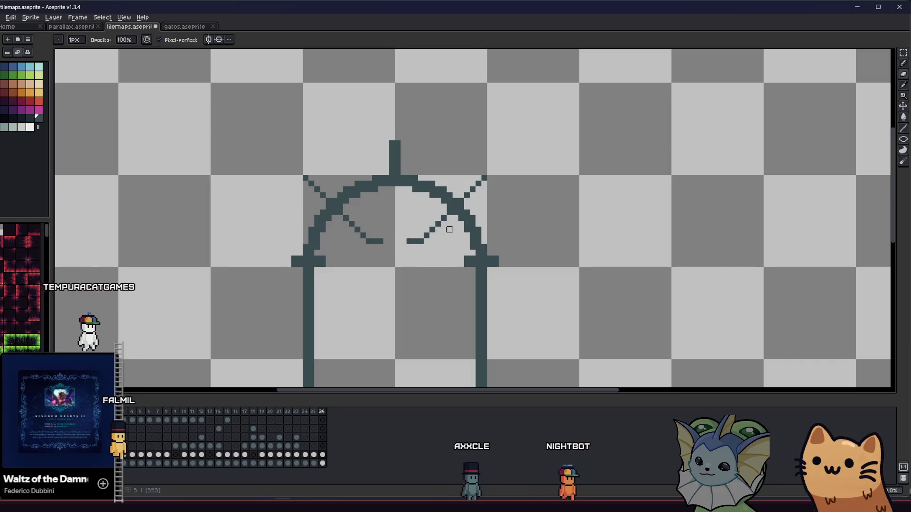
Try an ellipse inside the arch head, then undo it and return to the pencil.
left_click_drag(903, 139, 884, 142)
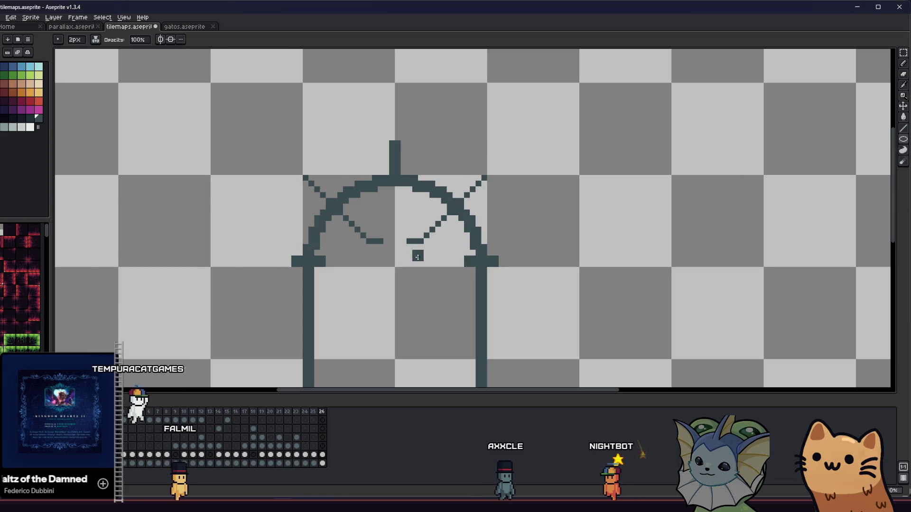
mouse_move(378, 265)
left_mouse_down()
mouse_move(416, 218)
mouse_move(433, 213)
left_mouse_up()
key("ctrl")
key("ctrl+z")
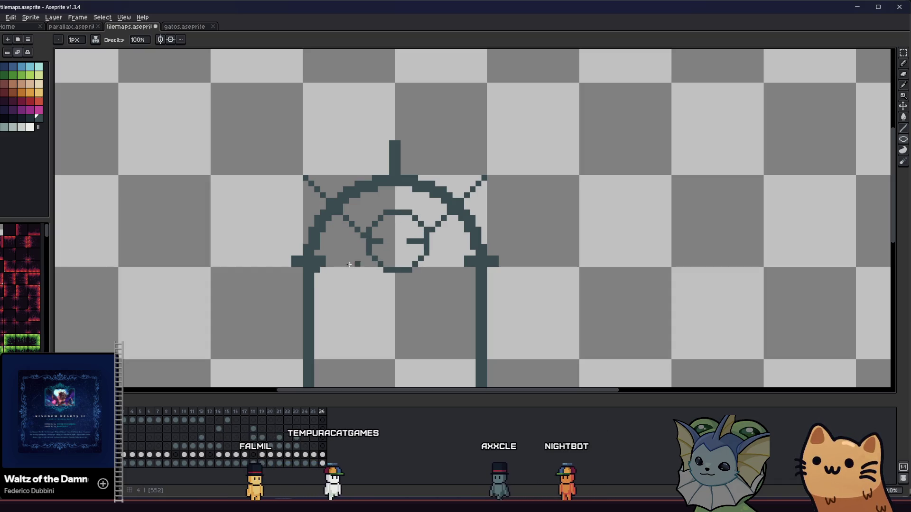
scroll(387, 247, "up", 3)
key("b")
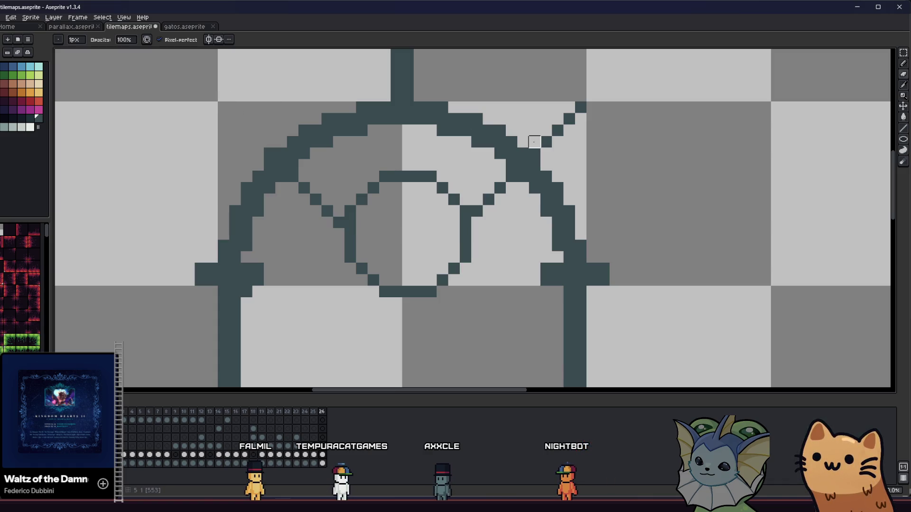
Extend the lower-left diagonal to the left post and nudge the circle's right part left.
scroll(413, 195, "down", 3)
scroll(423, 209, "up", 1)
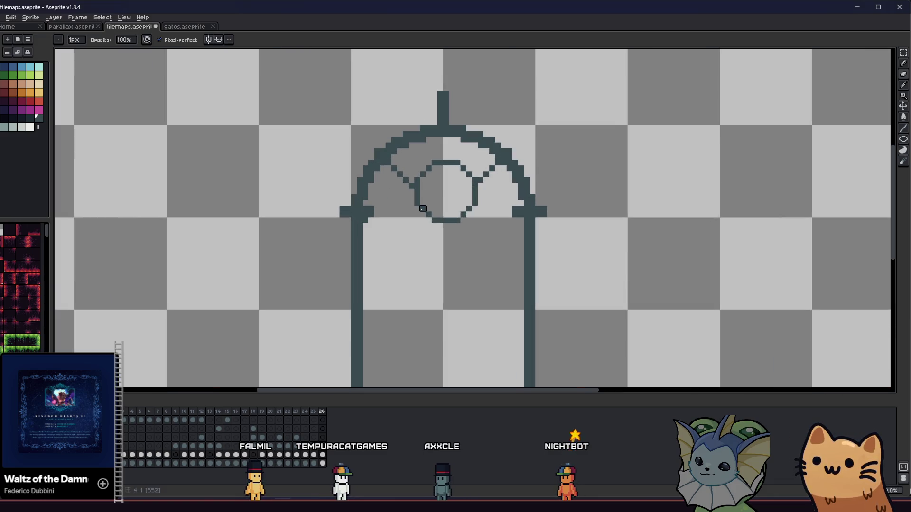
scroll(421, 189, "up", 1)
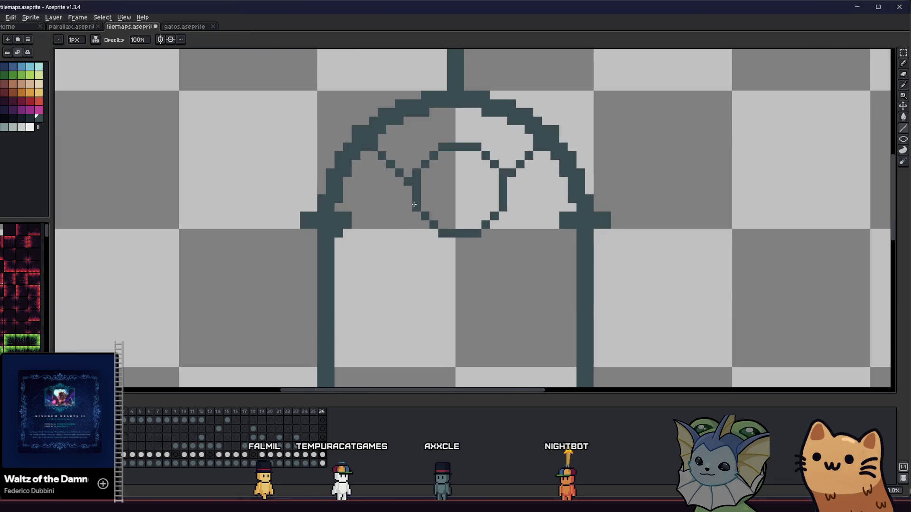
key("ctrl+z")
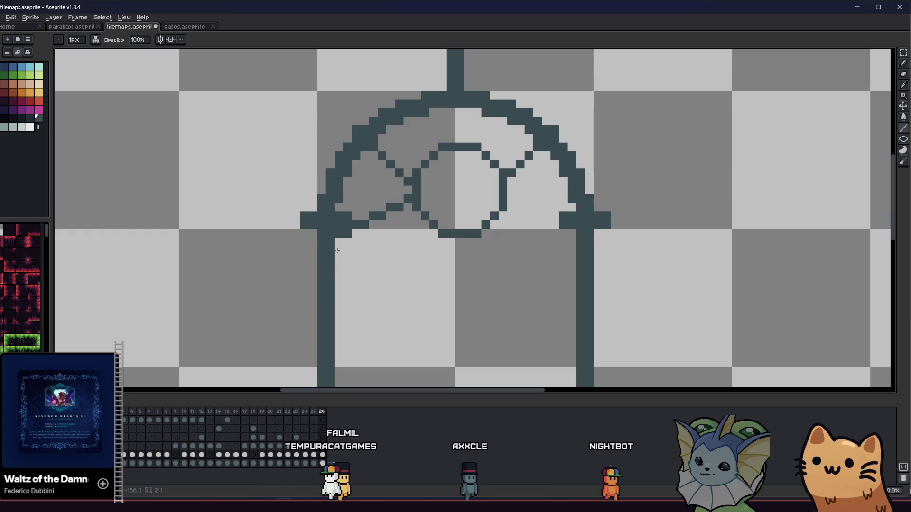
left_click(337, 269, "shift")
key("ctrl+z")
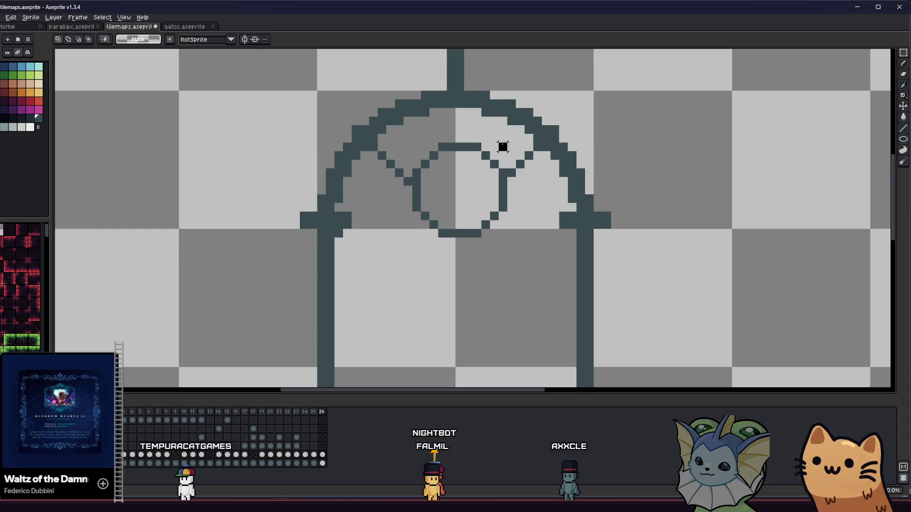
key("Left")
Move the circle's lower part up one pixel and fill the gap pixel.
key("ctrl+d")
left_click_drag(412, 192, 498, 235)
key("Up")
key("ctrl+d")
key("b")
left_click(502, 183)
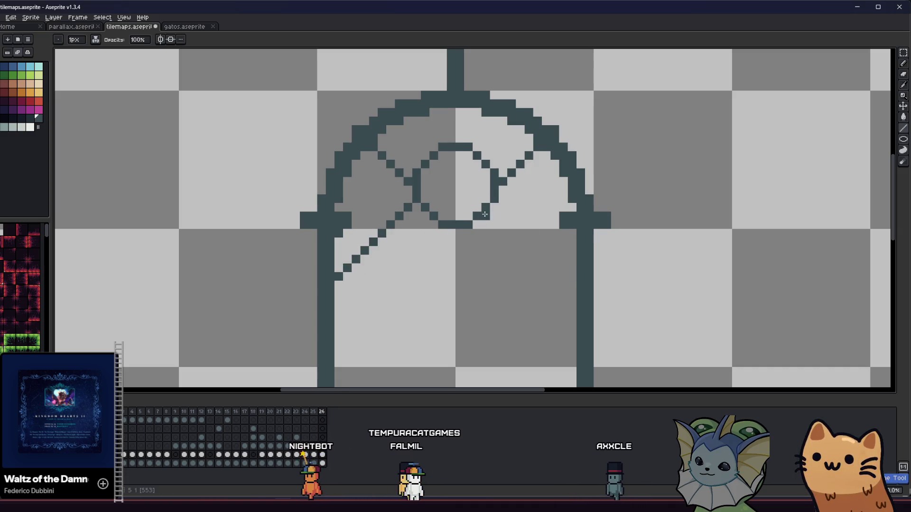
Remove the stray long diagonal and draw a matching diagonal on the circle's right side.
key("ctrl+z")
left_click_drag(498, 194, 556, 218)
key("ctrl")
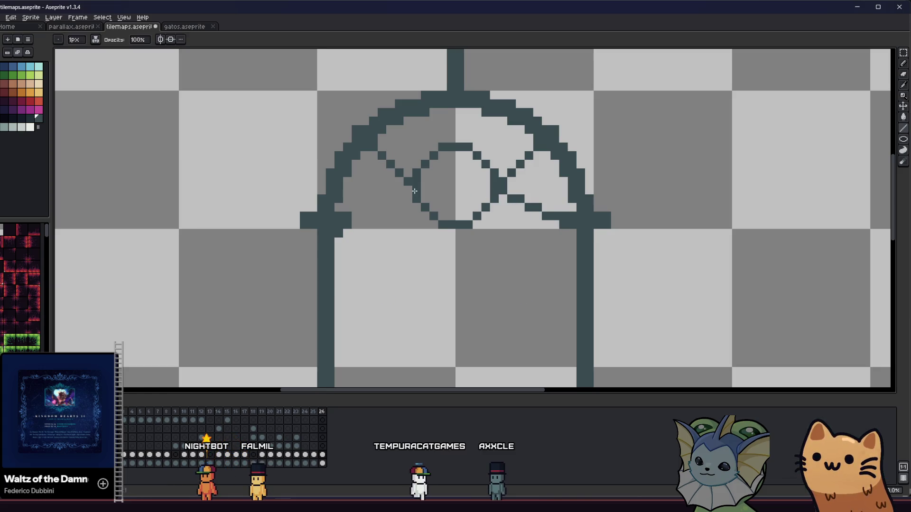
scroll(346, 231, "down", 2)
scroll(349, 230, "up", 4)
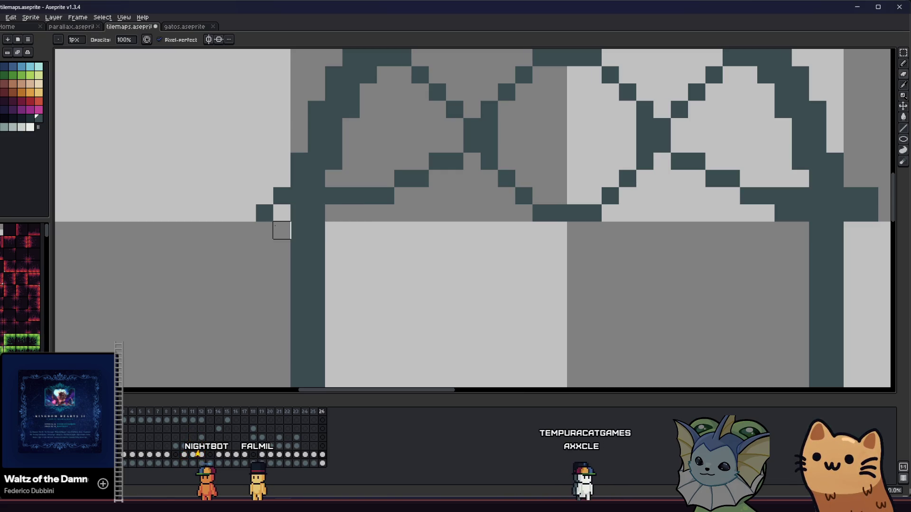
scroll(282, 195, "down", 2)
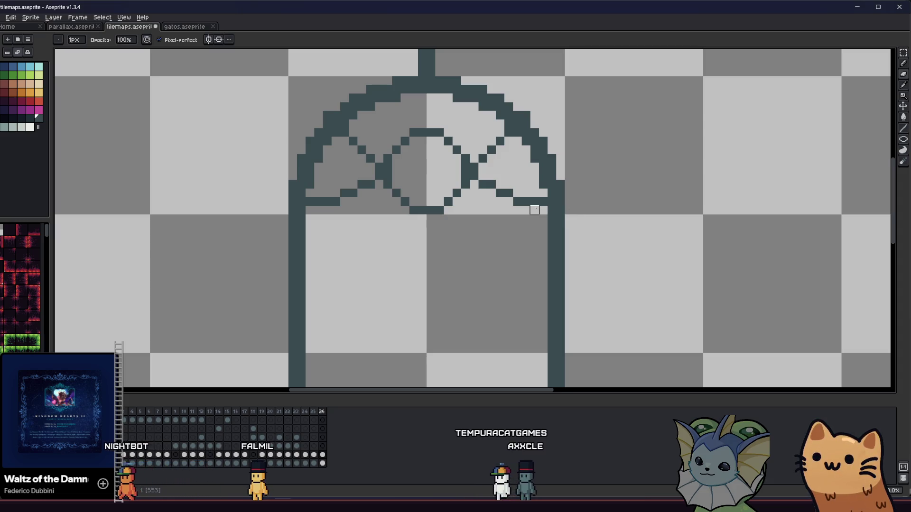
Recentre the view and marquee-select the gate window, extended one tile row lower.
key("e")
scroll(318, 201, "down", 2)
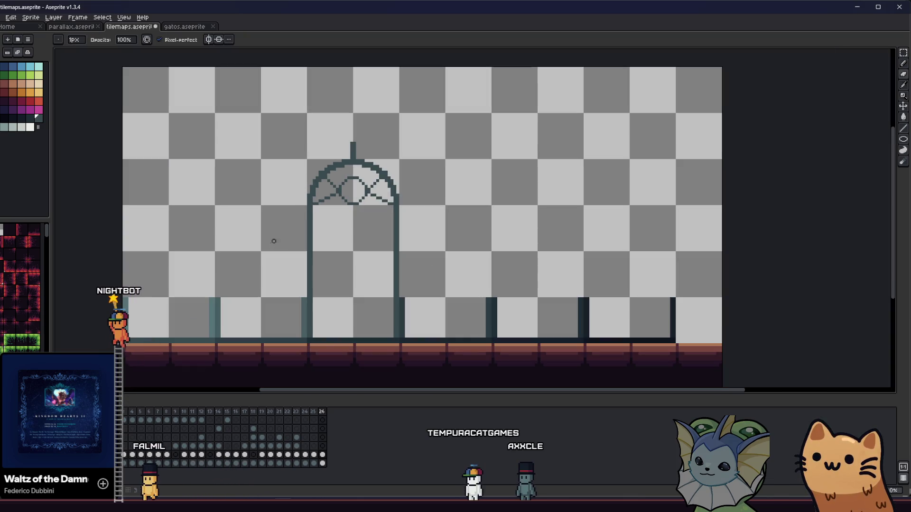
left_click_drag(271, 249, 203, 257)
scroll(280, 204, "up", 2)
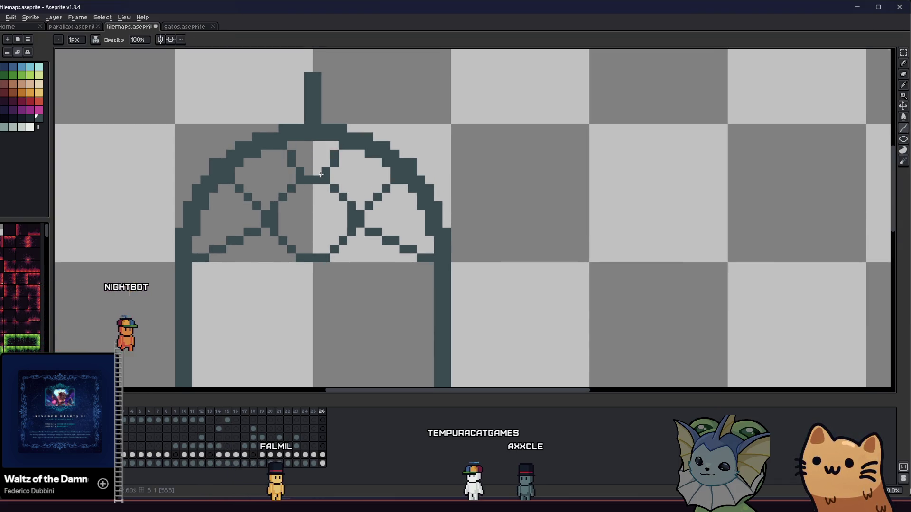
scroll(321, 175, "down", 4)
mouse_move(249, 216)
left_mouse_down()
mouse_move(258, 225)
mouse_move(370, 237)
mouse_move(366, 217)
left_mouse_up()
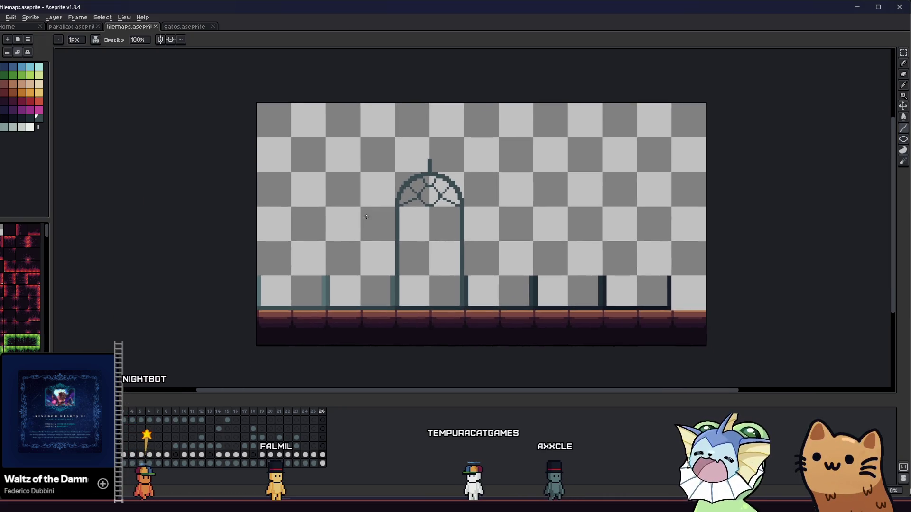
key("m")
scroll(420, 210, "up", 2)
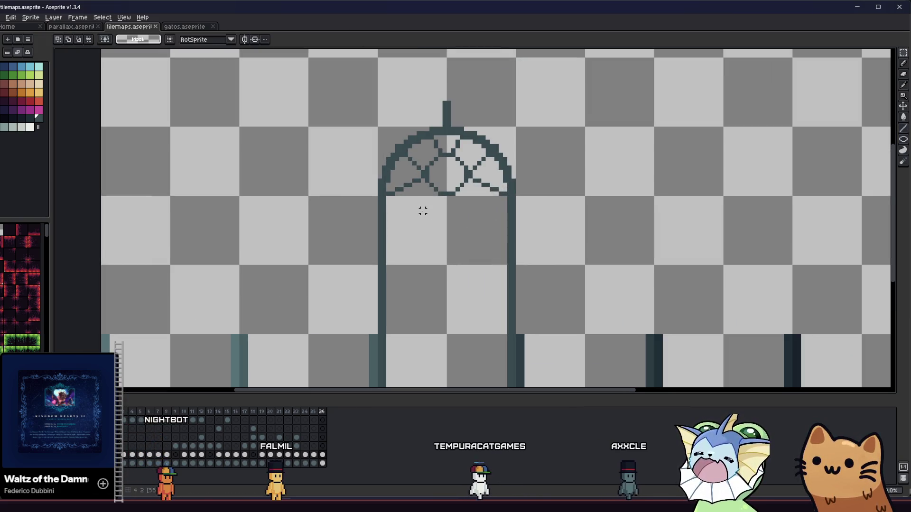
left_click_drag(423, 211, 408, 191)
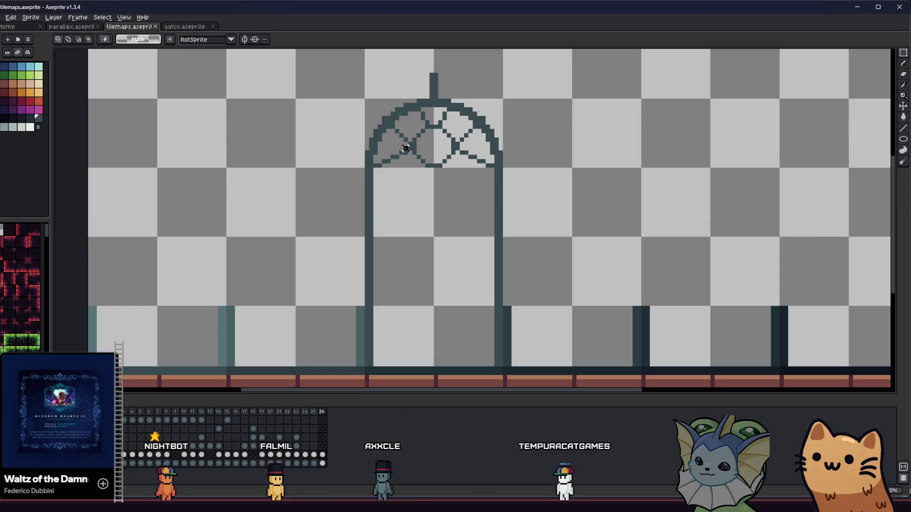
mouse_move(444, 282)
left_mouse_down()
mouse_move(435, 315)
mouse_move(400, 329)
mouse_move(499, 140)
left_mouse_up()
Export the selected arch over metal_bridge_3.png, overwriting it, and return to Godot.
left_click(350, 325)
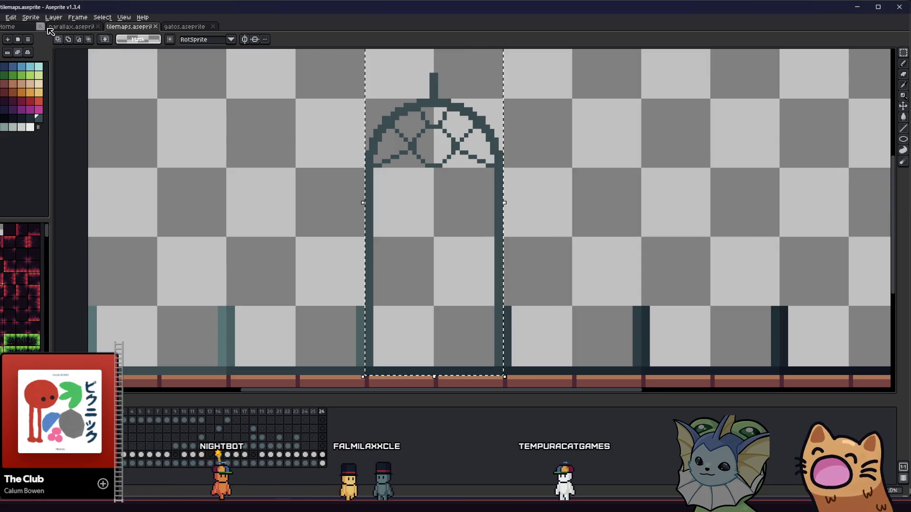
left_click(11, 17)
mouse_move(3, 18)
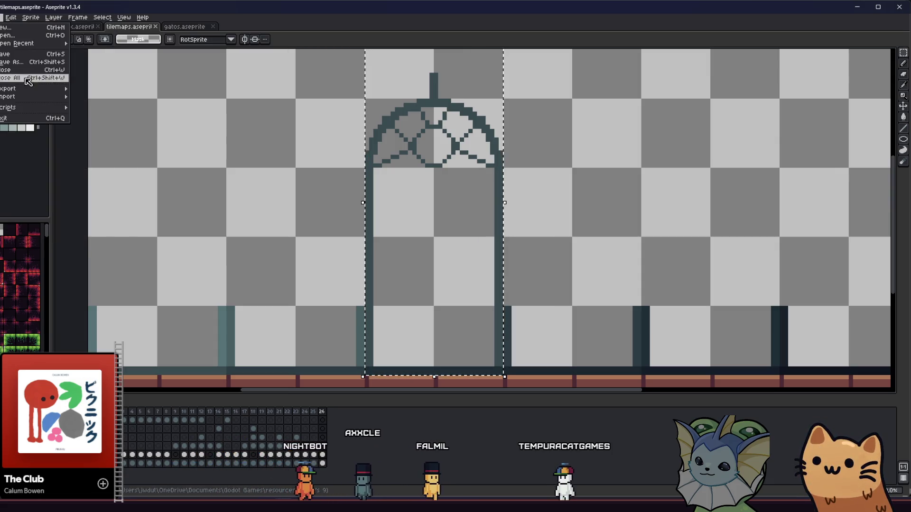
mouse_move(45, 90)
left_click(95, 90)
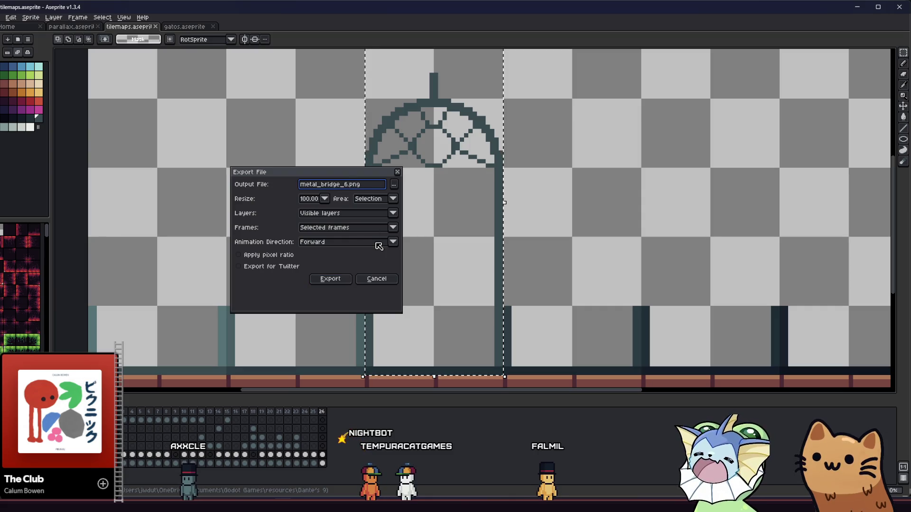
left_click(330, 279)
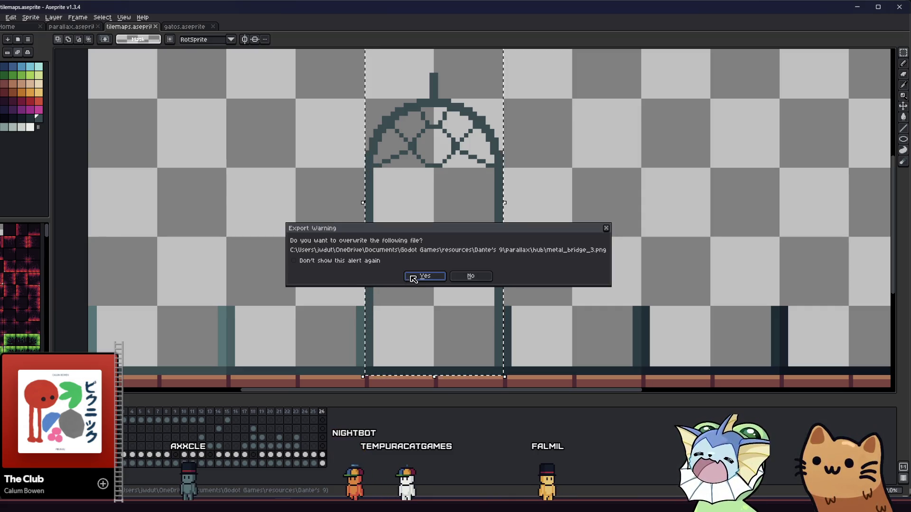
left_click(417, 277)
key("alt+Tab")
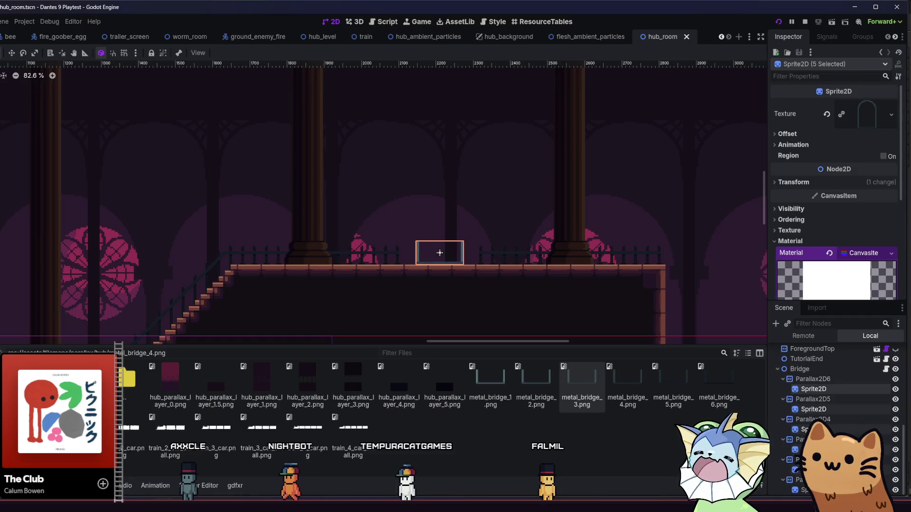
Apply metal_bridge_3.png as one bridge sprite's texture and save the scene.
key("alt+Tab")
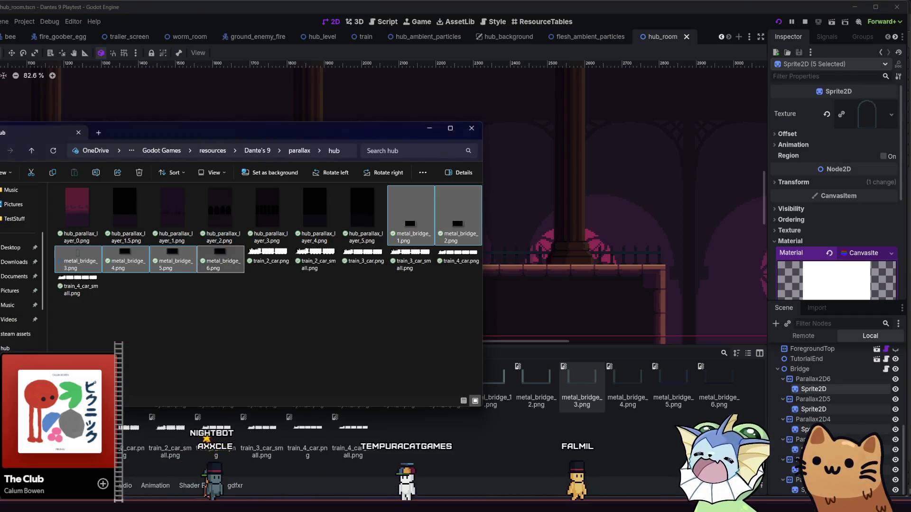
left_click(72, 261)
left_click(488, 462)
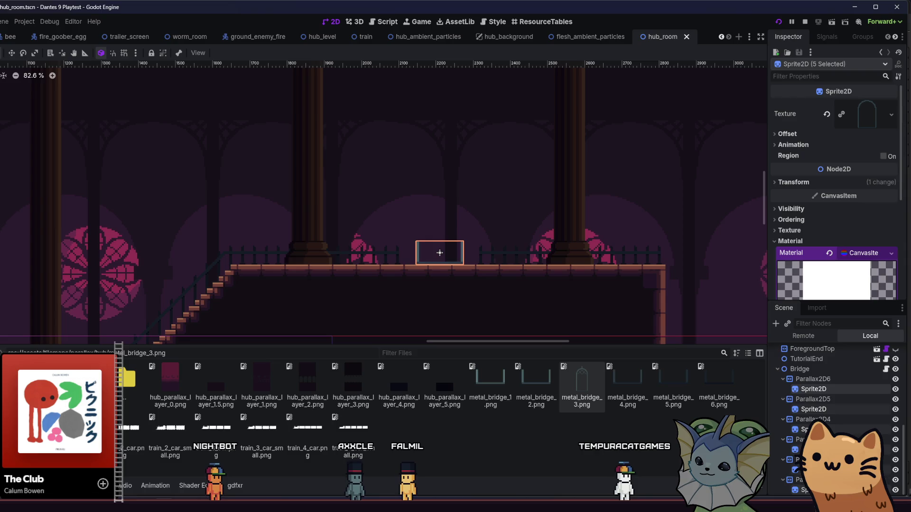
left_click(439, 253)
left_click_drag(608, 342, 866, 114)
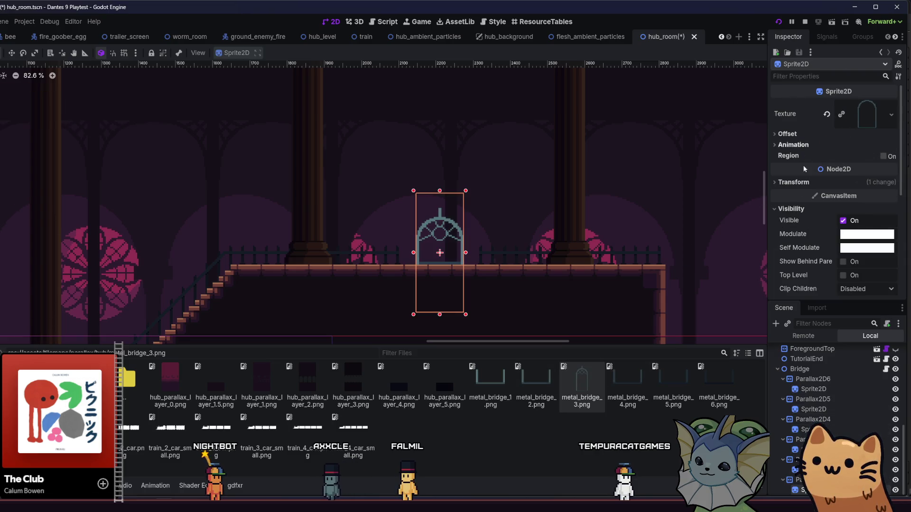
key("ctrl+s")
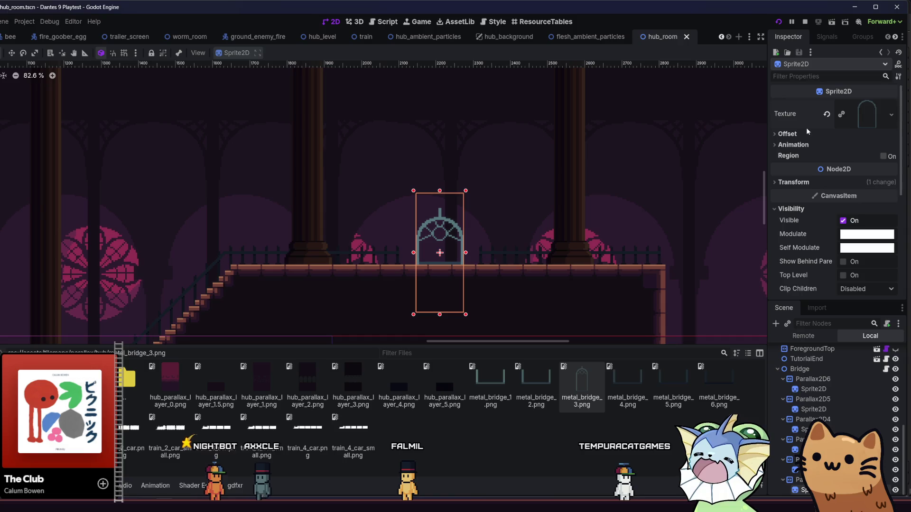
Set the sprite's Offset y to -32, deselect it, and save the scene.
left_click(787, 134)
left_click_drag(854, 173, 811, 172)
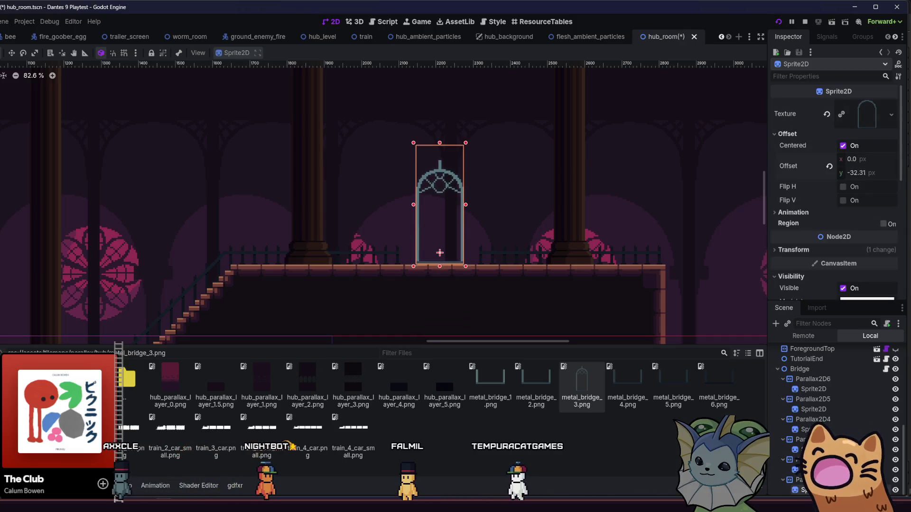
scroll(414, 211, "up", 10)
scroll(414, 211, "down", 3)
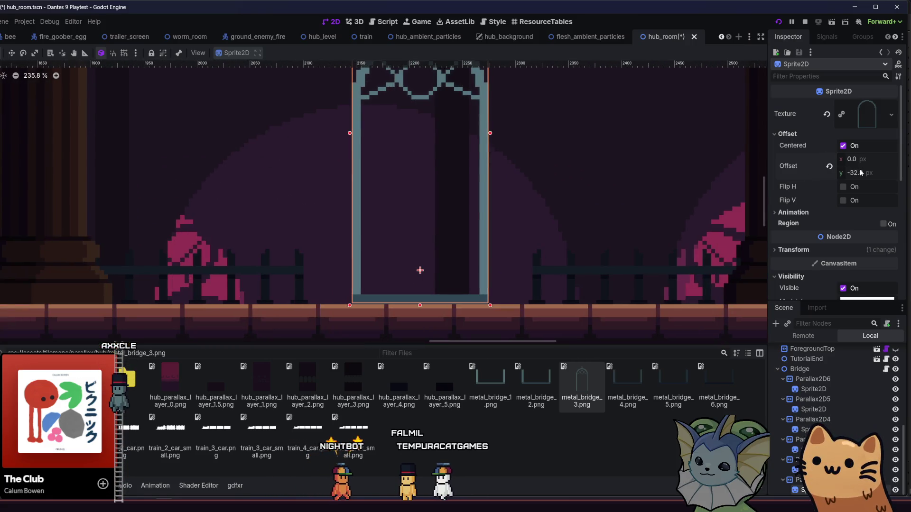
type("-32")
key("Return")
scroll(524, 213, "up", 2)
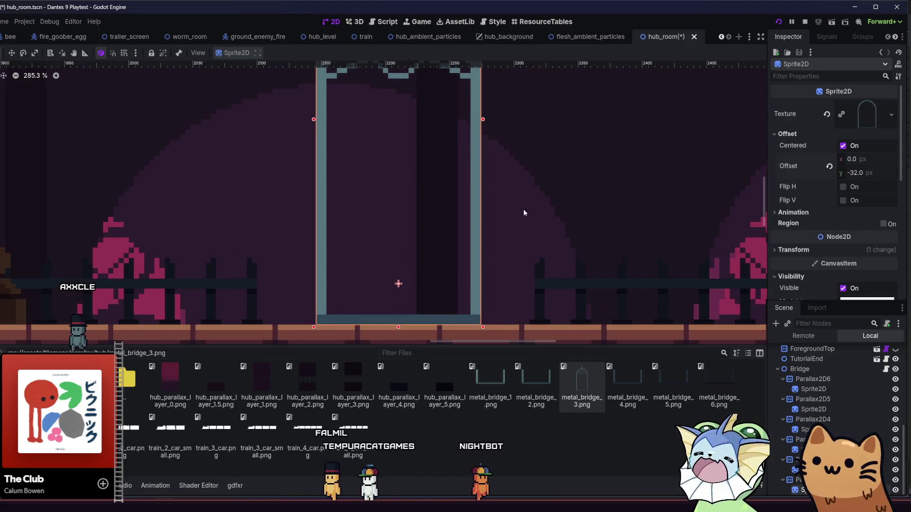
scroll(525, 213, "down", 1)
left_click(238, 203)
scroll(263, 201, "down", 2)
key("ctrl+s")
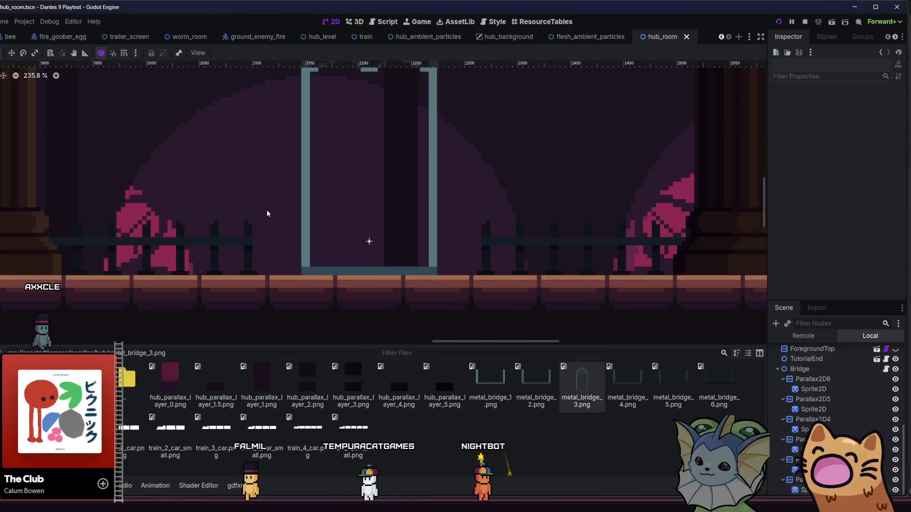
scroll(267, 214, "down", 8)
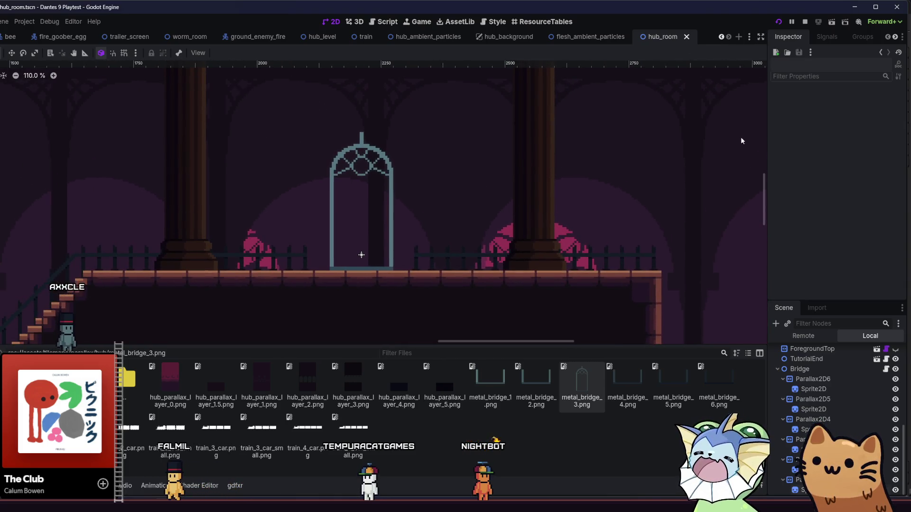
Walk the cat left and right along the upper walkway past the arch, then close the game.
key("a")
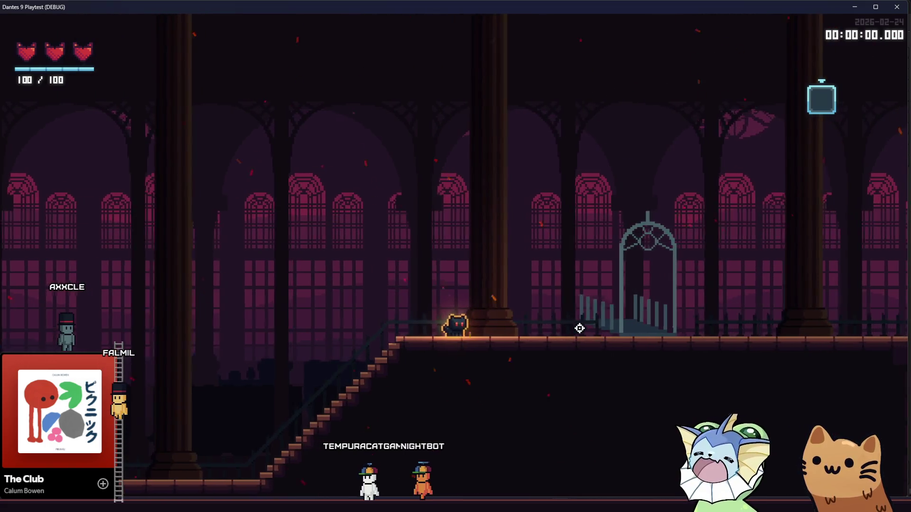
key("a")
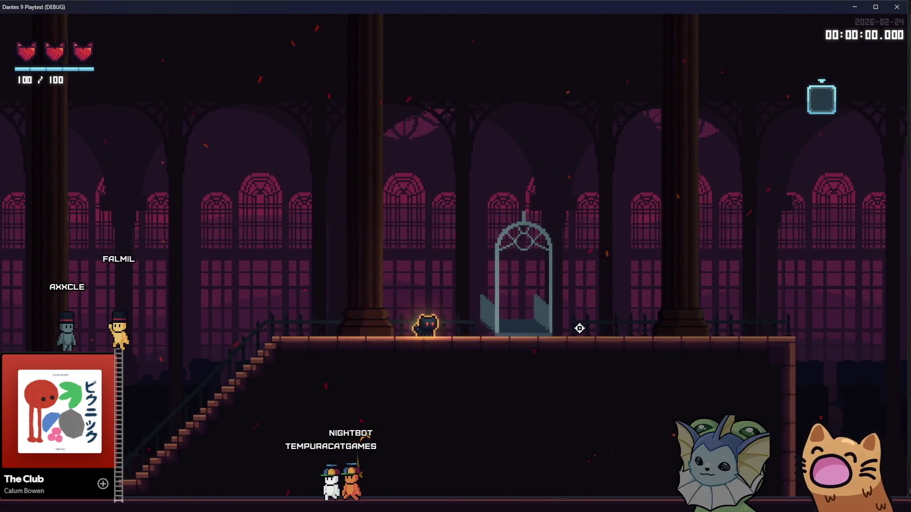
key("a")
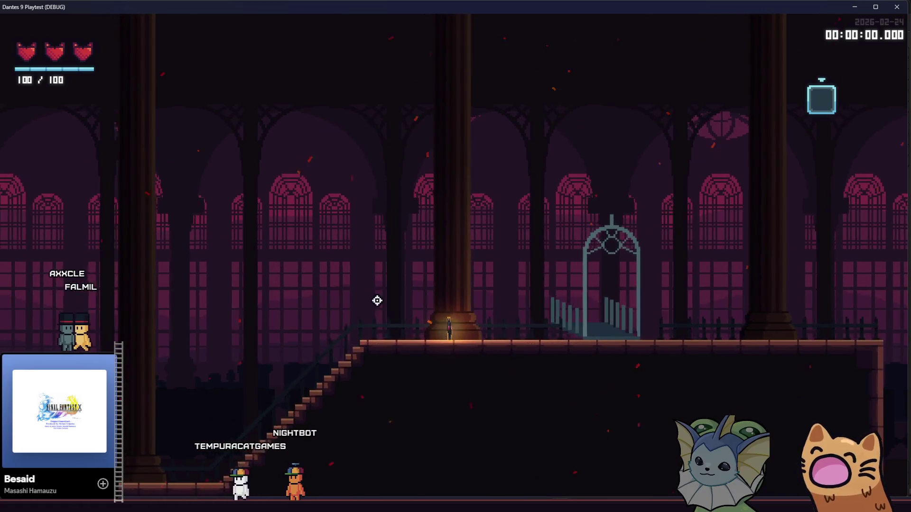
key("d")
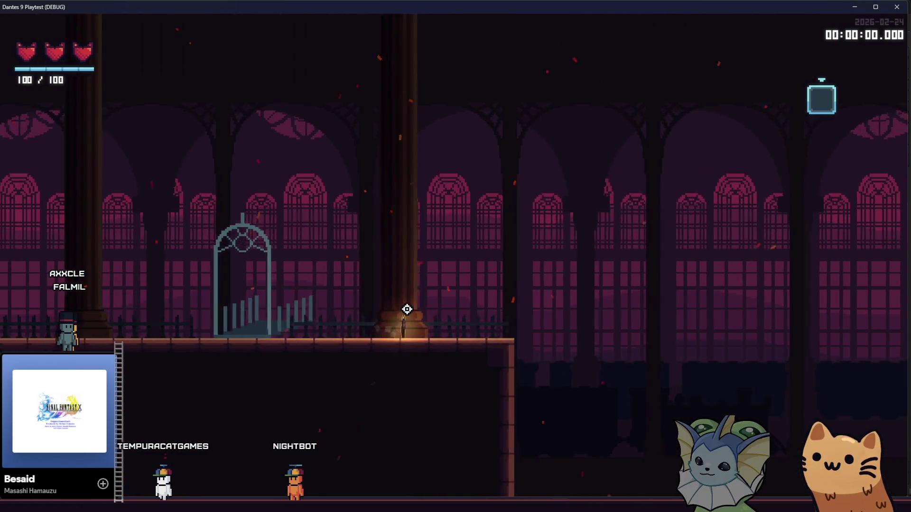
key("a")
key("a")
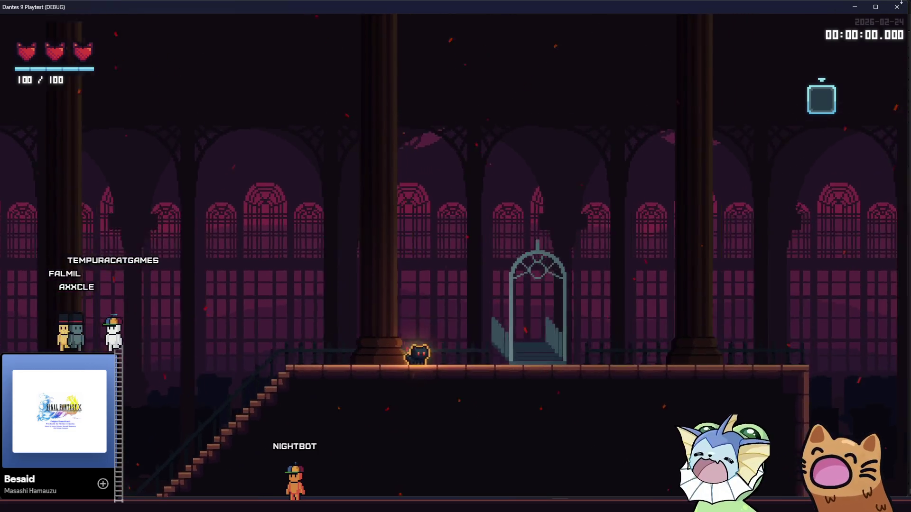
key("alt+F4")
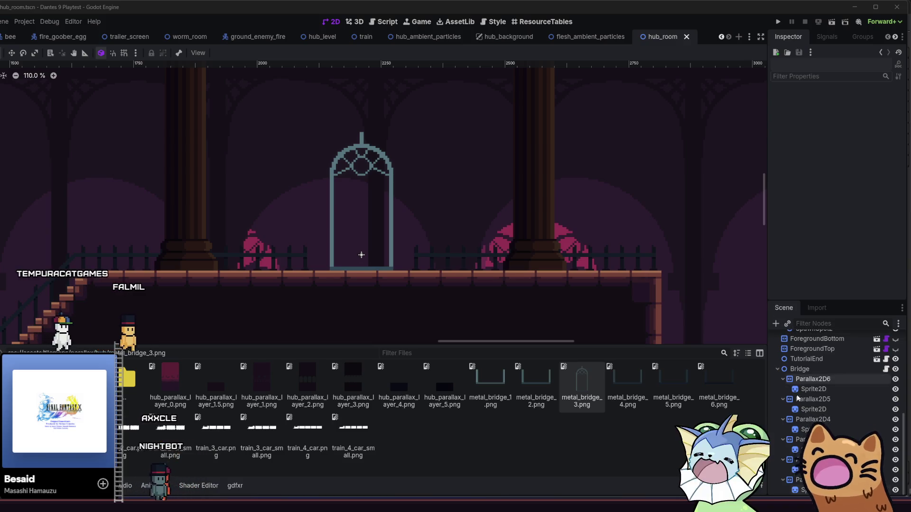
left_click(809, 378)
left_click(800, 369)
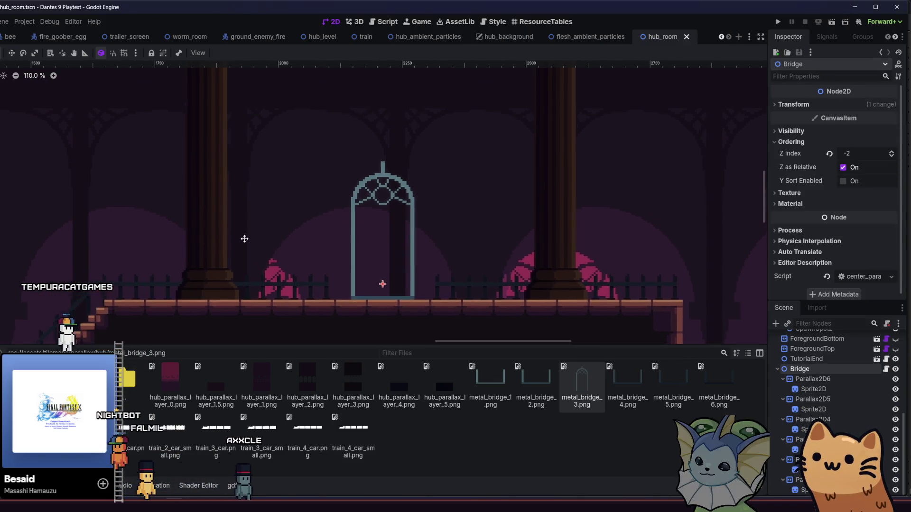
left_click(9, 52)
mouse_move(200, 171)
left_mouse_down()
mouse_move(232, 103)
mouse_move(272, 59)
left_mouse_up()
key("ctrl+z")
left_click_drag(350, 266, 372, 122)
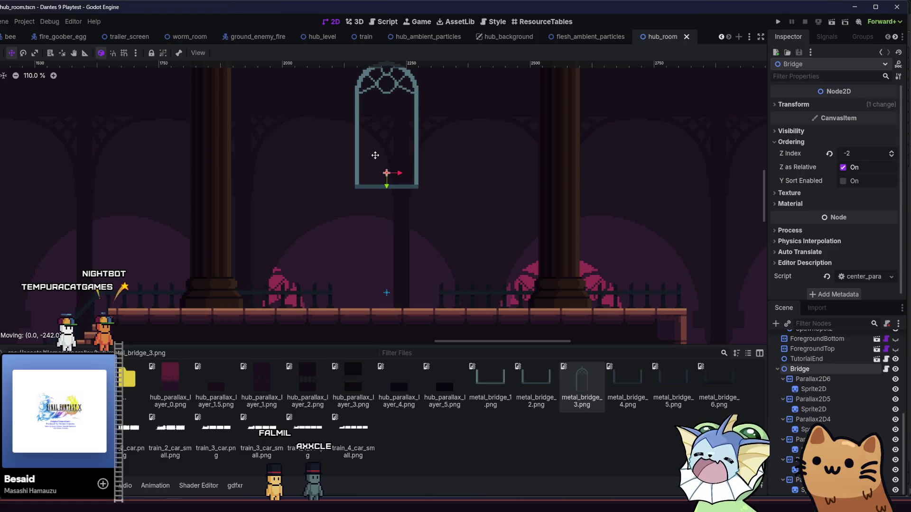
left_click_drag(375, 156, 377, 155)
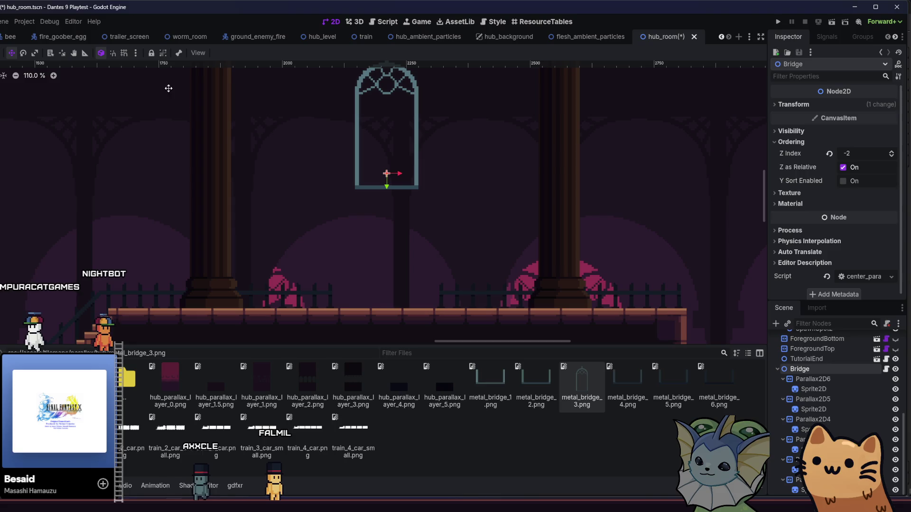
key("ctrl+z")
scroll(835, 399, "up", 5)
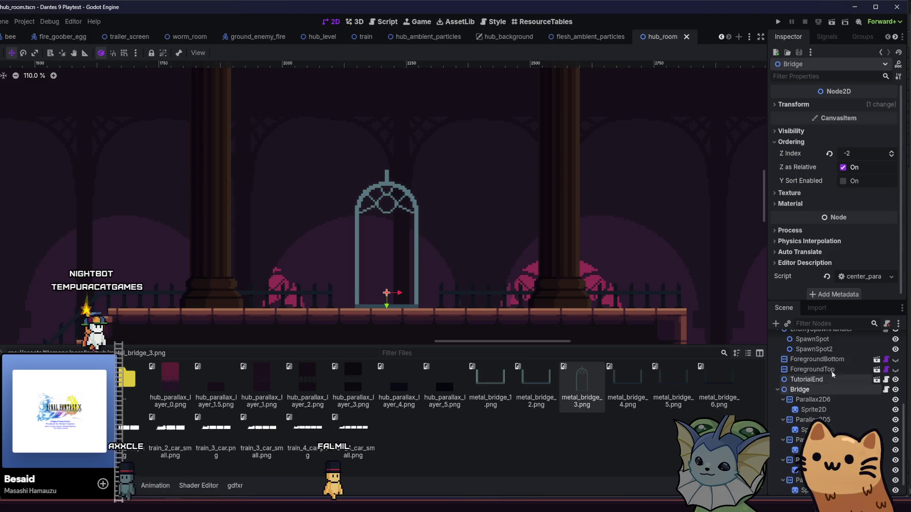
Select the Ground tile layer and show its tile atlas for painting.
left_click(824, 402)
left_click(823, 411)
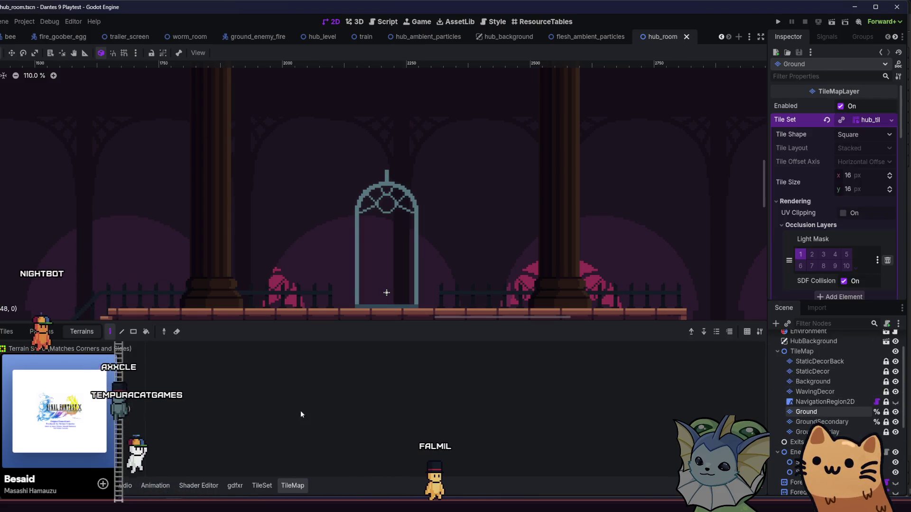
left_click(6, 331)
scroll(478, 410, "up", 6)
scroll(477, 410, "up", 2)
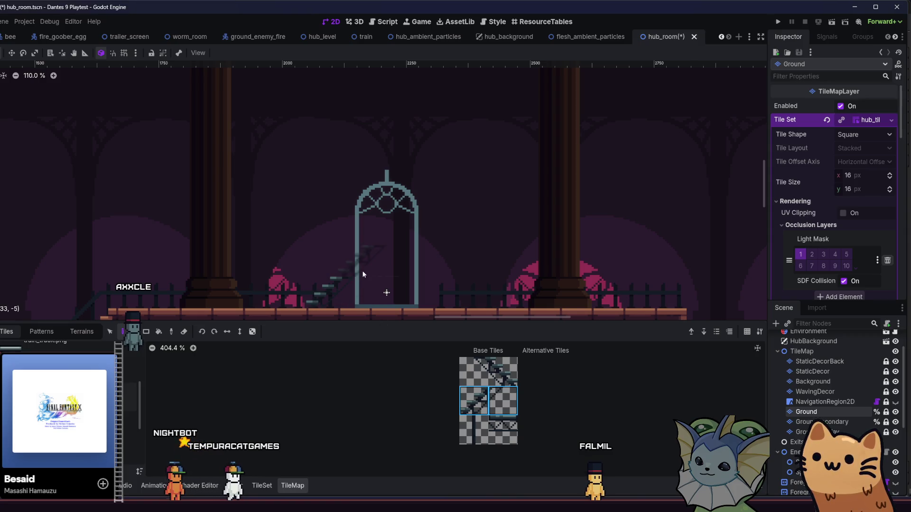
Paint stair tiles diagonally up to the arch and a row across its top, then save.
key("ctrl+z")
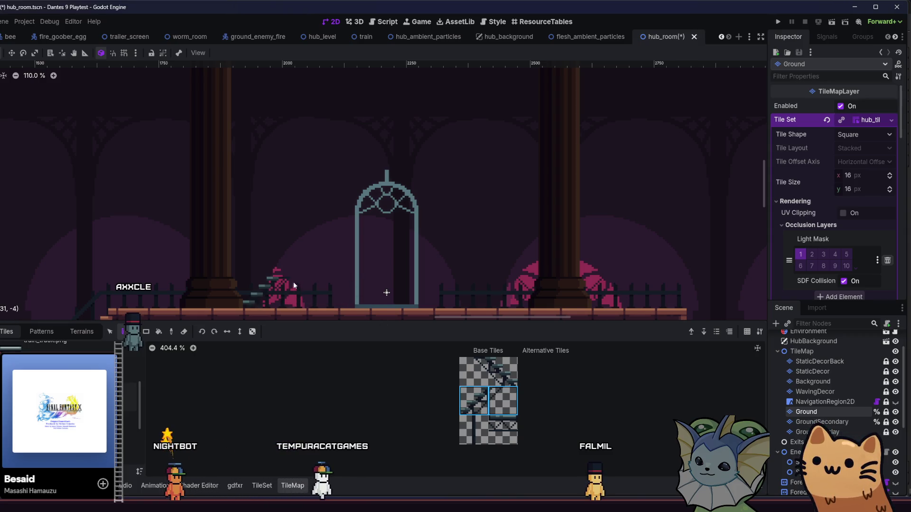
mouse_move(296, 269)
left_mouse_down()
mouse_move(318, 230)
mouse_move(329, 230)
left_mouse_up()
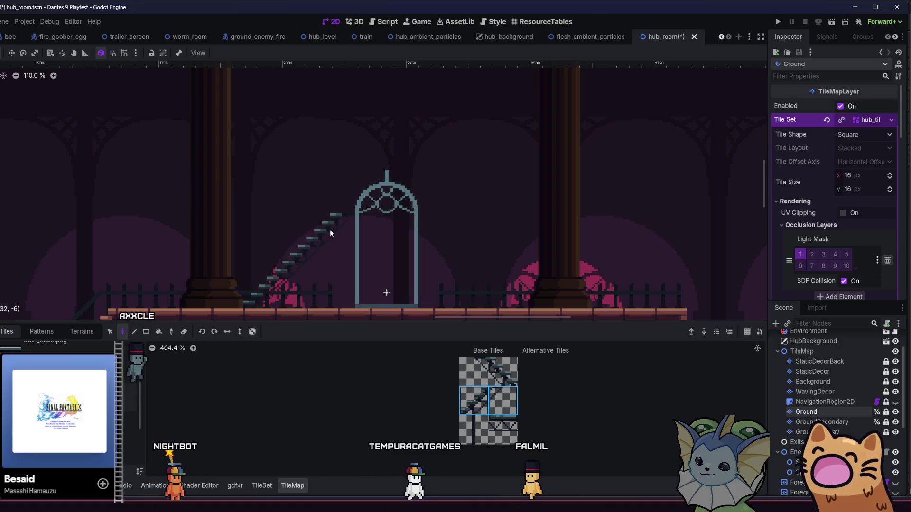
left_click(502, 429)
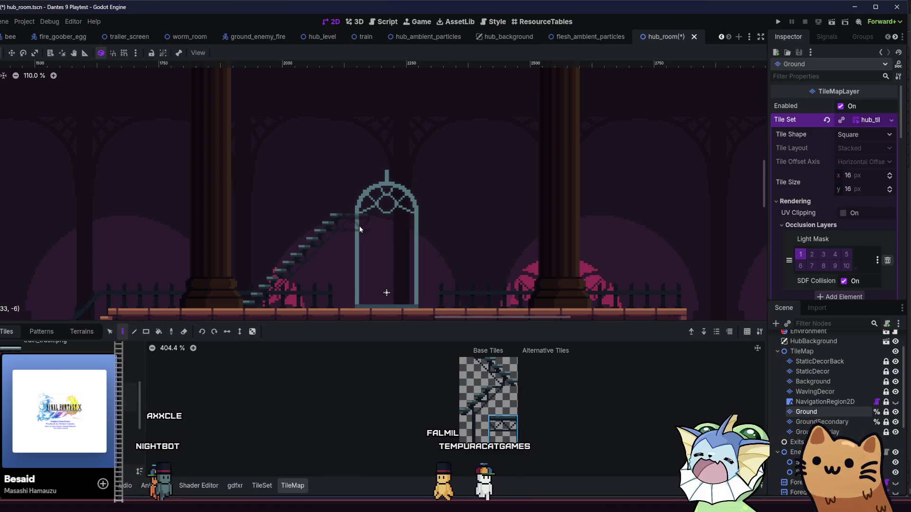
left_click_drag(356, 229, 429, 221)
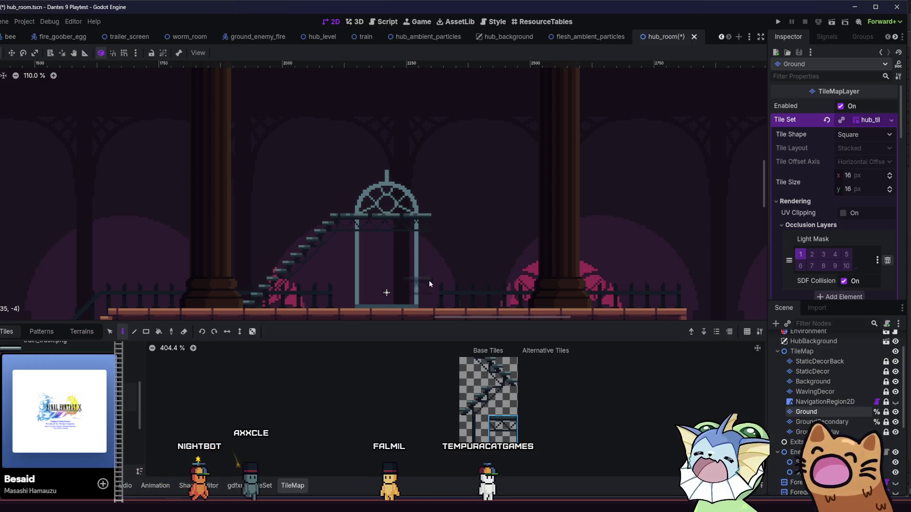
key("ctrl+s")
mouse_move(425, 257)
left_mouse_down()
mouse_move(477, 269)
mouse_move(418, 266)
left_mouse_up()
key("ctrl+s")
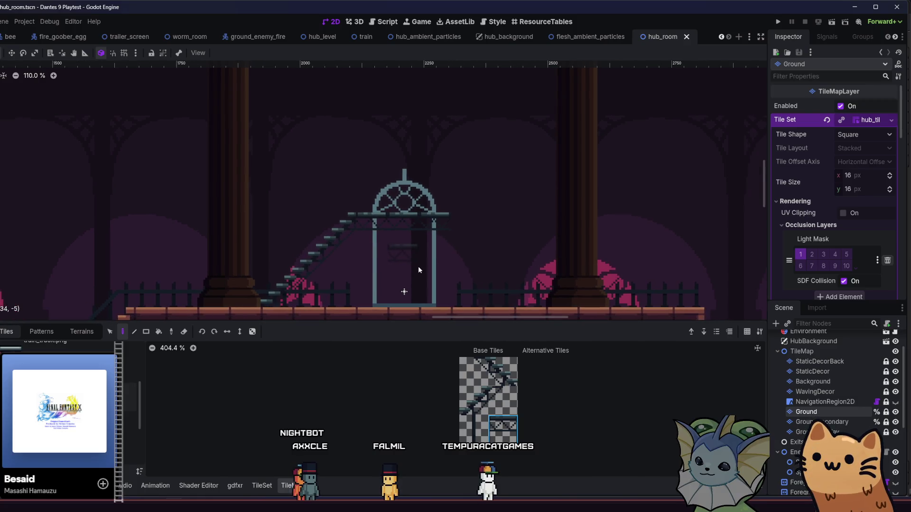
Erase the old staircase and arch corner tiles, saving along the way.
left_click_drag(348, 218, 280, 291)
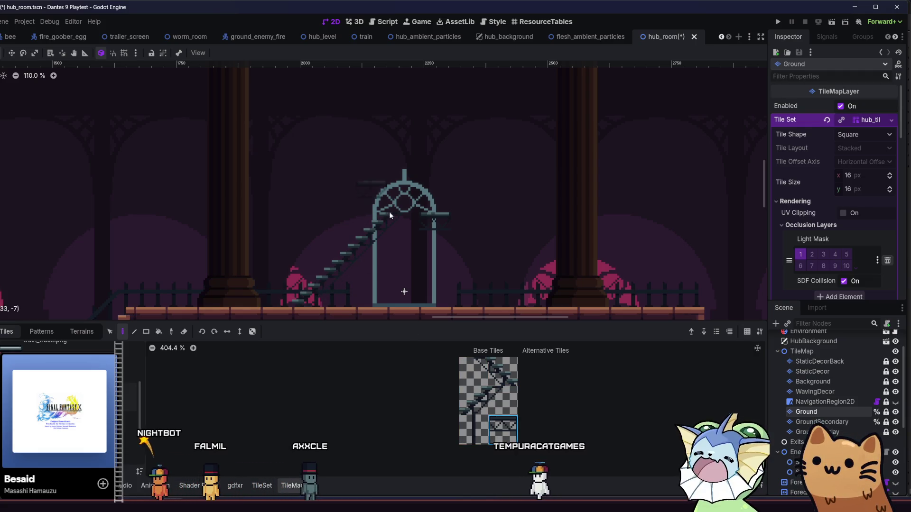
left_click_drag(369, 233, 262, 249)
key("ctrl+s")
left_click_drag(320, 220, 249, 282)
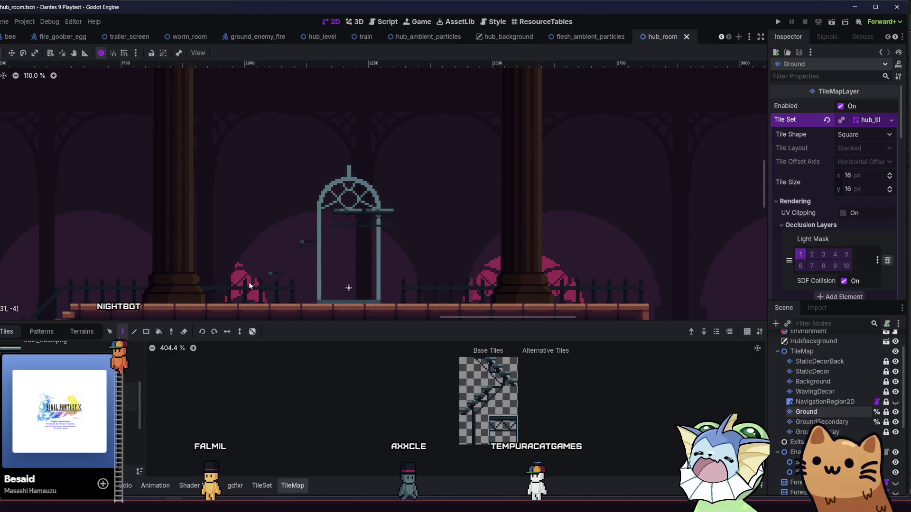
Paint new stair tiles on both sides of the gate and fill the ledge, then save hub_room.
left_click(473, 401)
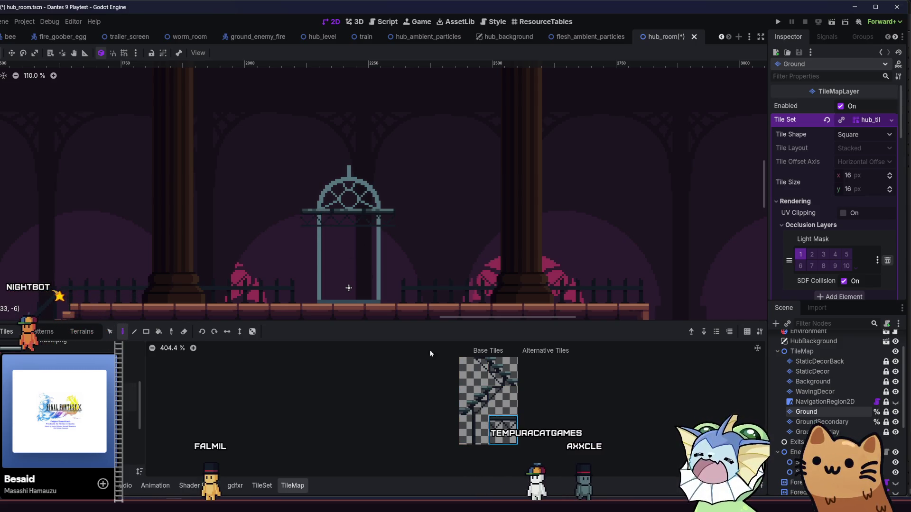
mouse_move(289, 230)
left_mouse_down()
mouse_move(267, 236)
mouse_move(238, 287)
left_mouse_up()
left_click_drag(473, 372, 503, 372)
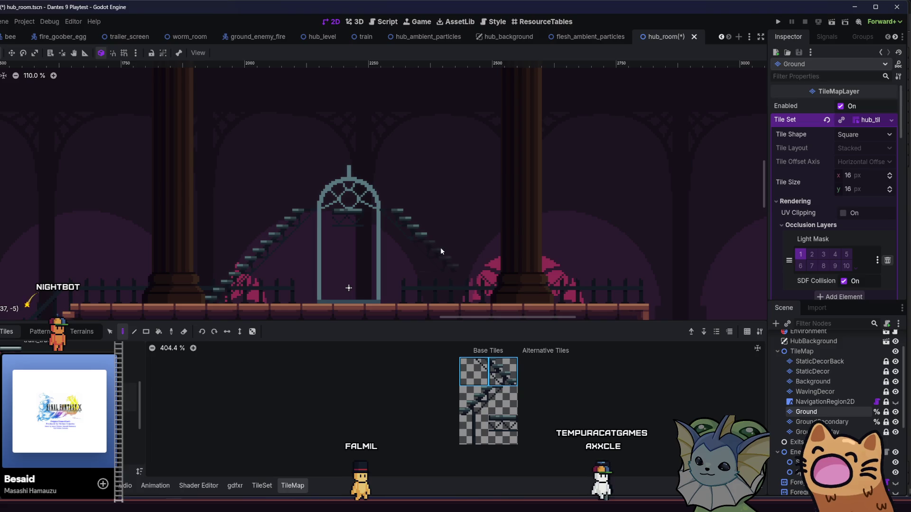
left_click(466, 289)
left_click(503, 429)
left_click(377, 219)
key("ctrl+s")
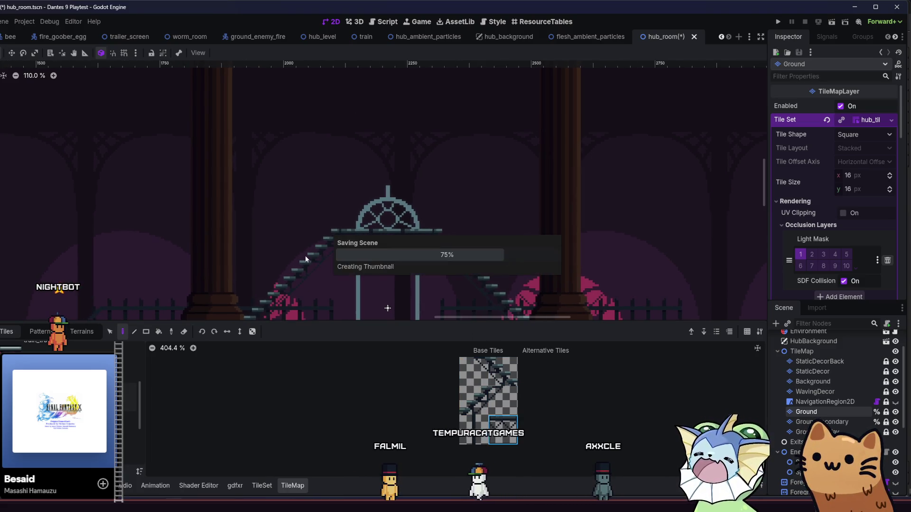
left_click_drag(274, 264, 254, 233)
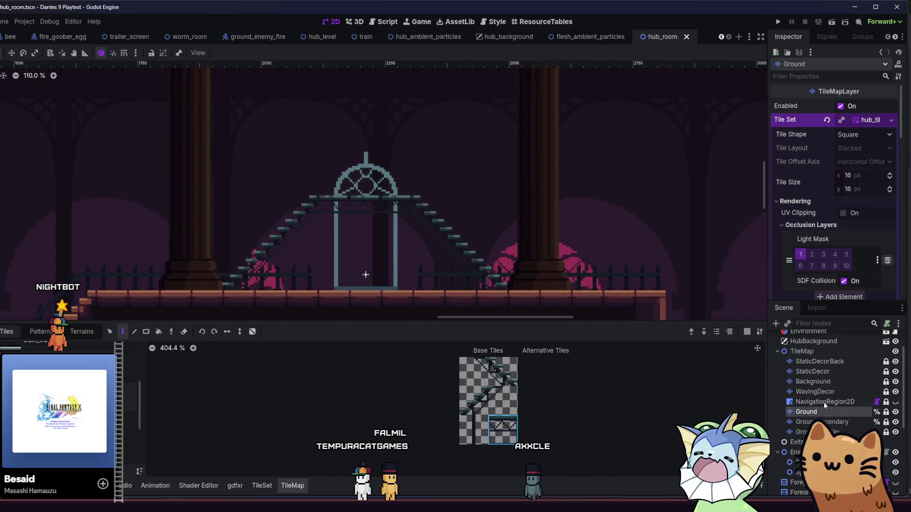
left_click(825, 362)
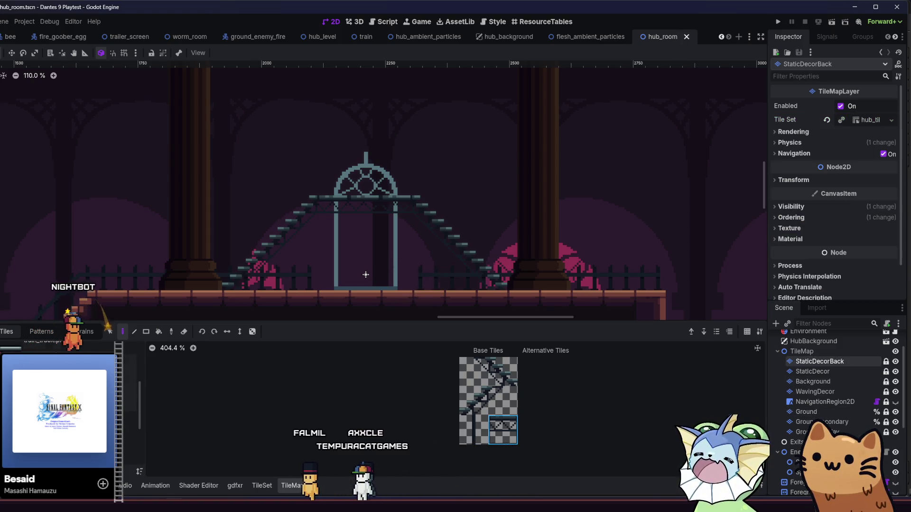
Make StaticDecor the active tile layer.
left_click(80, 331)
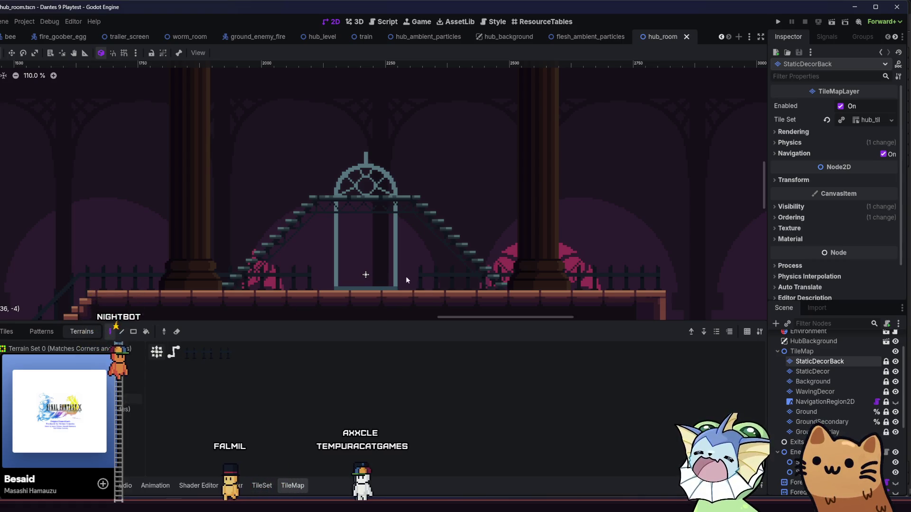
scroll(230, 287, "left", 2)
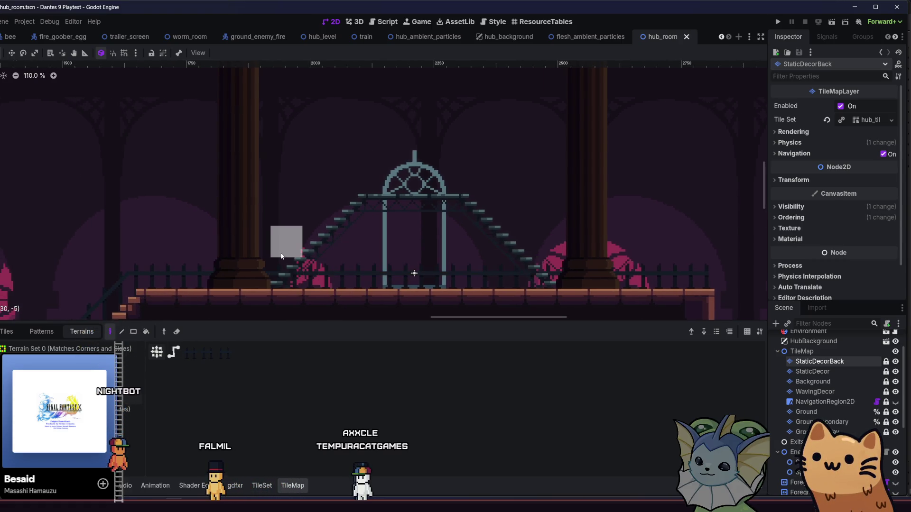
left_click_drag(281, 256, 247, 250)
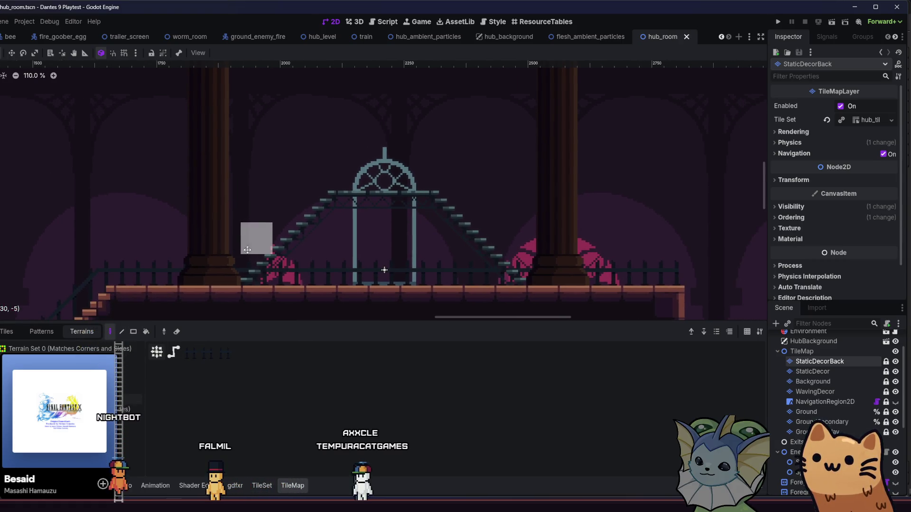
left_click(825, 373)
left_click(828, 380)
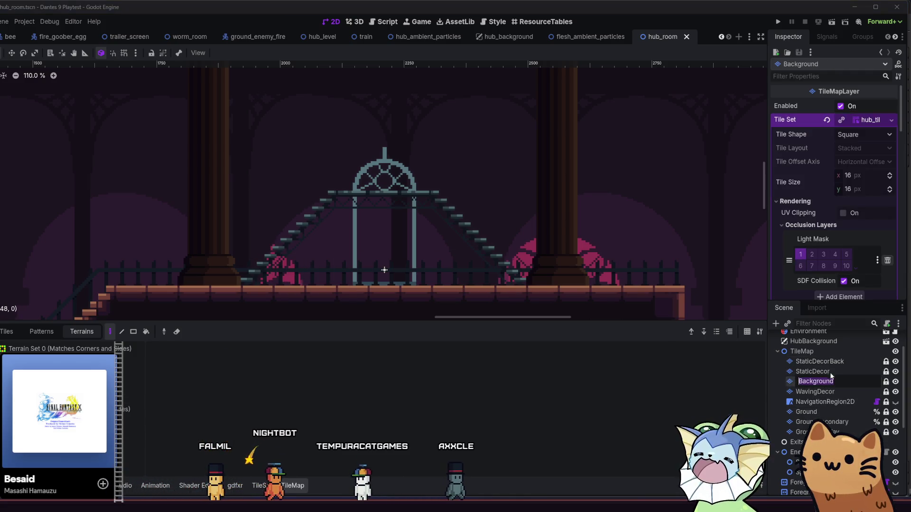
left_click(828, 370)
Paint a dark train_track post tile beneath the gate's ledge and save hub_room.
left_click(6, 331)
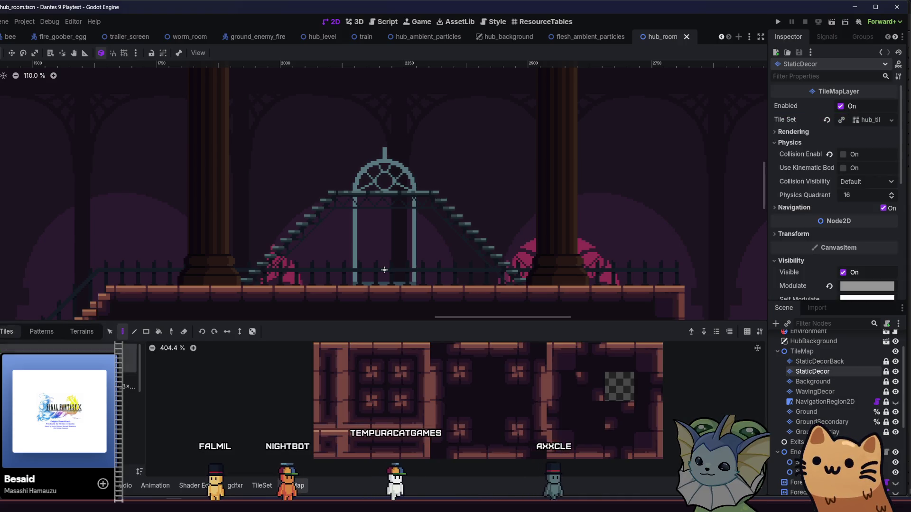
left_click(45, 341)
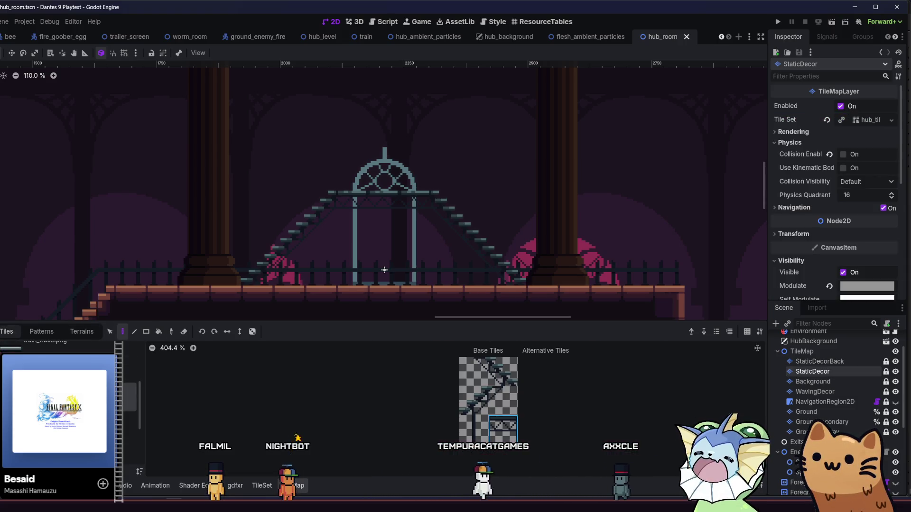
left_click(387, 217)
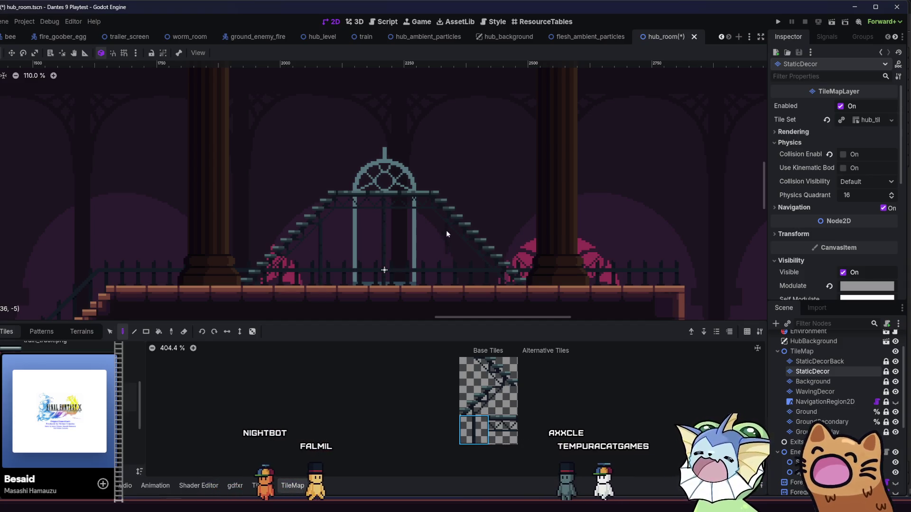
scroll(380, 283, "down", 1)
key("ctrl+s")
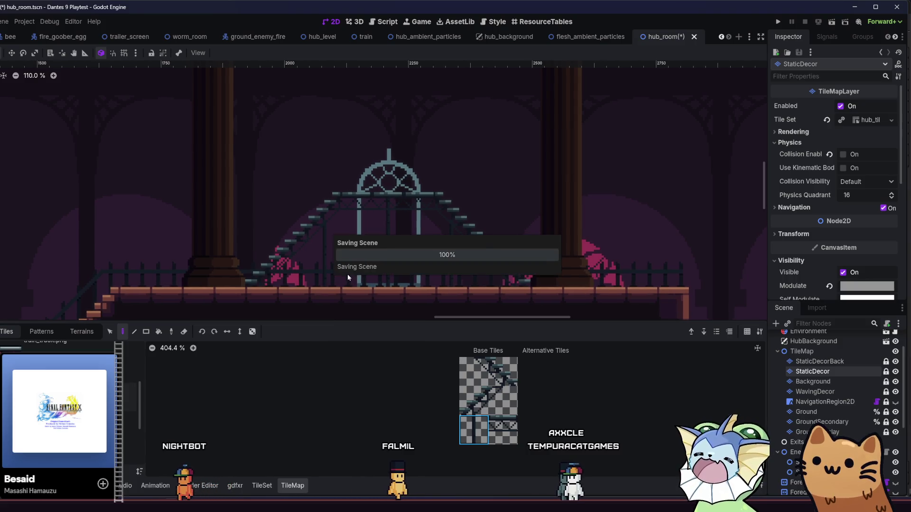
scroll(337, 257, "down", 2)
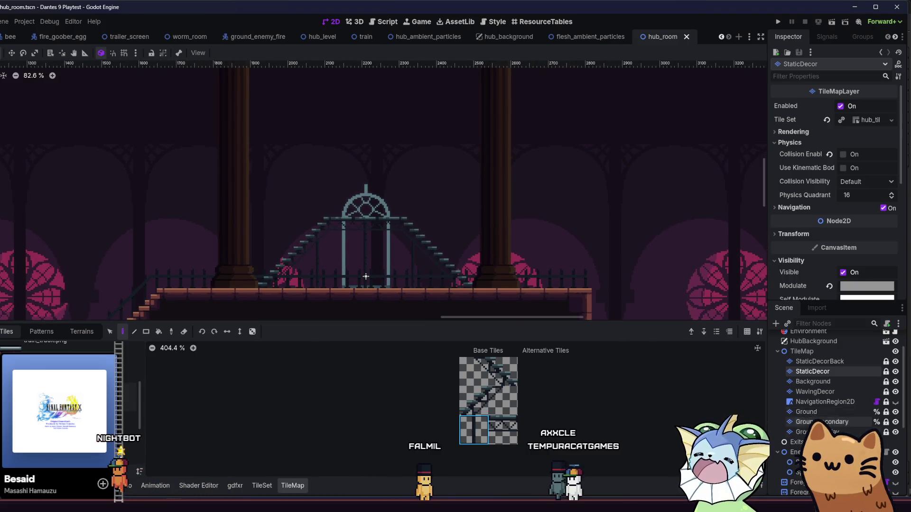
scroll(830, 412, "down", 3)
left_click(823, 368)
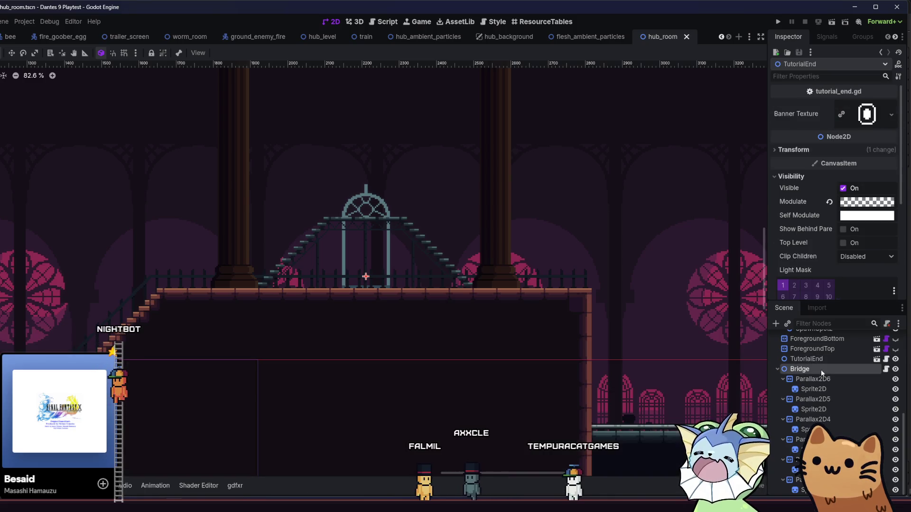
Raise the Bridge gate up onto the stair ledge.
scroll(357, 234, "up", 3)
scroll(357, 234, "up", 1)
left_click(12, 53)
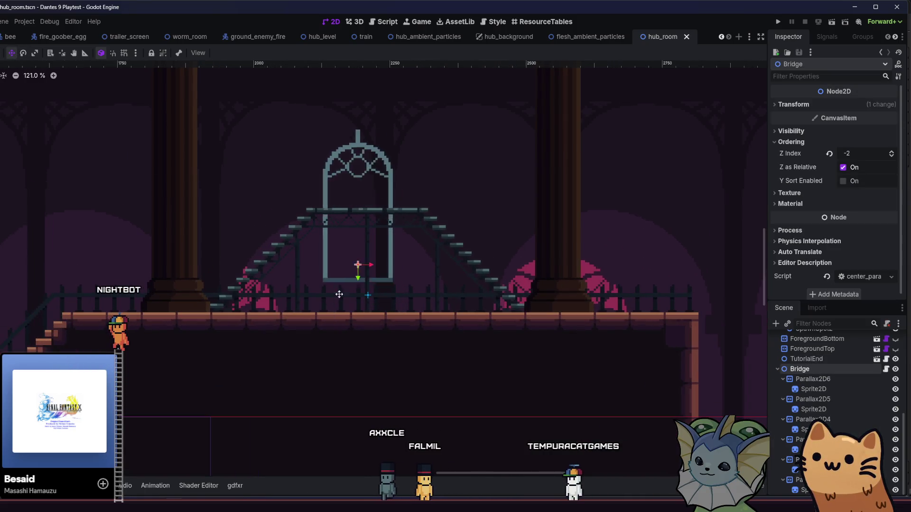
scroll(357, 232, "up", 9)
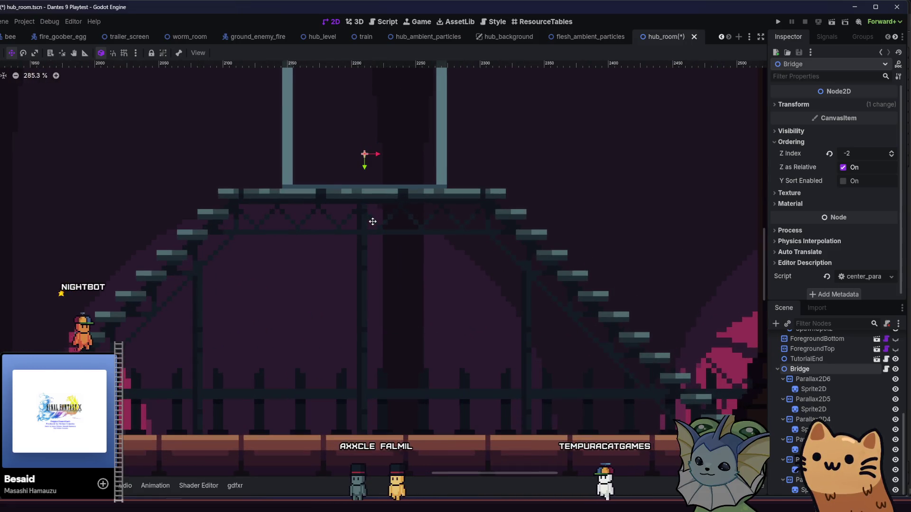
scroll(372, 228, "down", 6)
scroll(340, 297, "down", 4)
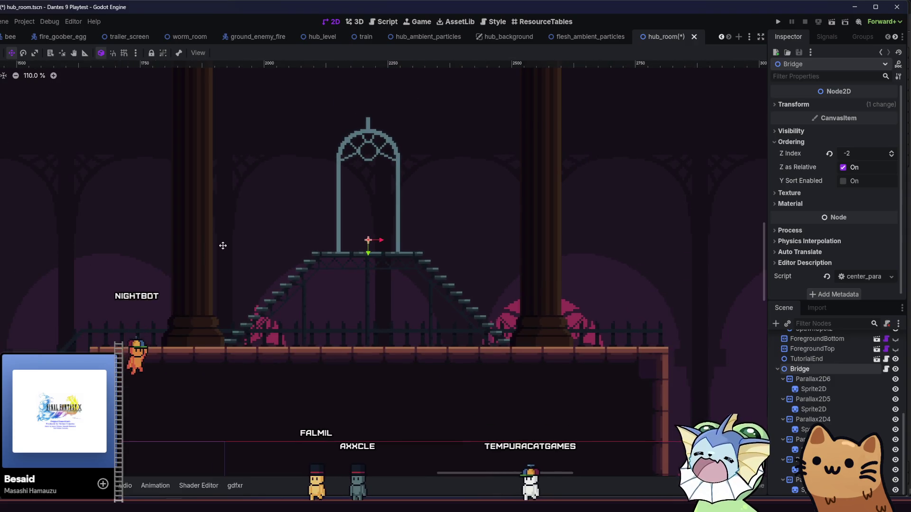
left_click(199, 223)
Save hub_room and run the project to playtest the room.
key("ctrl+s")
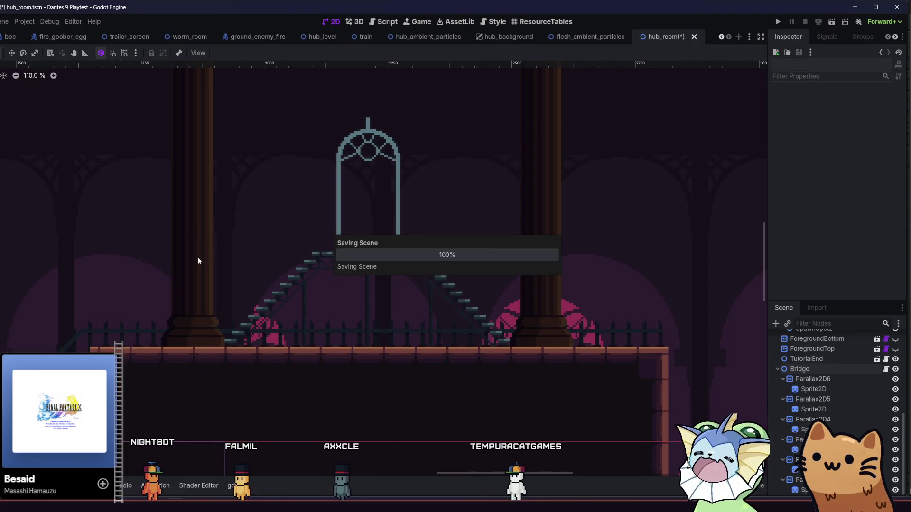
left_click_drag(352, 309, 427, 337)
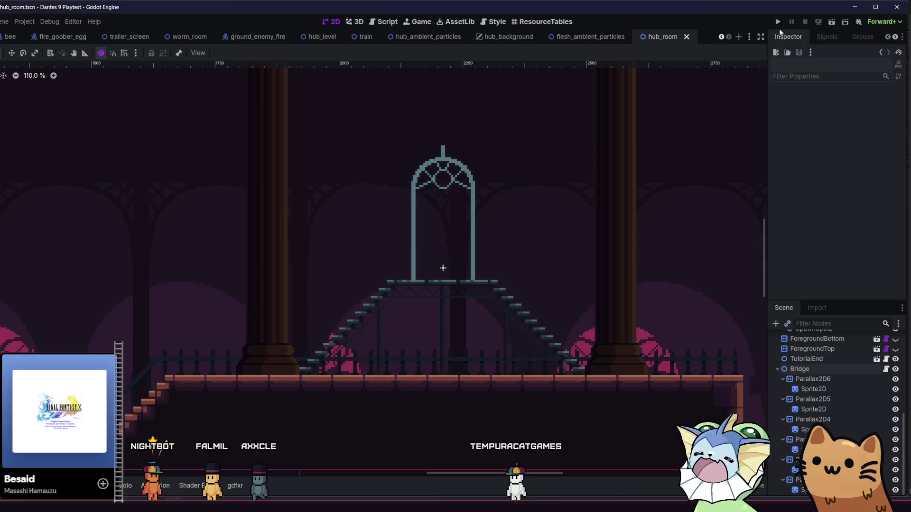
left_click(779, 26)
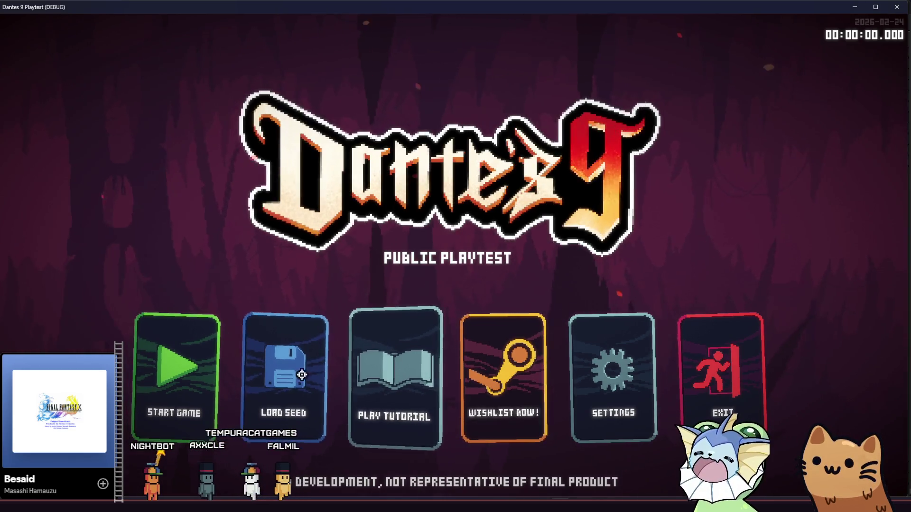
Start a new game, walk the cat up the stairs into the gate, then back left out.
left_click(186, 372)
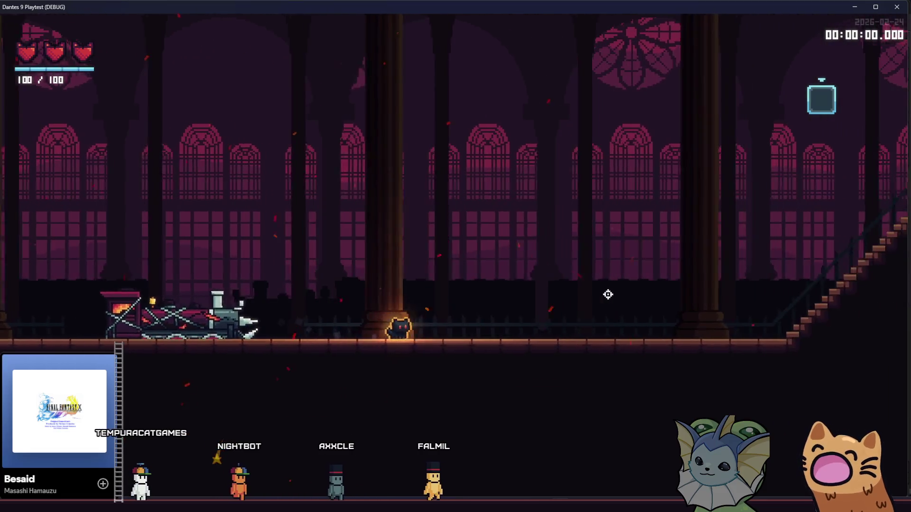
key("d")
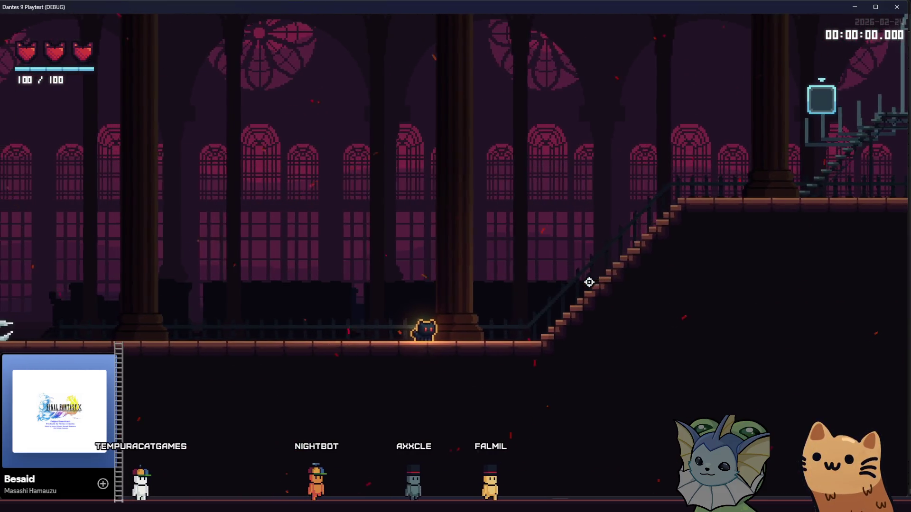
key("d")
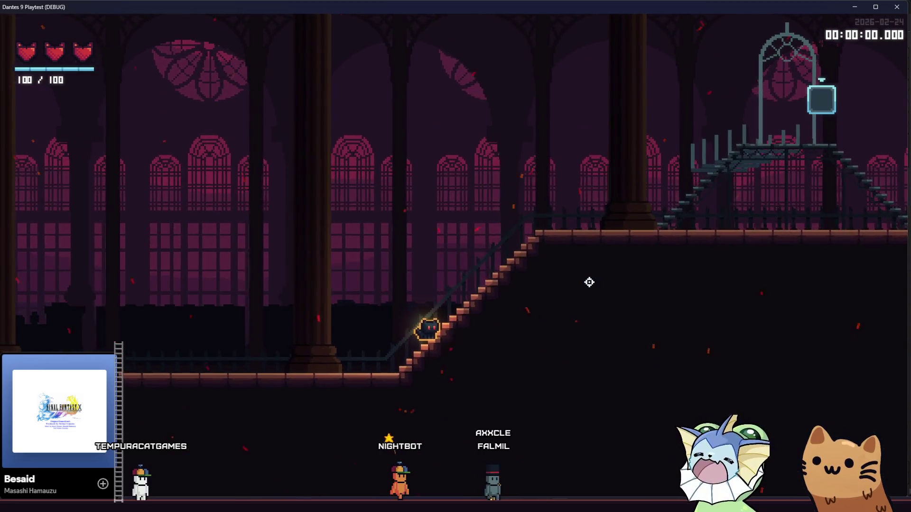
key("d")
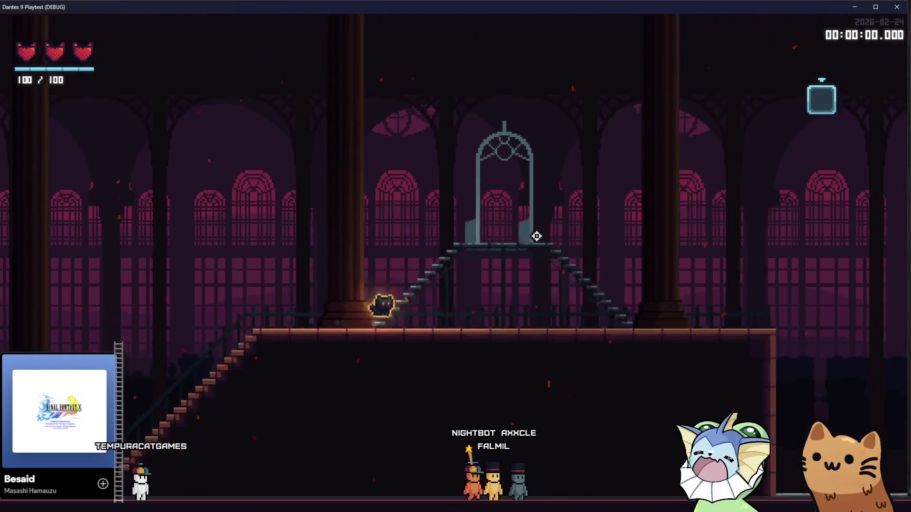
key("d")
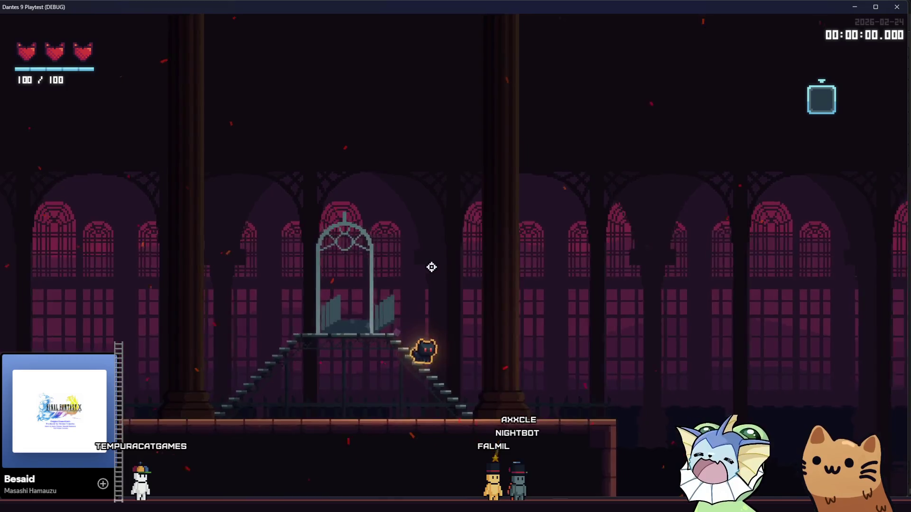
key("d")
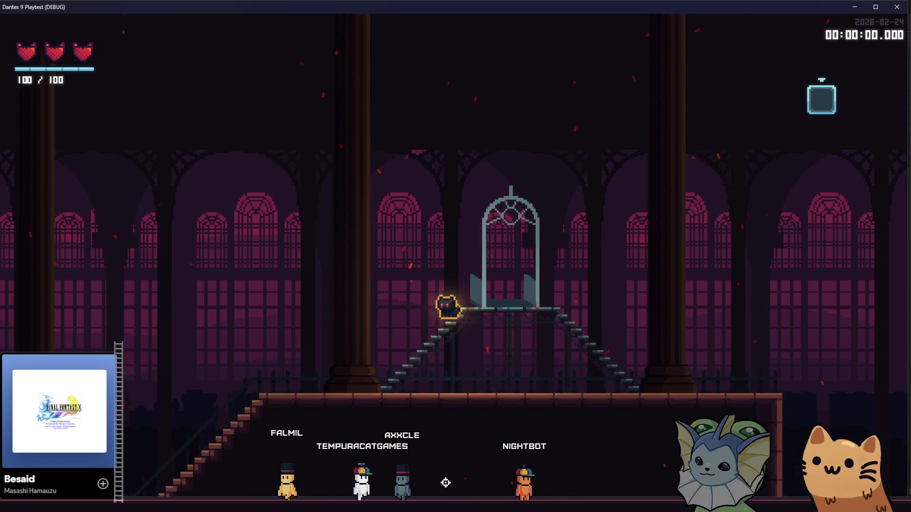
key("d")
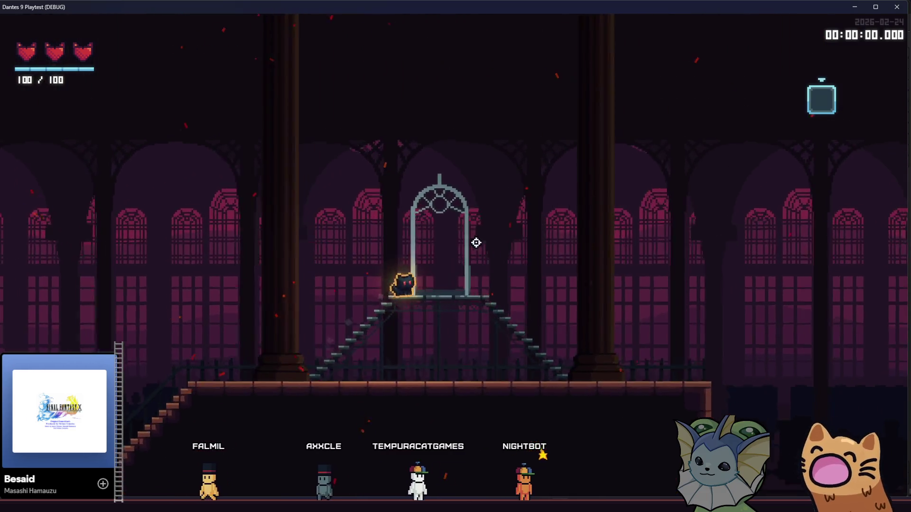
key("d")
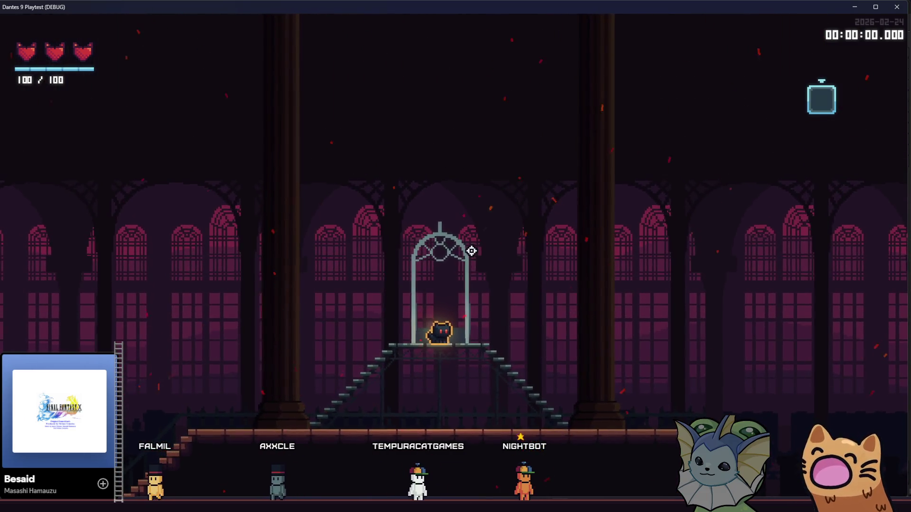
key("a")
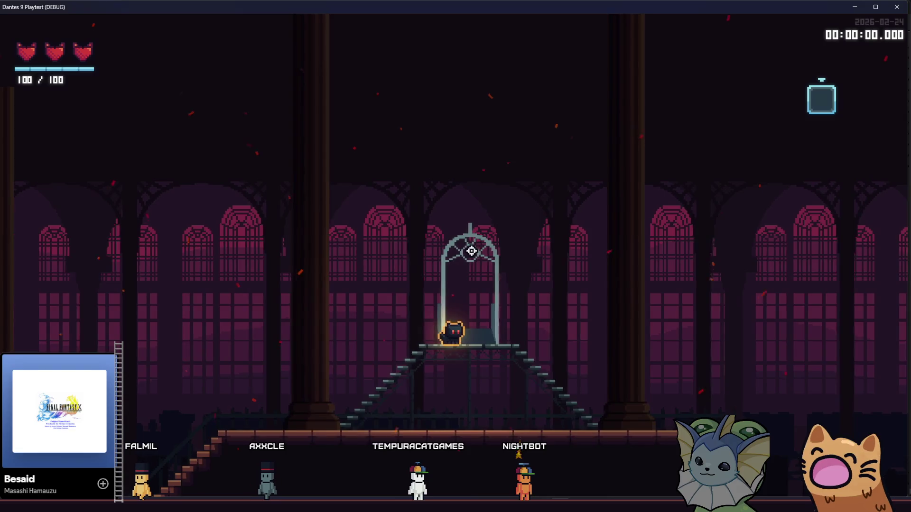
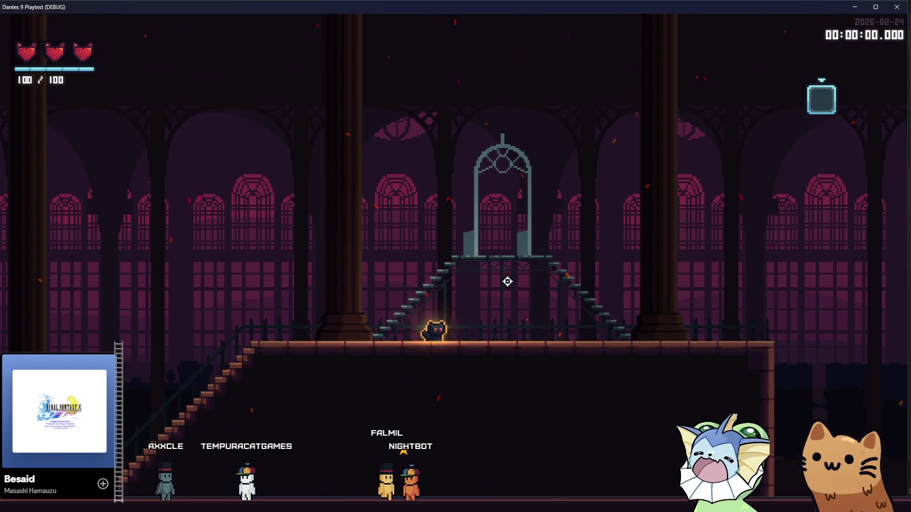
Walk the cat left, up onto the altar platform and down to the lower floor, then stop the playtest.
key("a")
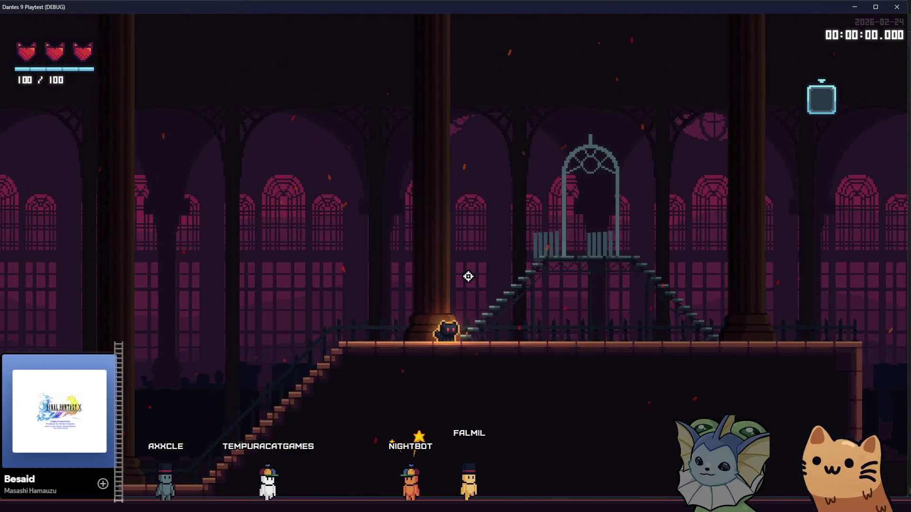
key("d")
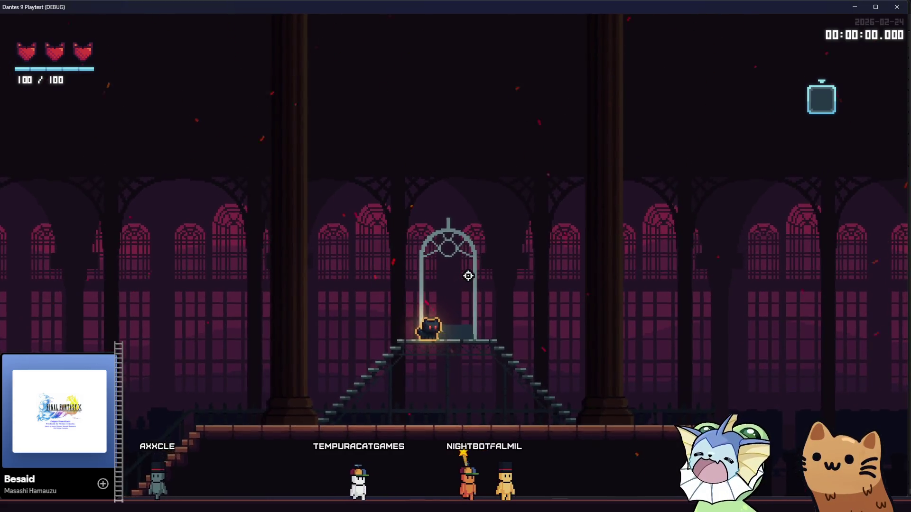
key("a")
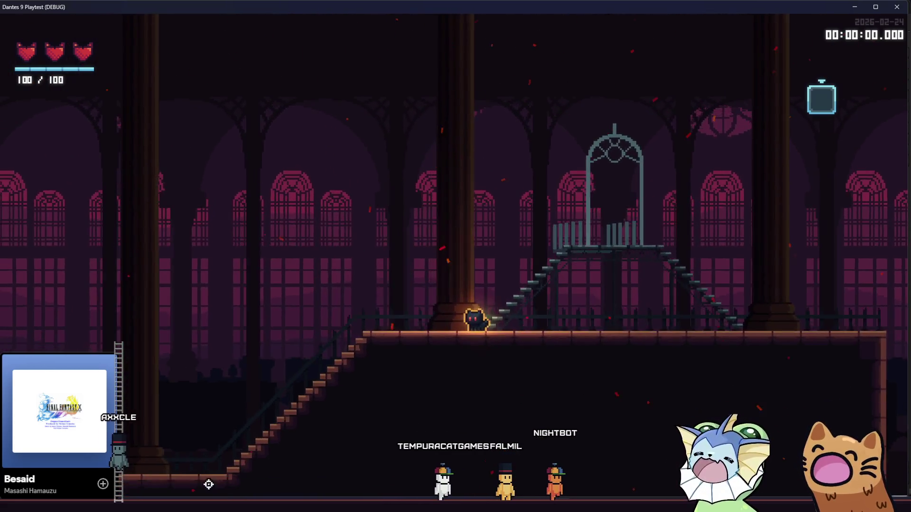
key("F8")
Set Parallax2D2's vertical scroll scale to 0.98.
left_click(812, 391)
left_click(812, 412, "ctrl")
left_click(806, 432, "ctrl")
scroll(835, 427, "down", 1)
left_click(806, 480, "ctrl")
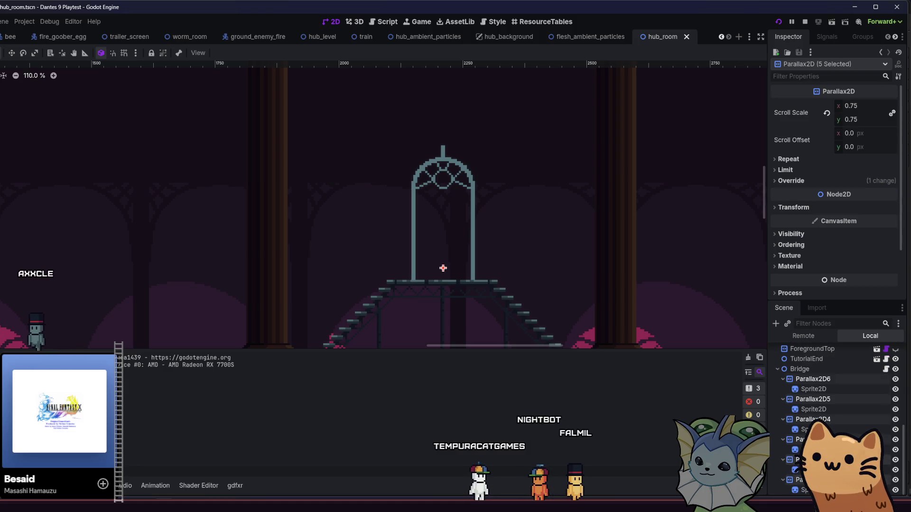
left_click(806, 449)
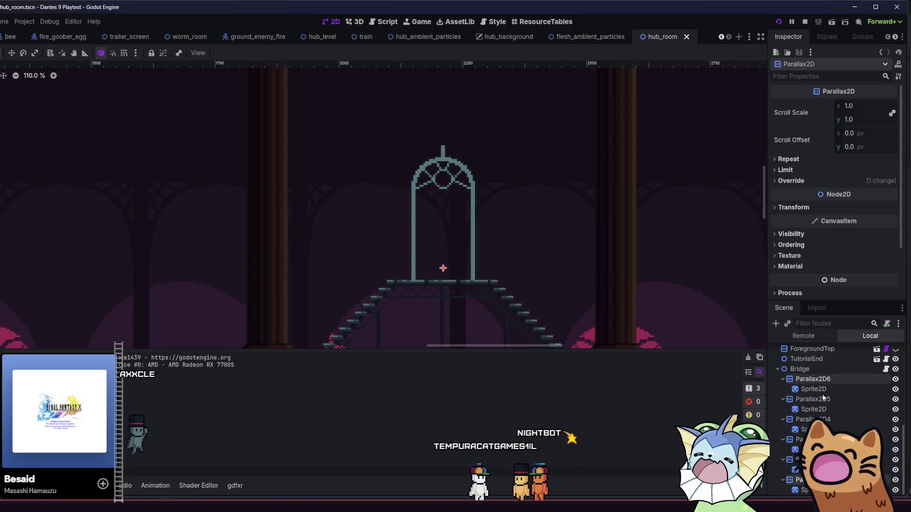
left_click(801, 460)
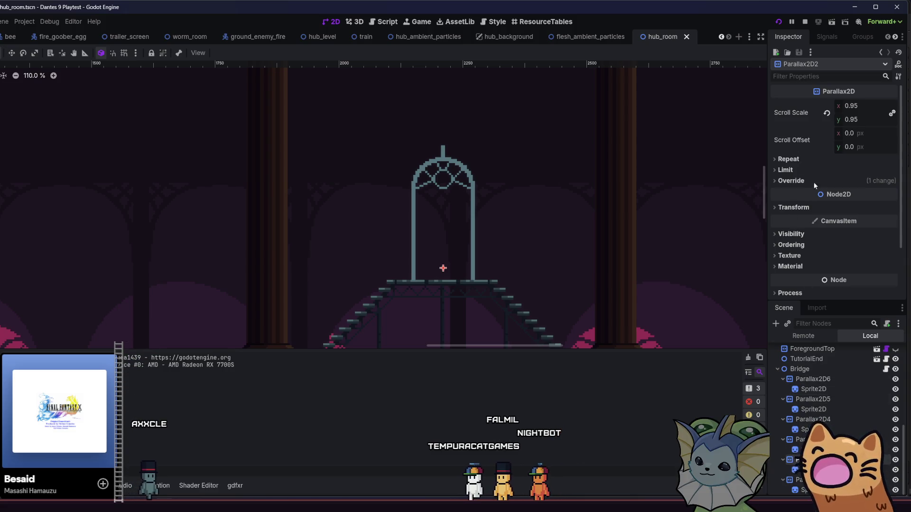
left_click(877, 118)
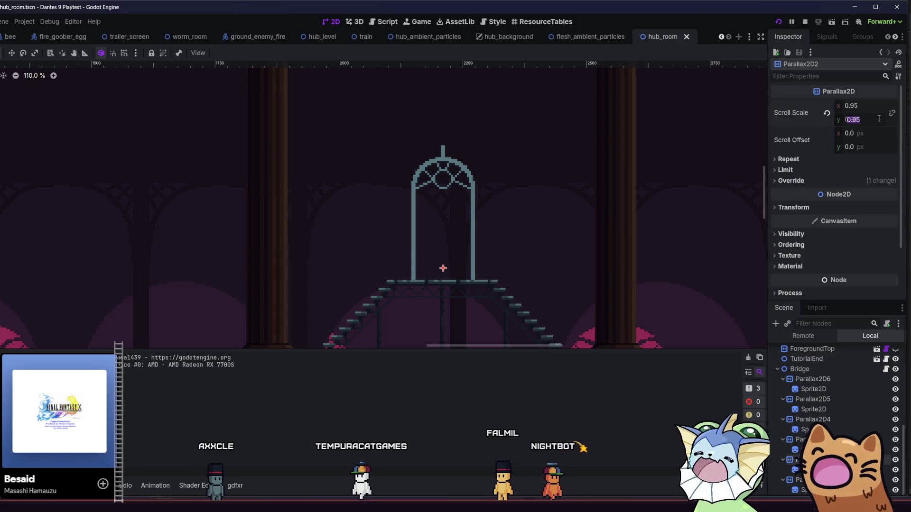
left_click(878, 118)
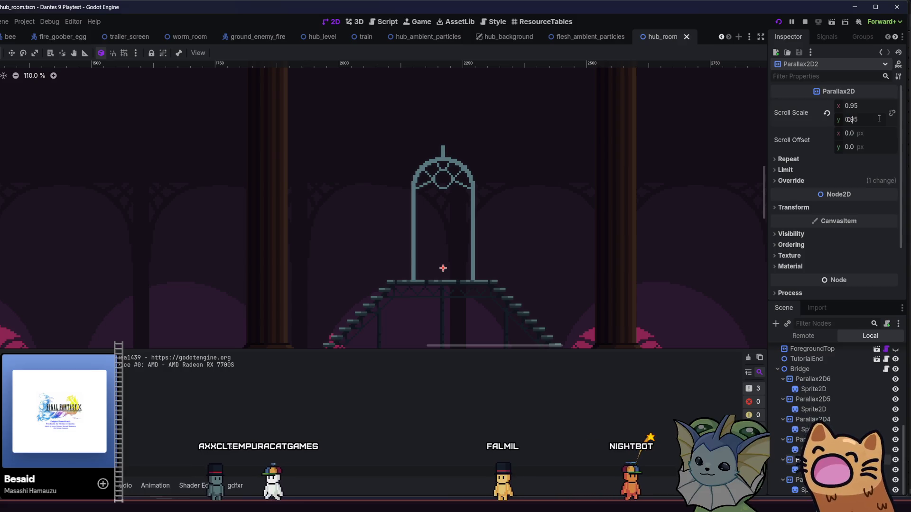
key("BackSpace")
type("8")
key("Return")
Set vertical scroll scales of 0.96 on Parallax2D3, 0.94 on Parallax2D4 and 0.92 on Parallax2D5.
left_click(806, 439)
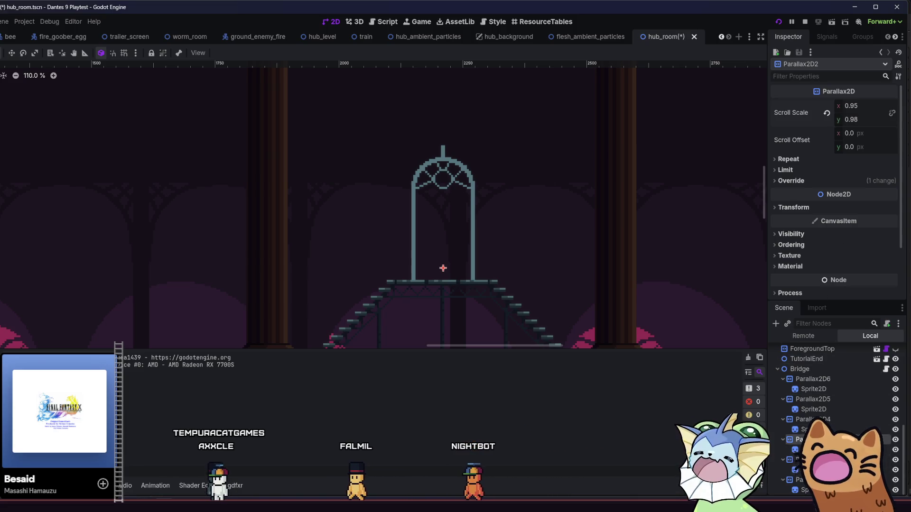
left_click(869, 120)
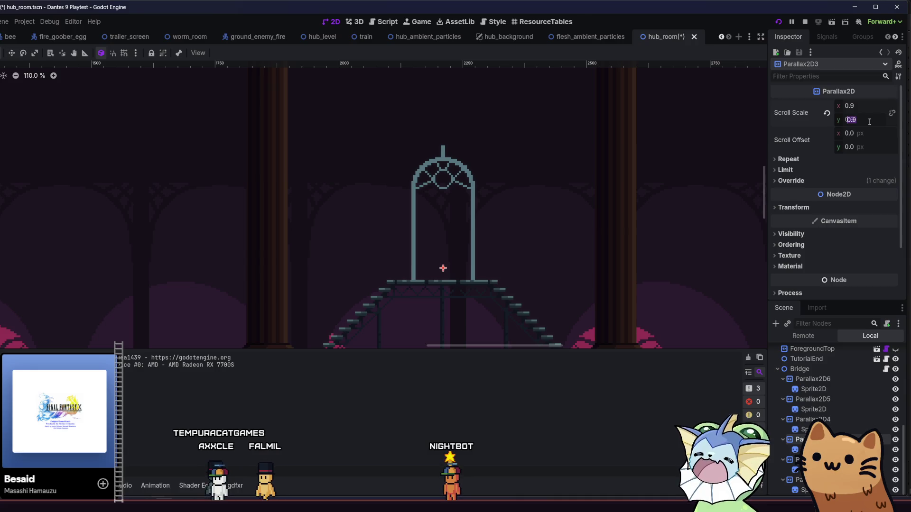
type("0.96")
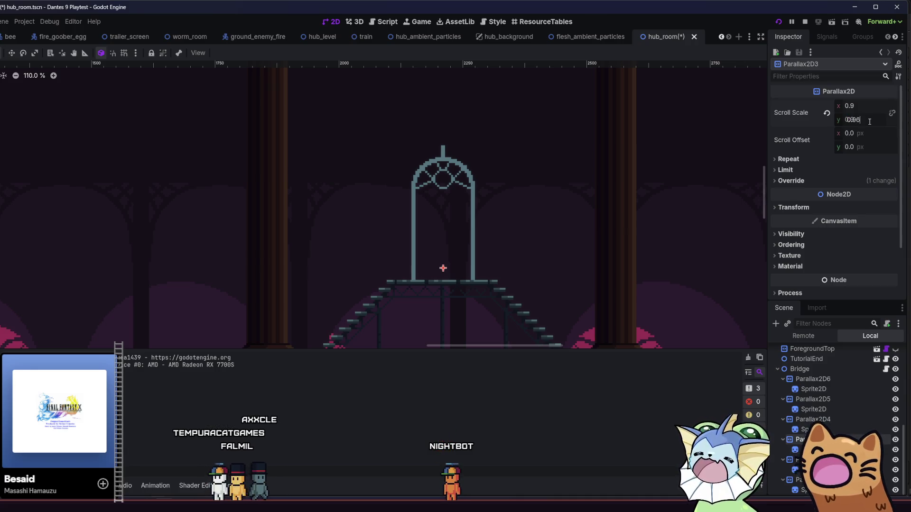
left_click(813, 419)
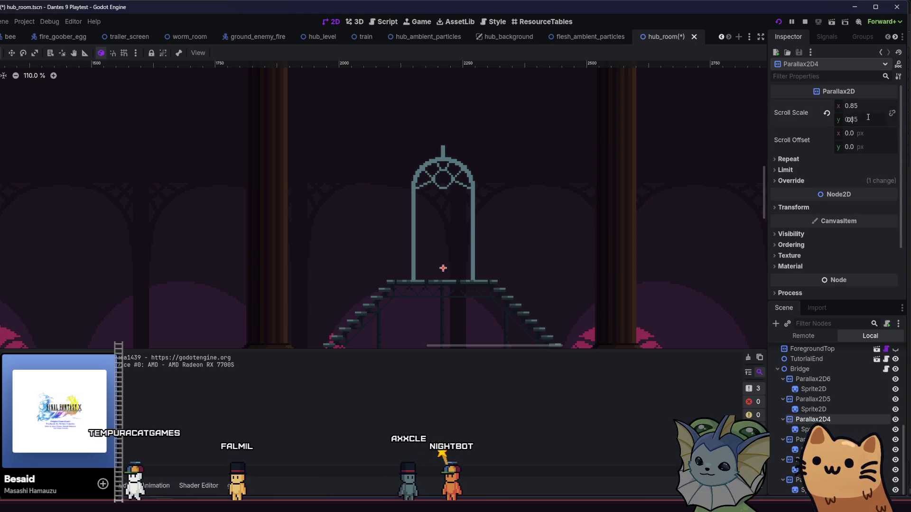
left_click(813, 399)
type("0.892")
key("Return")
left_click(780, 381)
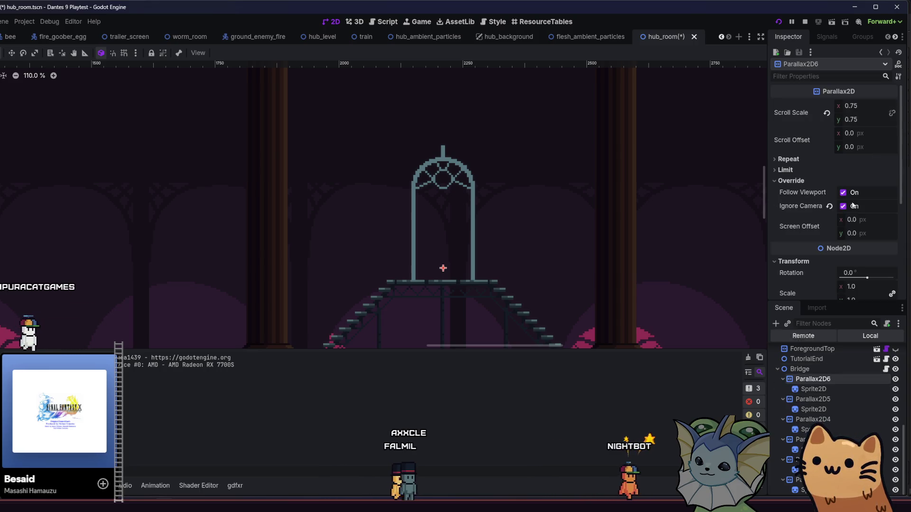
Launch the playtest and run the cat up to the gazebo, then down the long staircase.
key("F5")
key("Right")
key("space")
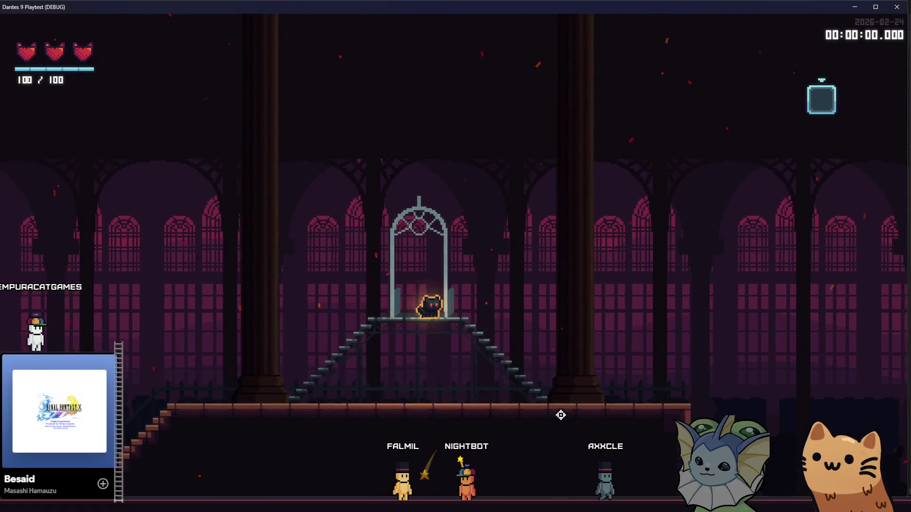
key("Right")
key("Left")
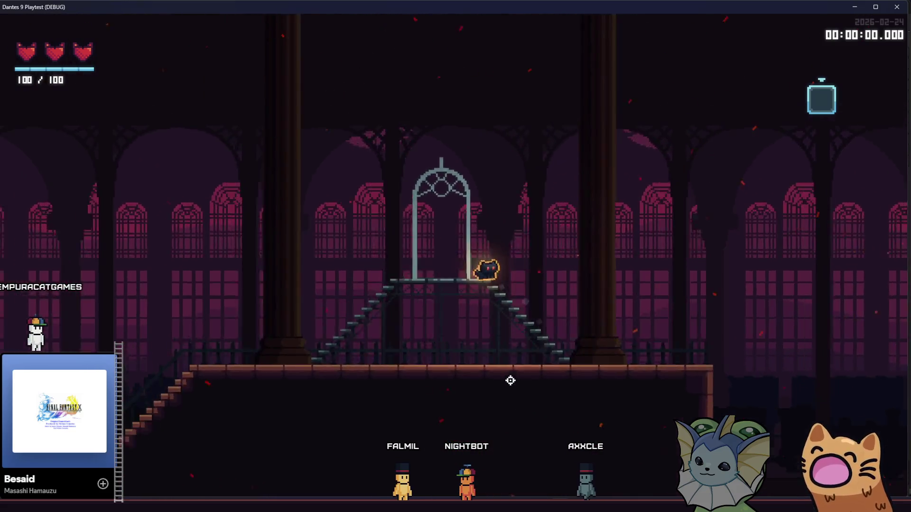
key("Left")
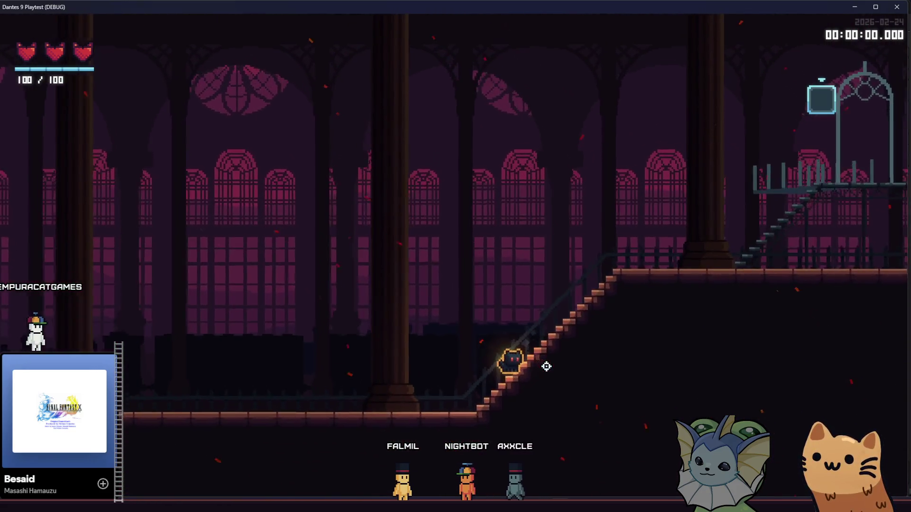
key("Left")
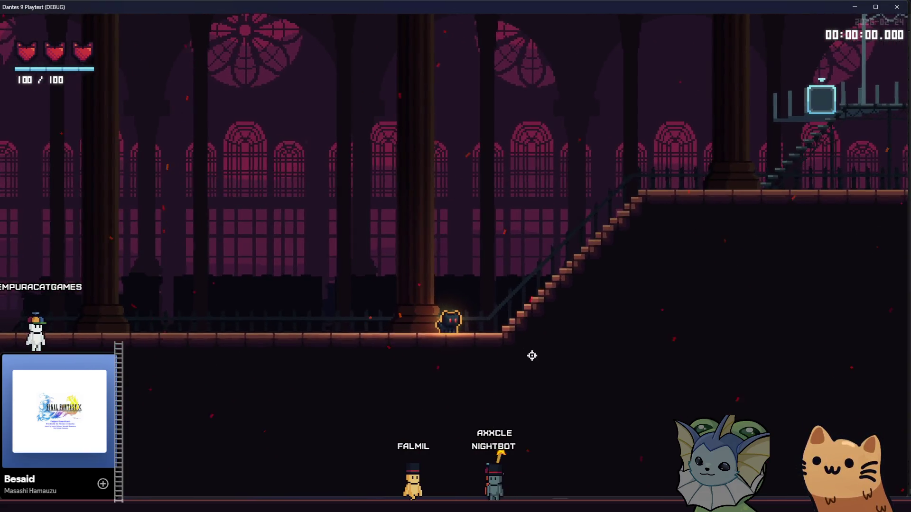
Walk the cat back up to the gazebo platform, then drop it to the lower floor.
key("Right")
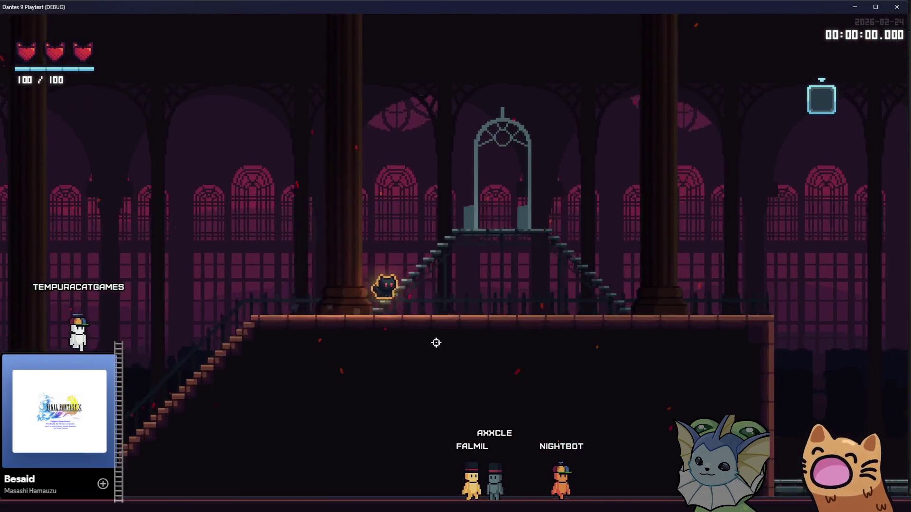
key("Right")
key("Left")
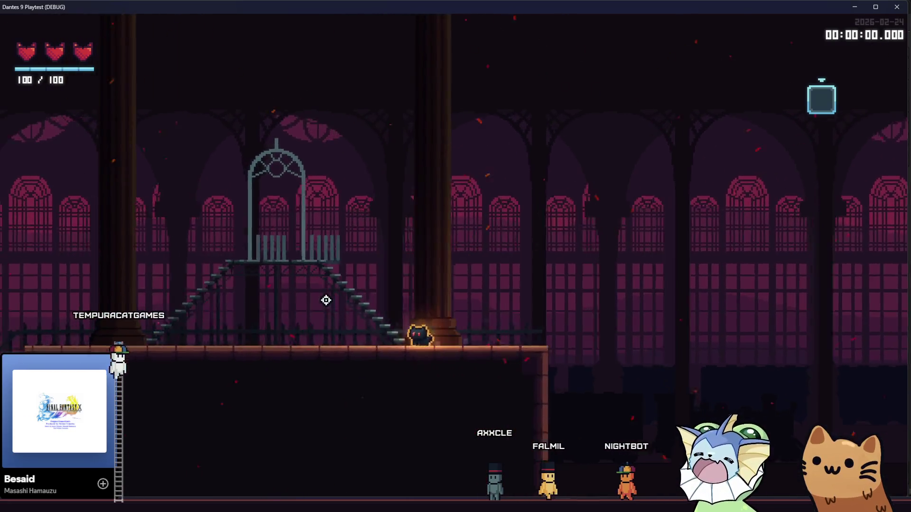
key("Left")
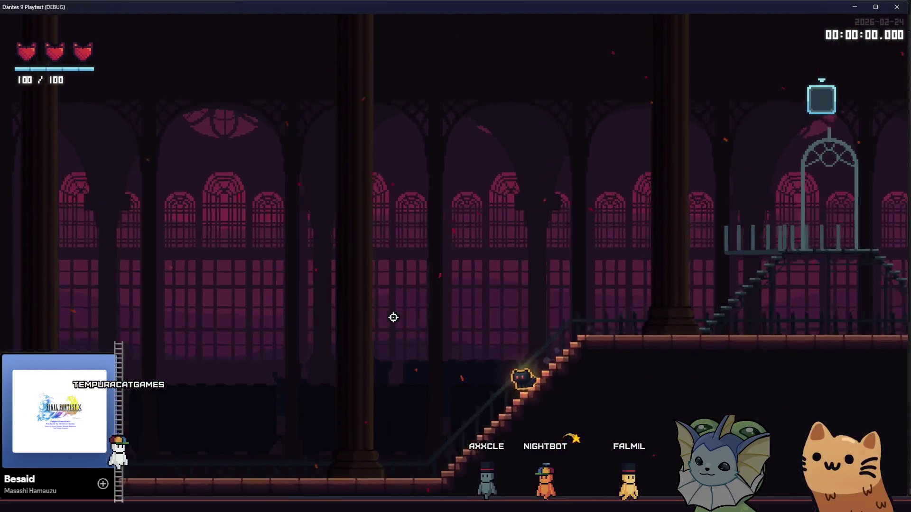
key("Right")
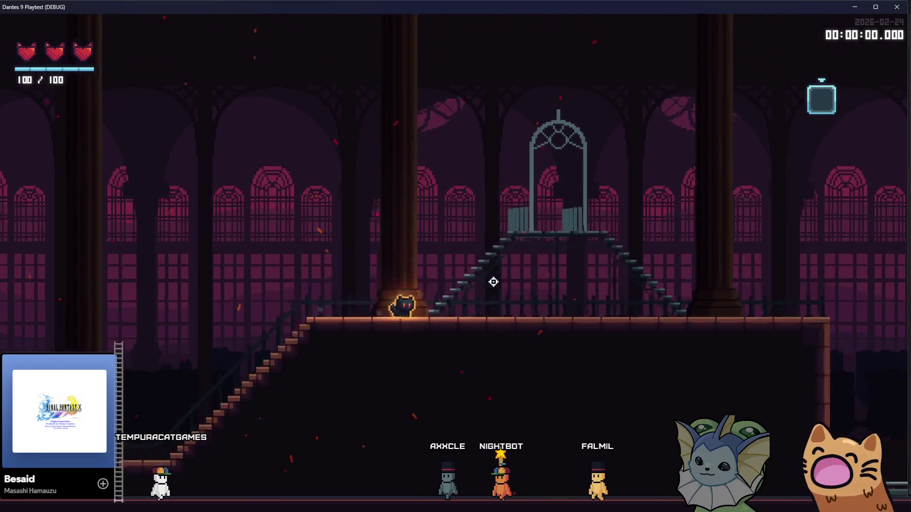
key("Right")
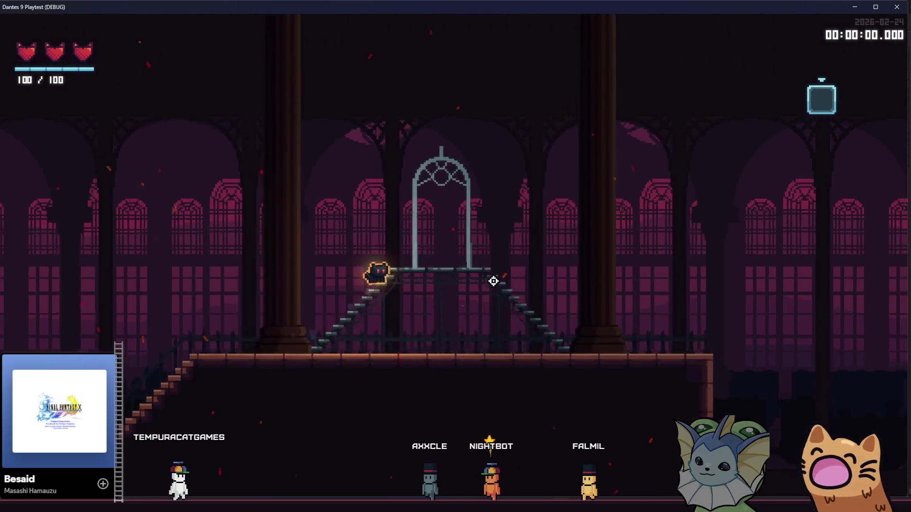
key("Left")
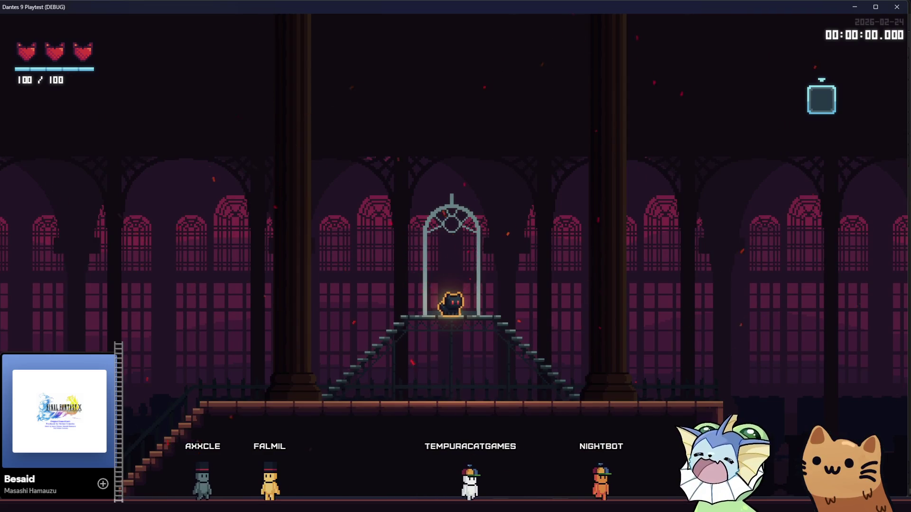
key("a")
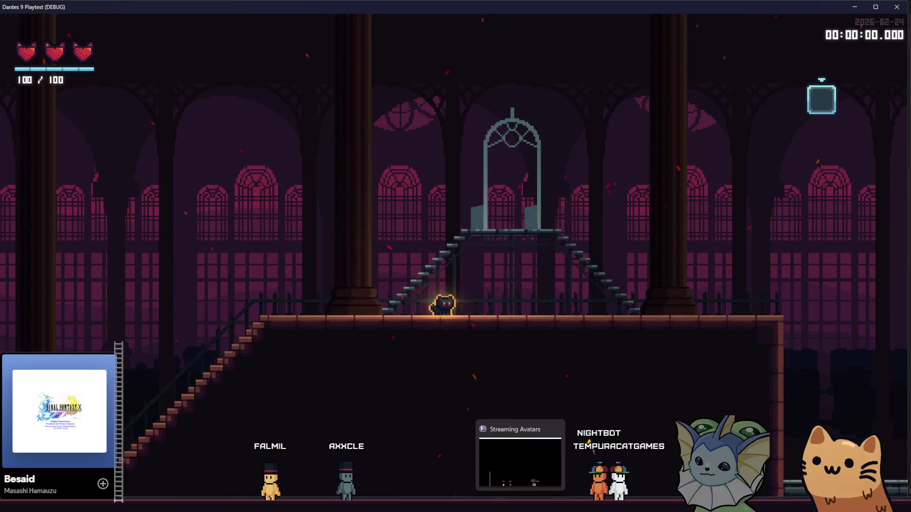
Switch from the running game to the hub_room editor and back, ending in the editor.
mouse_move(480, 505)
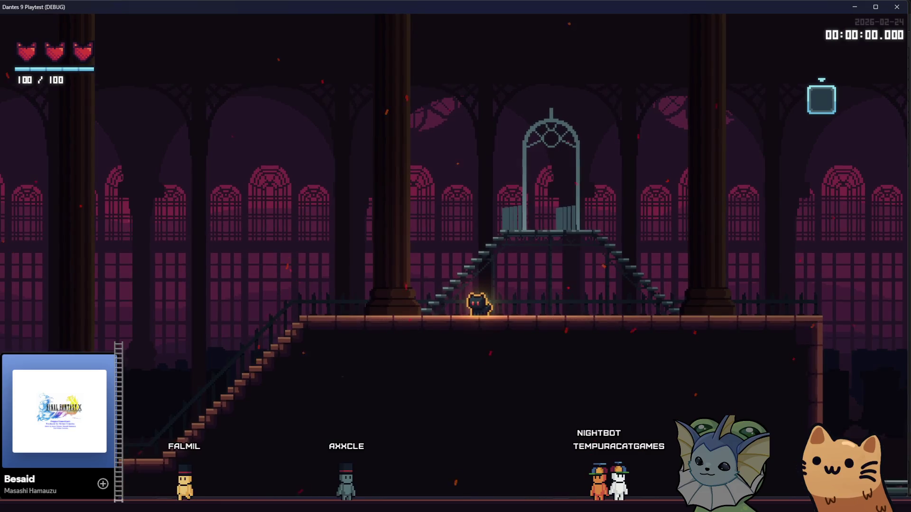
left_click(166, 457)
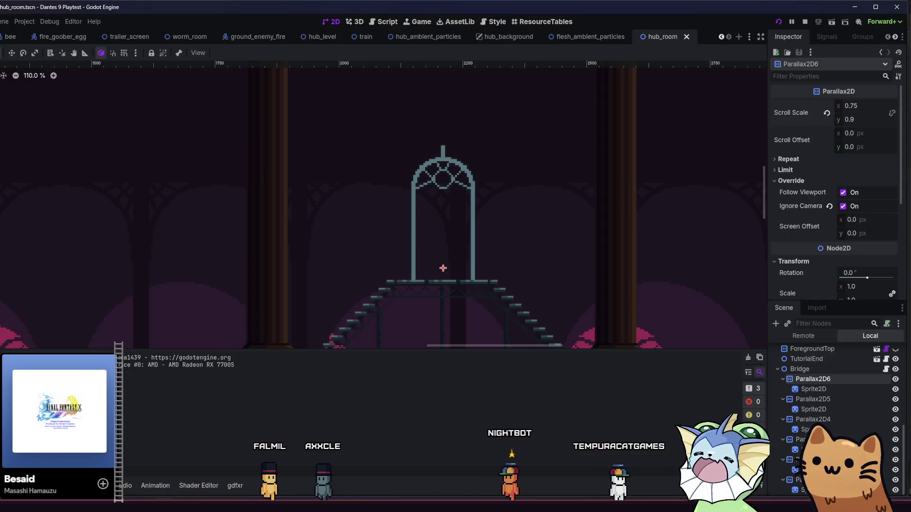
key("alt+Tab")
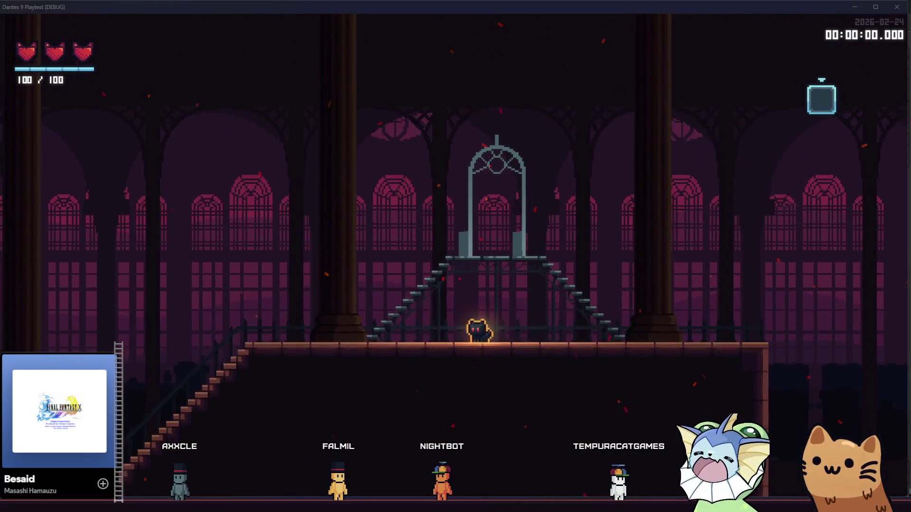
key("alt+Tab")
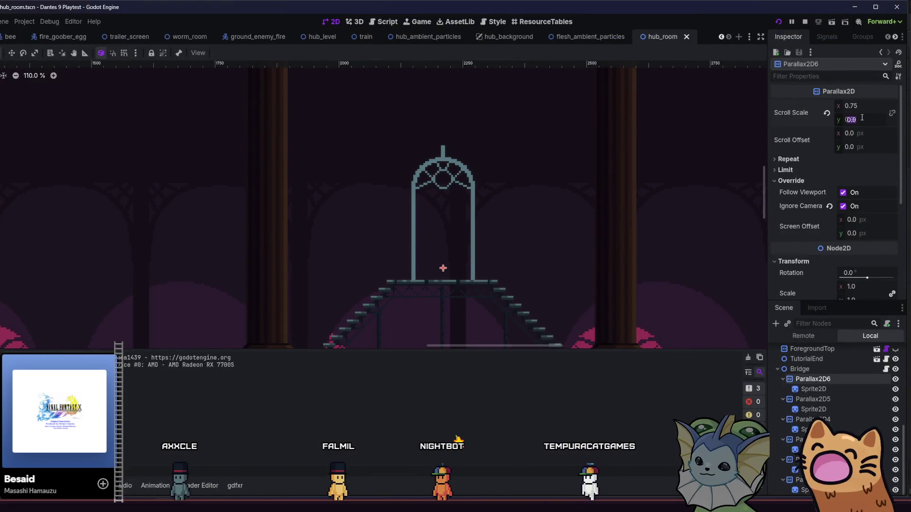
Try a -0.9 vertical scroll scale on Parallax2D6, undo it, reselect Parallax2D6 and save hub_room.
type("-")
key("Return")
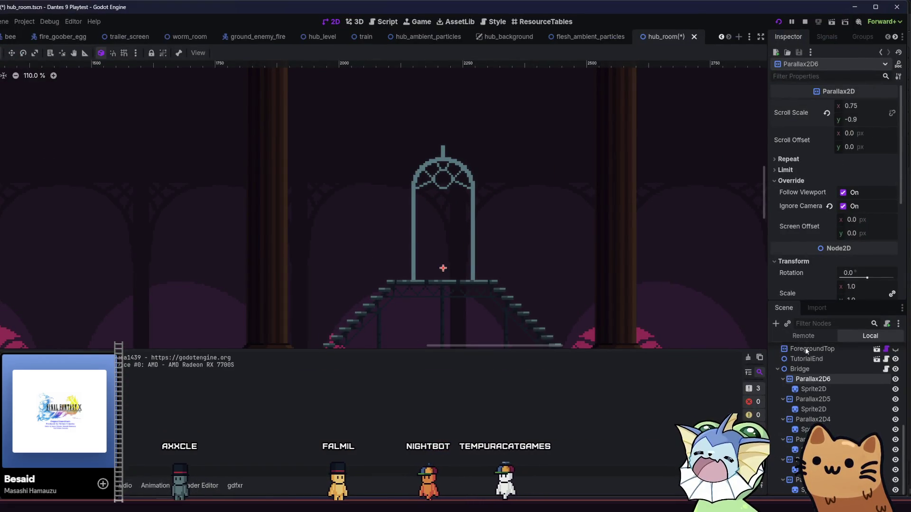
key("ctrl+z")
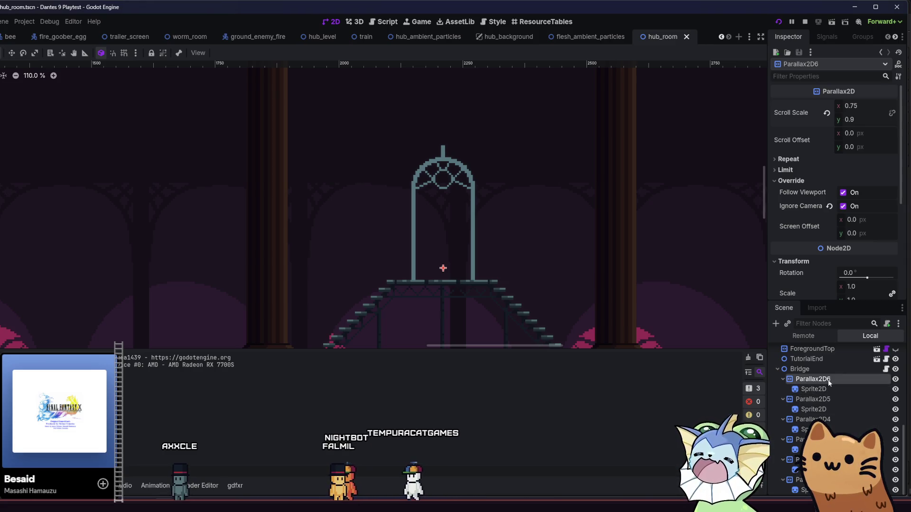
left_click(813, 399, "ctrl")
left_click(812, 419, "shift")
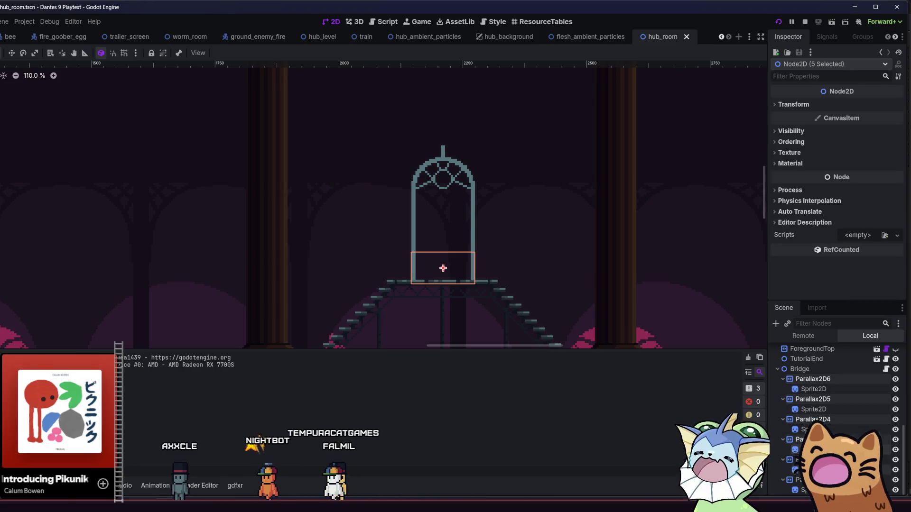
left_click(819, 381)
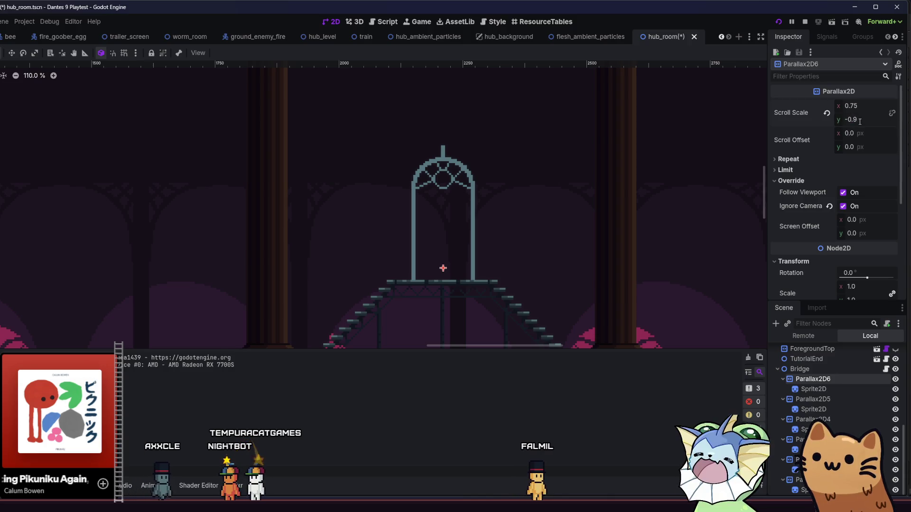
key("ctrl+s")
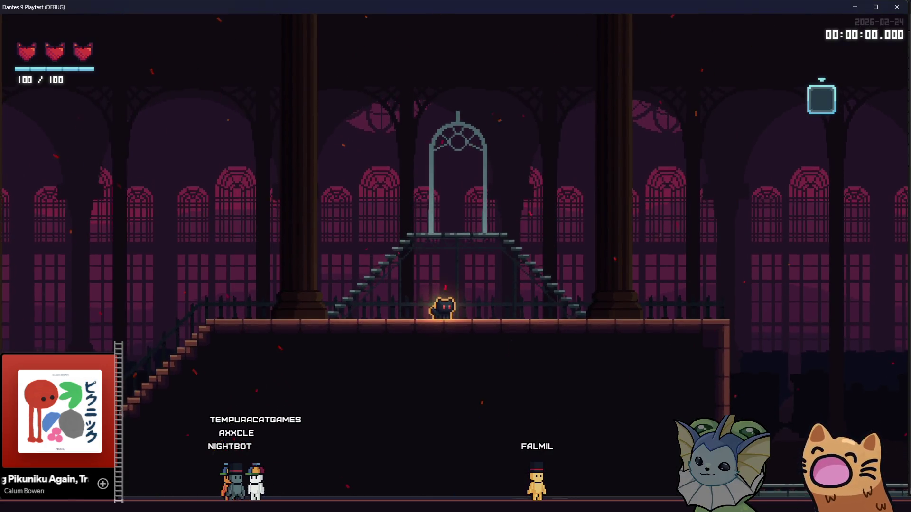
Walk the cat down the stairs, up into the cage, jump above it and descend the right-hand stairs.
key("Left")
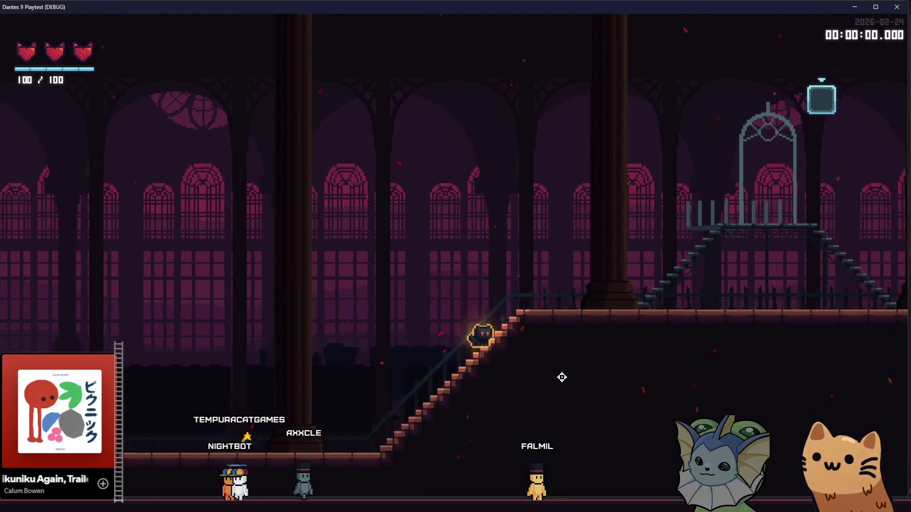
key("Right")
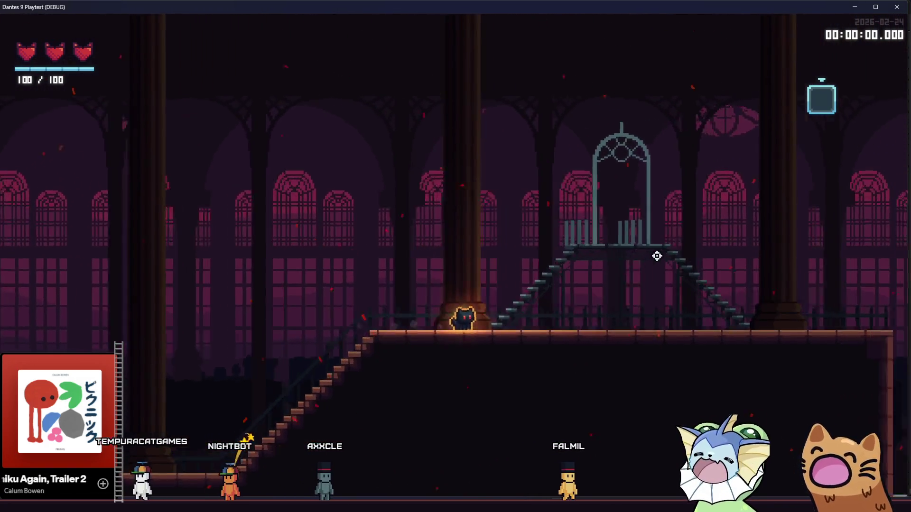
key("Right")
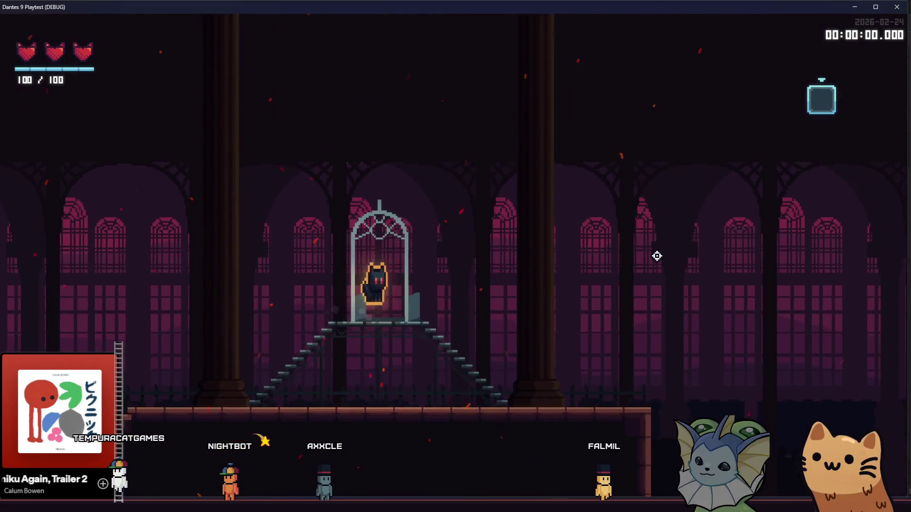
key("space")
key("Right")
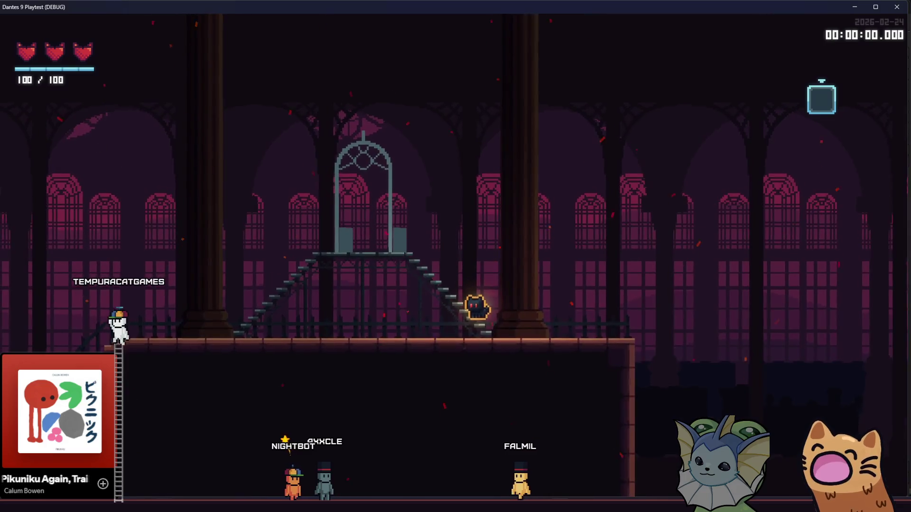
key("alt+Tab")
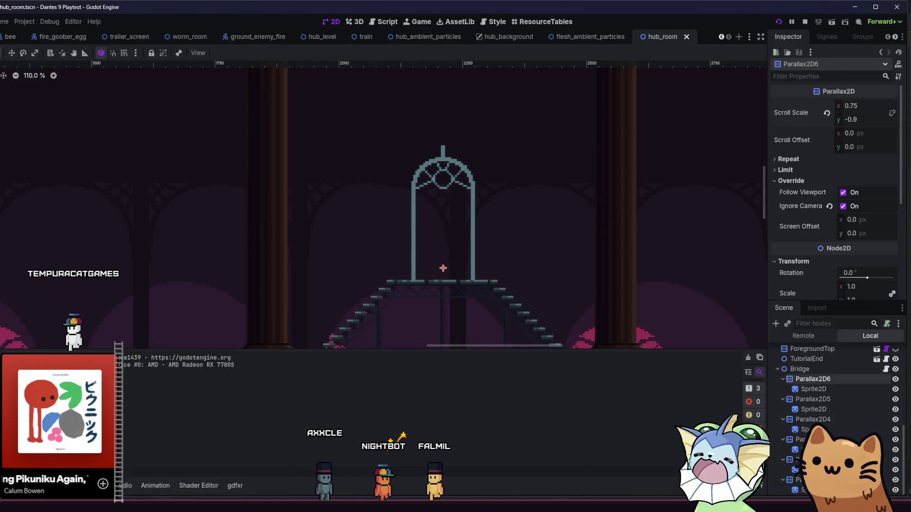
key("alt+Tab")
Drop the cat to the floor and fly it left and high above the cage, then return to the editor.
key("Left")
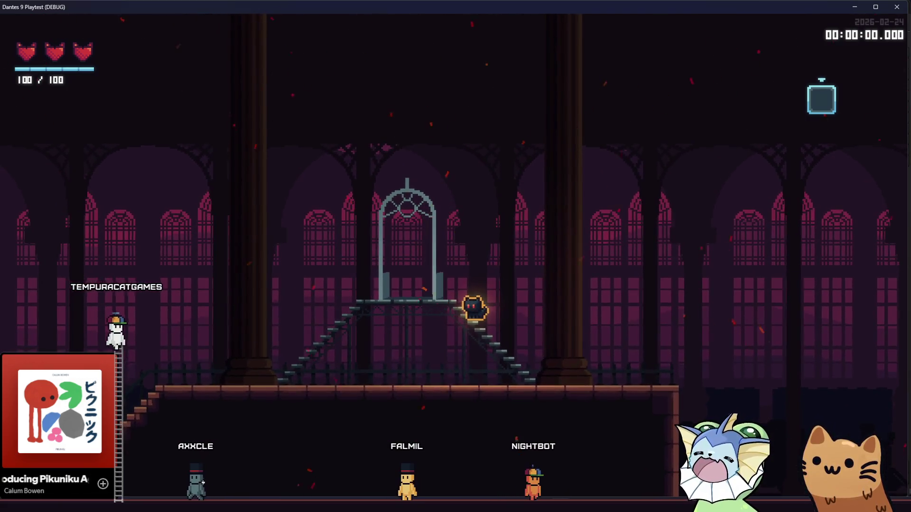
key("Down")
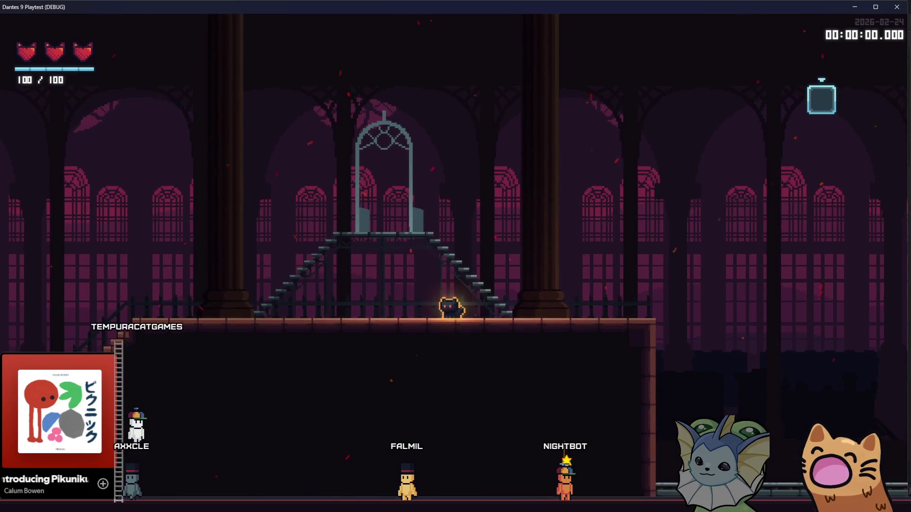
key("space")
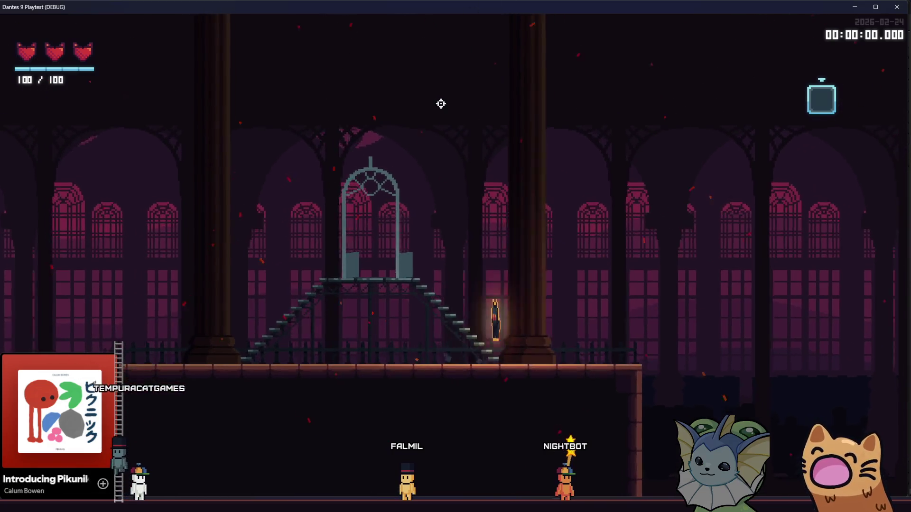
key("Left")
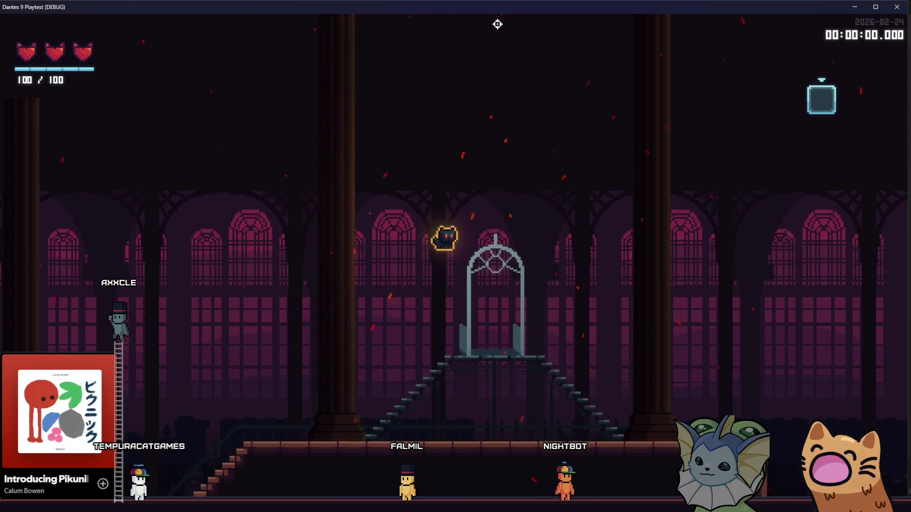
key("space")
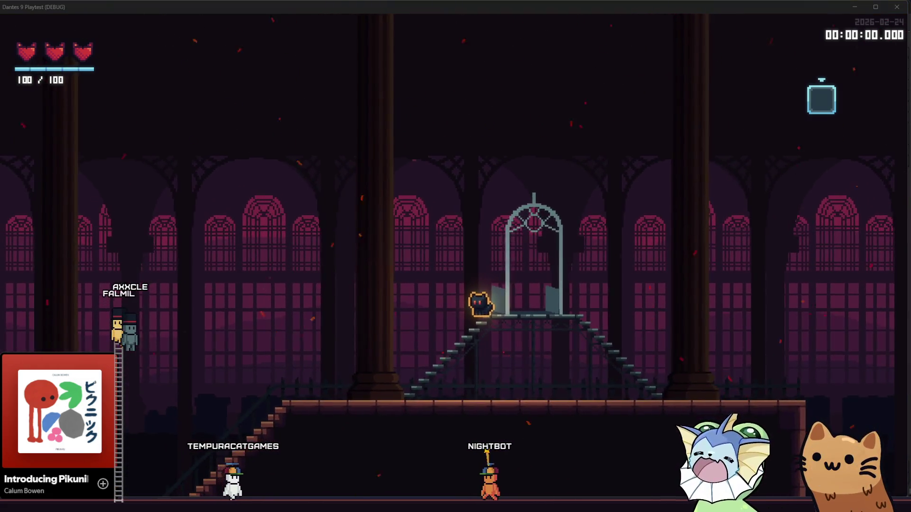
key("alt+Tab")
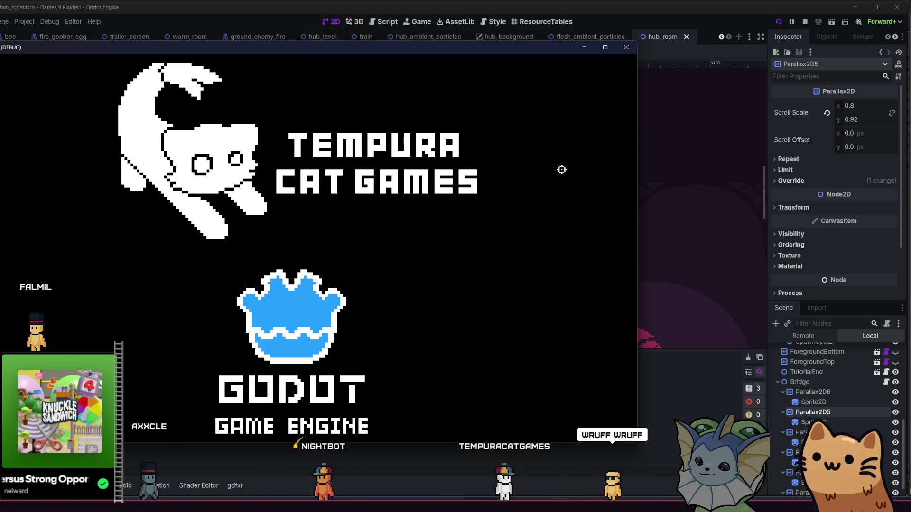
Maximize the game window, start a new game and run the cat right up the staircase, then return to the editor.
key("super+Up")
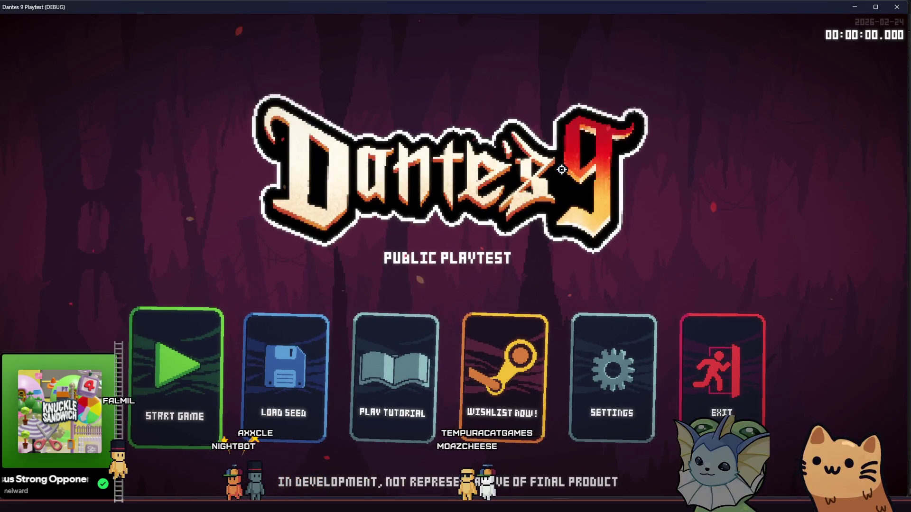
left_click(167, 372)
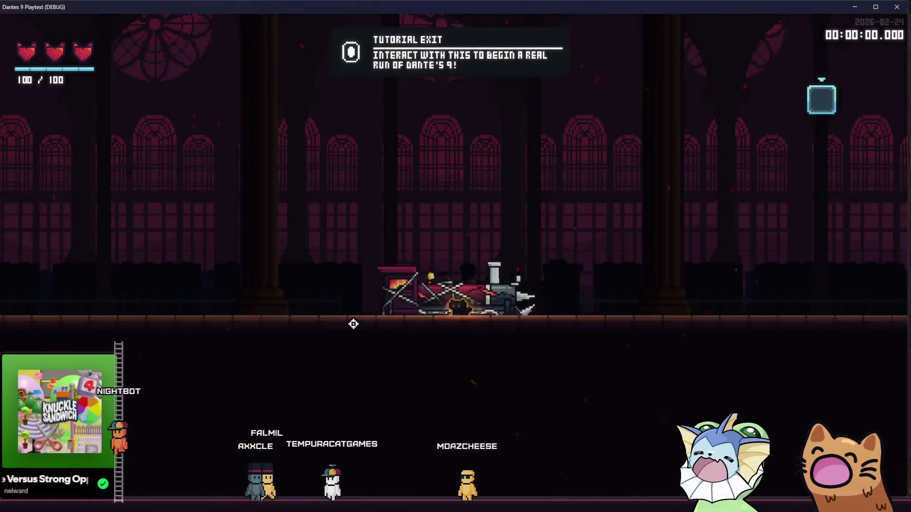
key("d")
key("d")
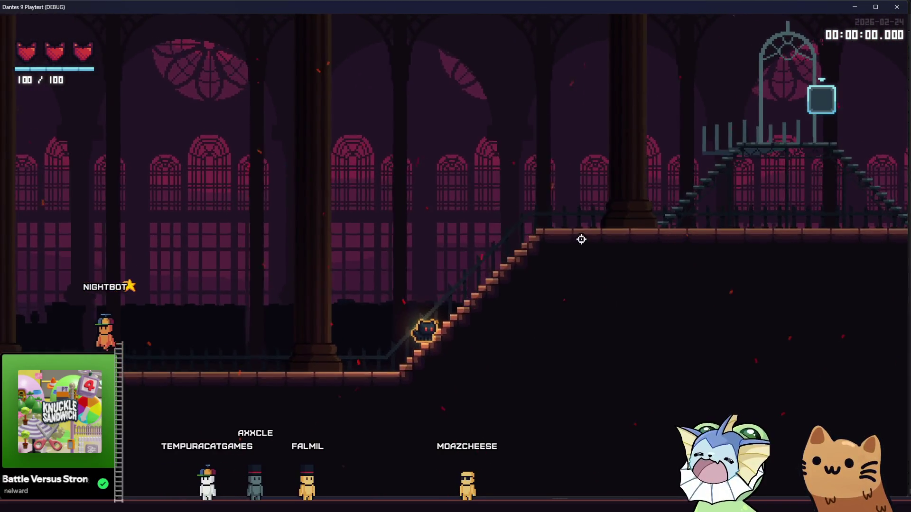
key("d")
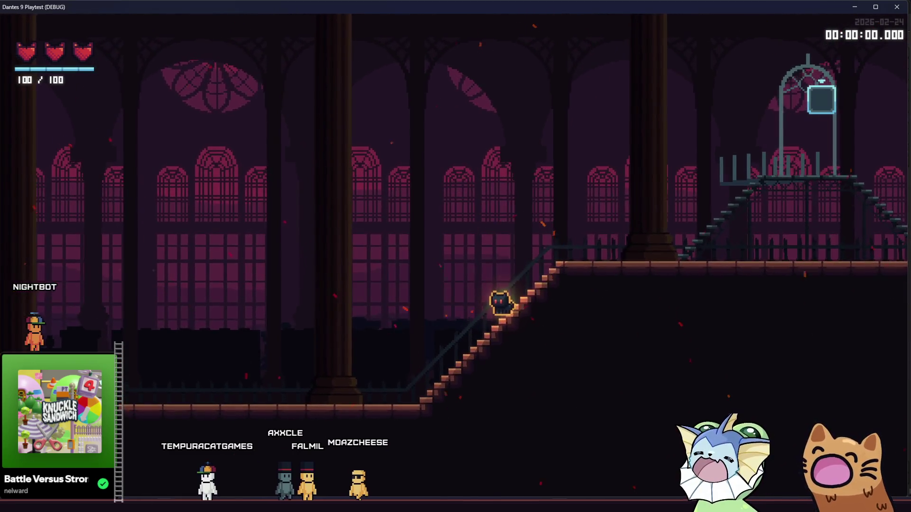
key("alt+Tab")
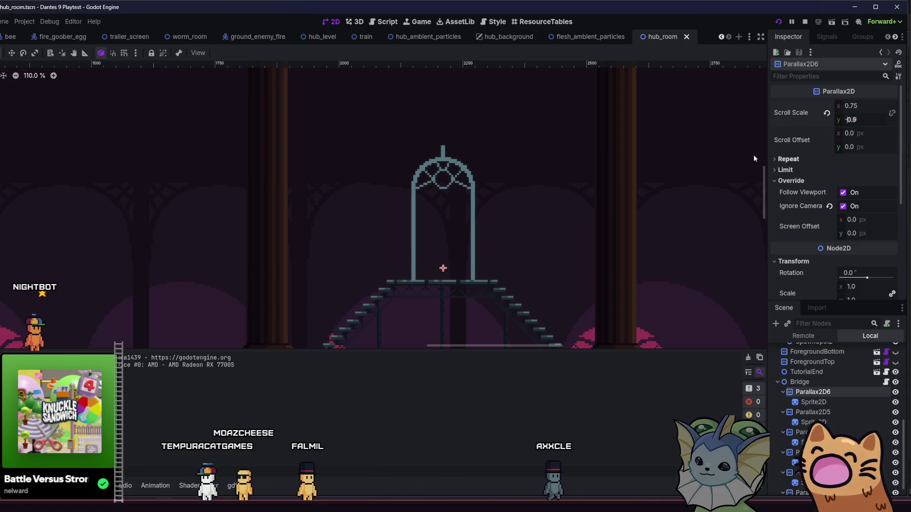
Commit Parallax2D6's 0.9 vertical scale, then run the cat left down the stairs and along the floor.
left_click(616, 309)
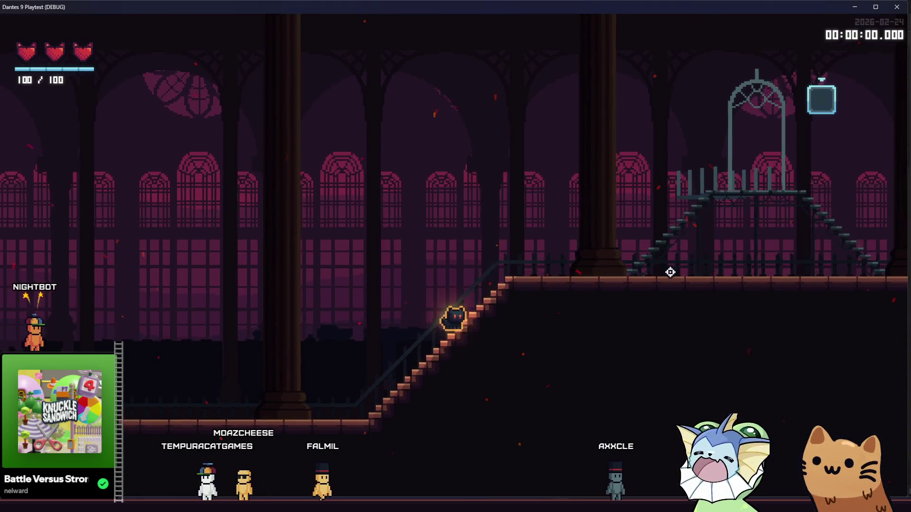
key("Left")
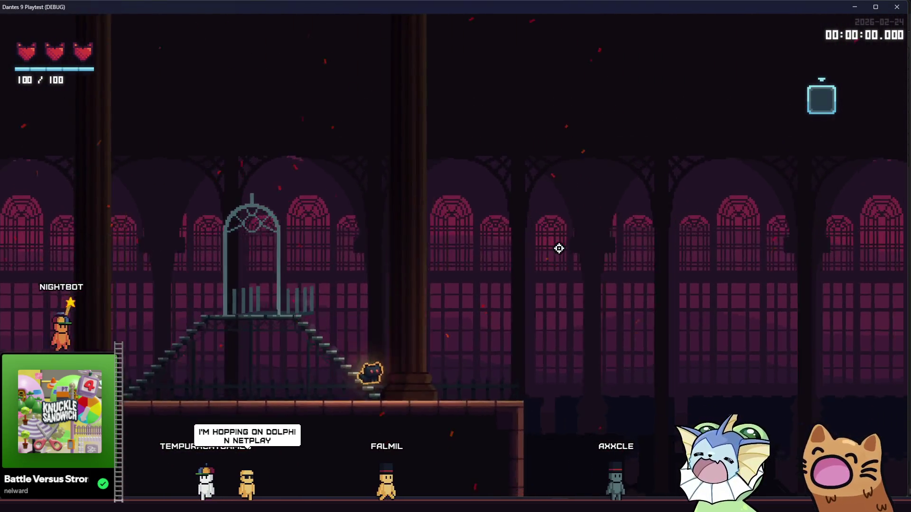
key("Left")
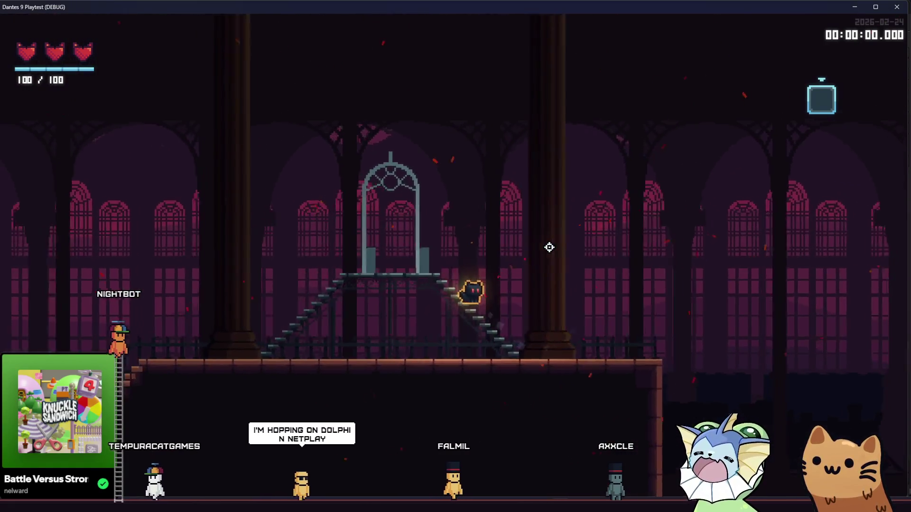
key("Left")
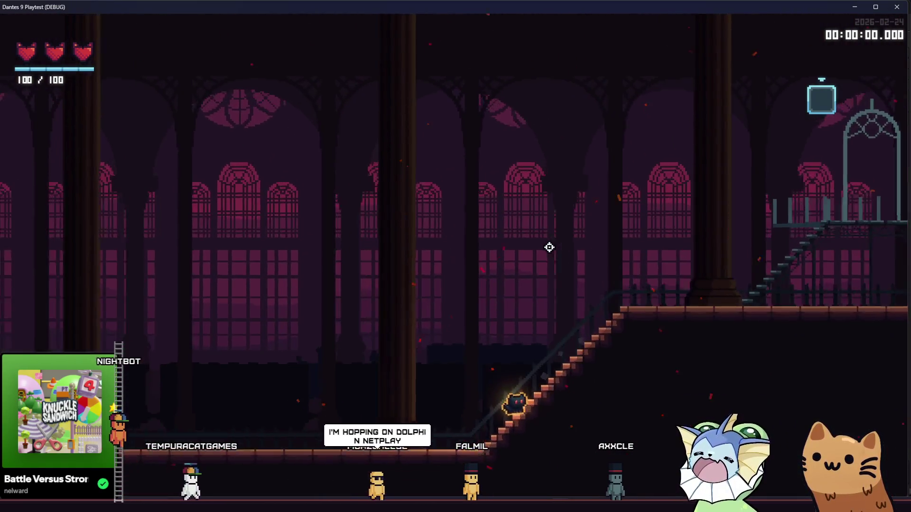
key("Left")
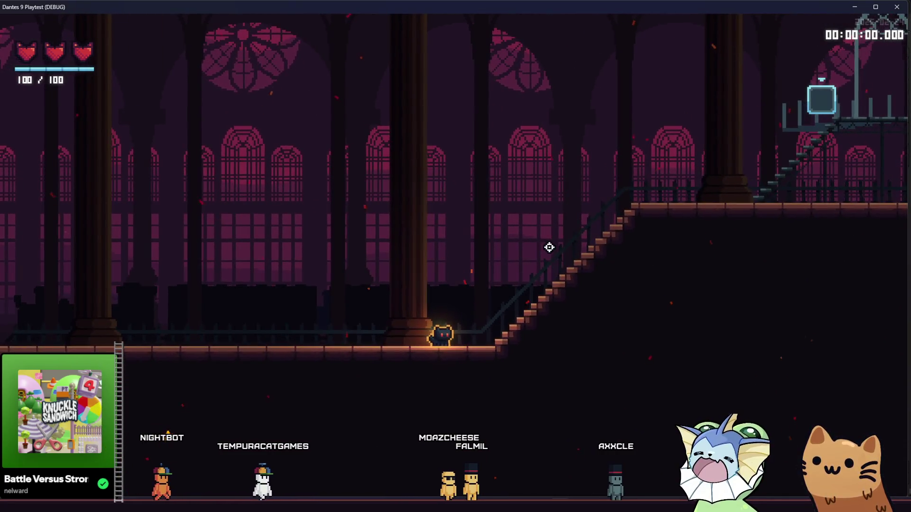